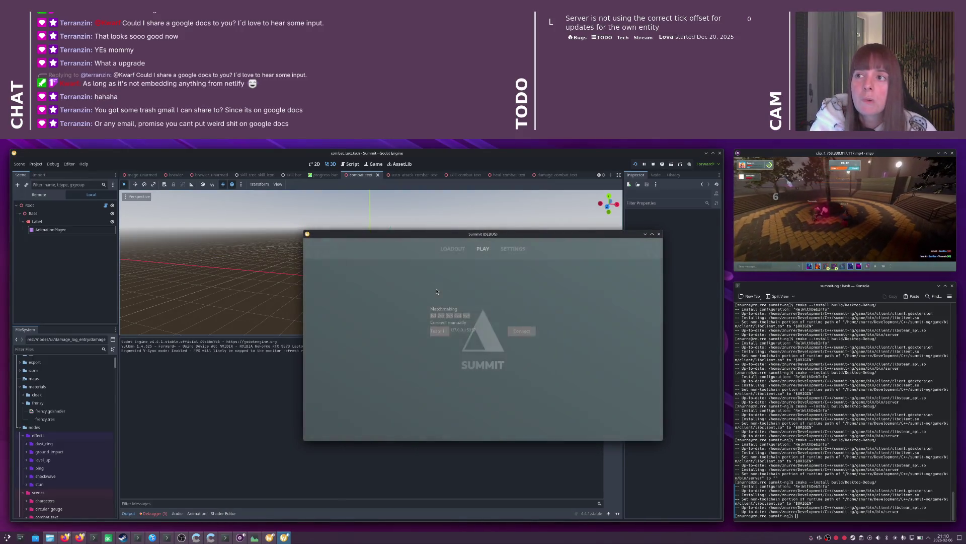
# - Connect the game to the match, check the damage_log_entry.gd error in the debugger, then stop the run
pyautogui.click(528, 333)
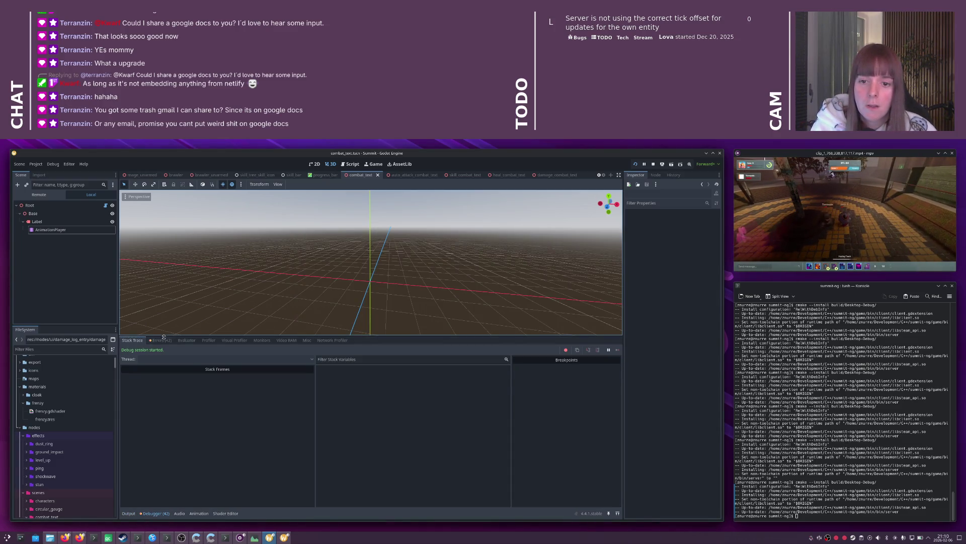
pyautogui.click(161, 340)
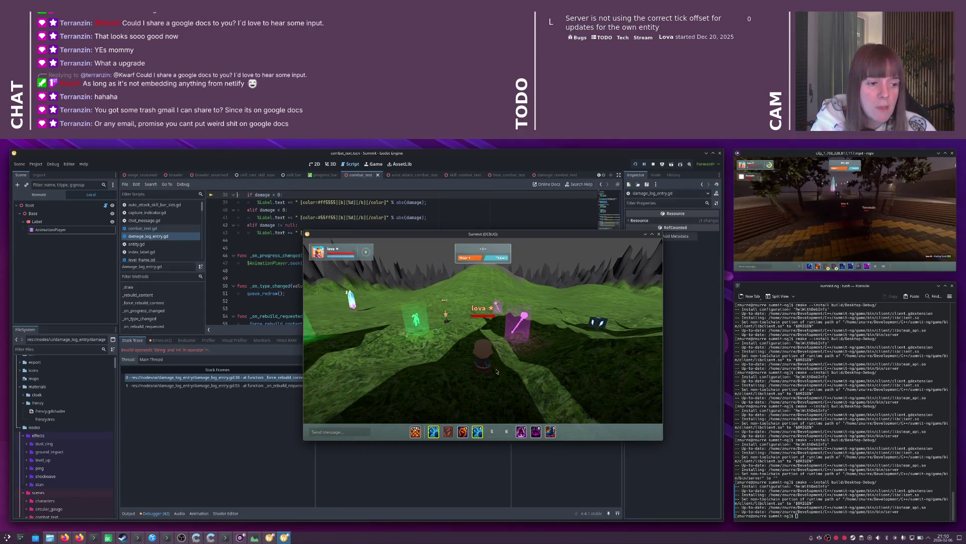
pyautogui.click(288, 256)
pyautogui.scroll(2, 288, 260)
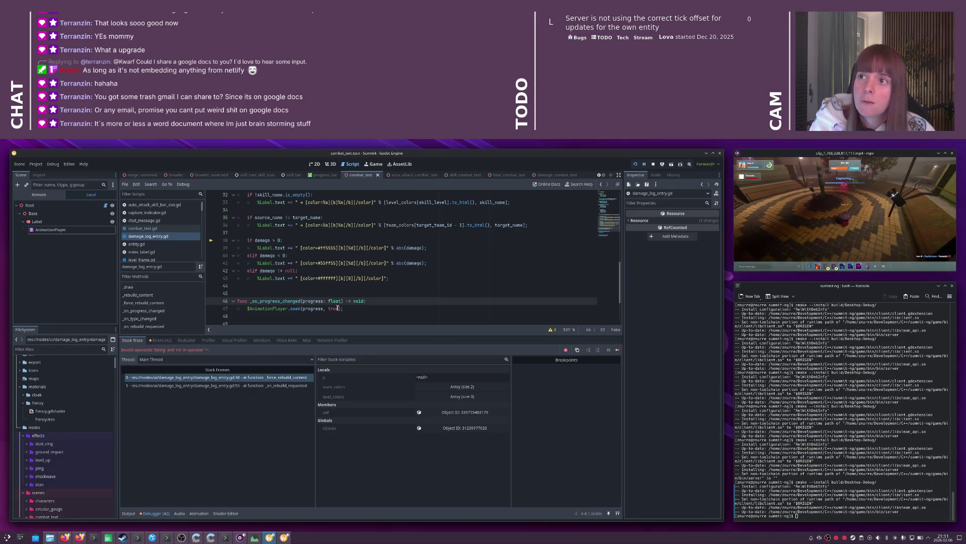
pyautogui.click(653, 164)
# - Make get_damage() on line 98 return _damage and rebuild the project
pyautogui.hotkey('alt', 'Tab')
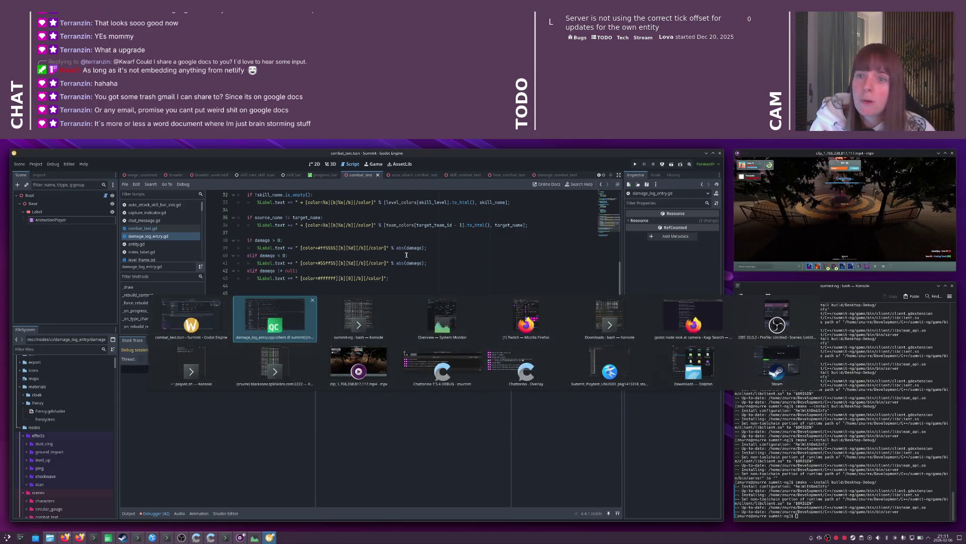
pyautogui.press('BackSpace')
pyautogui.press('BackSpace')
pyautogui.write('_damage;')
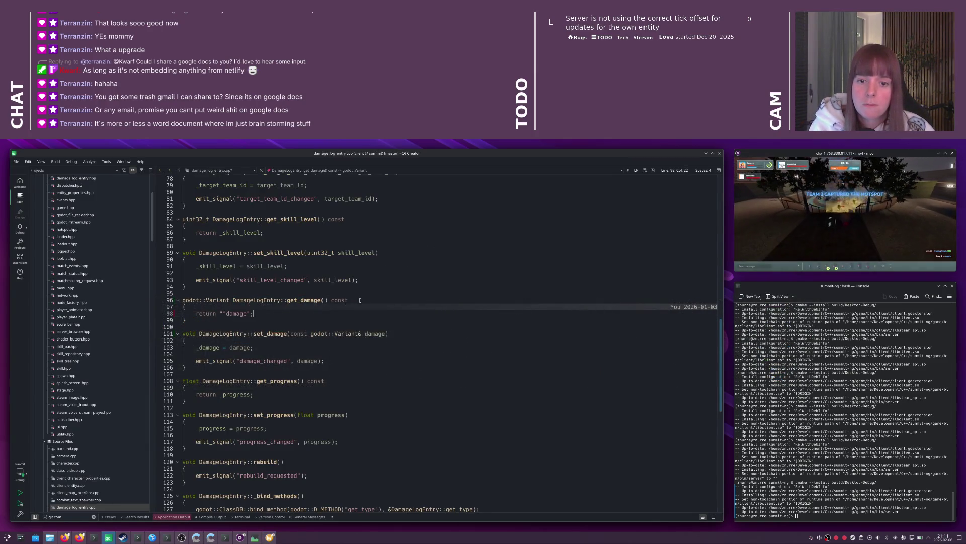
pyautogui.hotkey('ctrl', 'r')
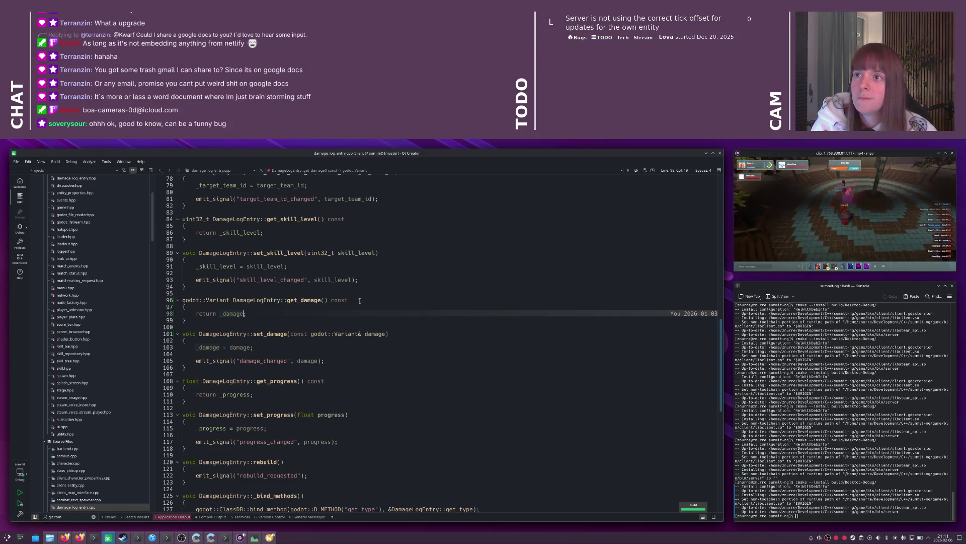
pyautogui.click(368, 300)
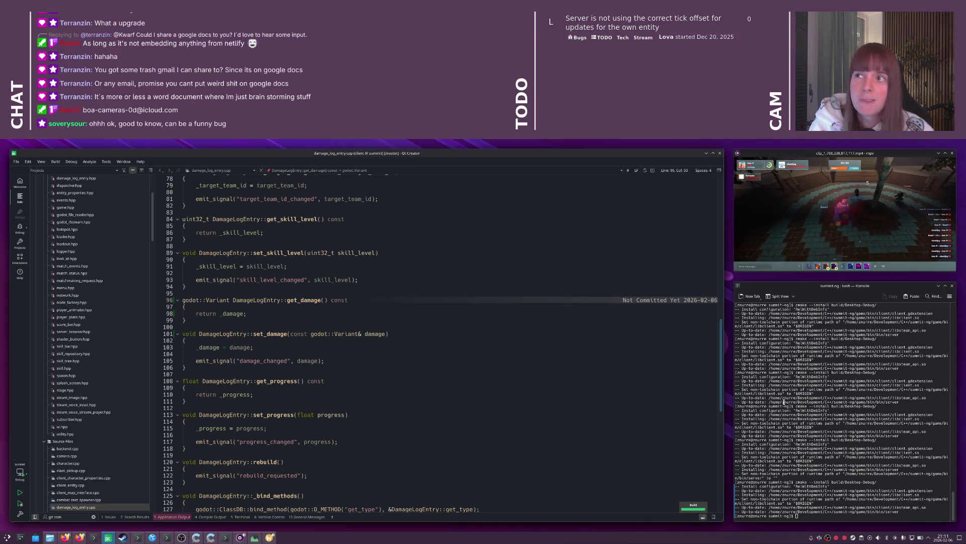
# - Bring up the Git Commit page through the locator
pyautogui.click(588, 341)
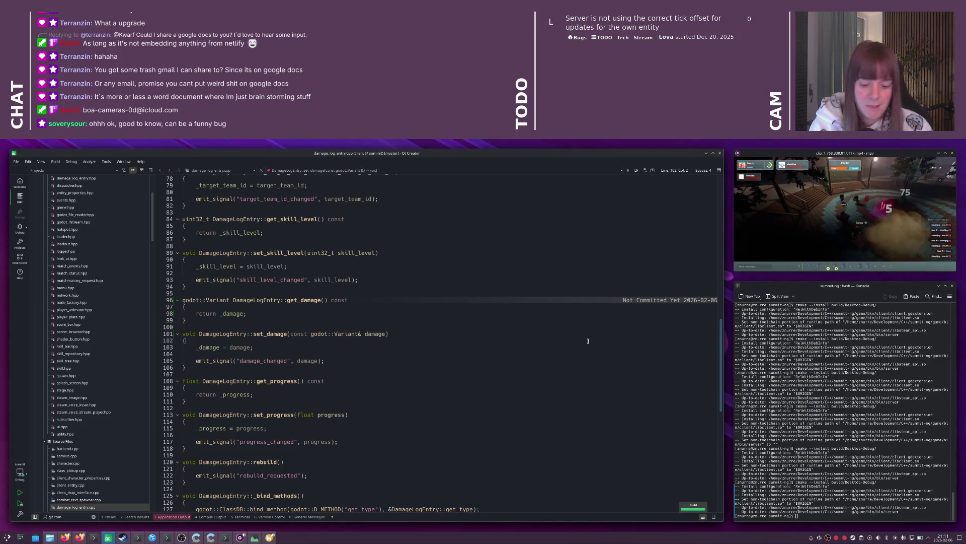
pyautogui.hotkey('ctrl', 'k')
pyautogui.press('Return')
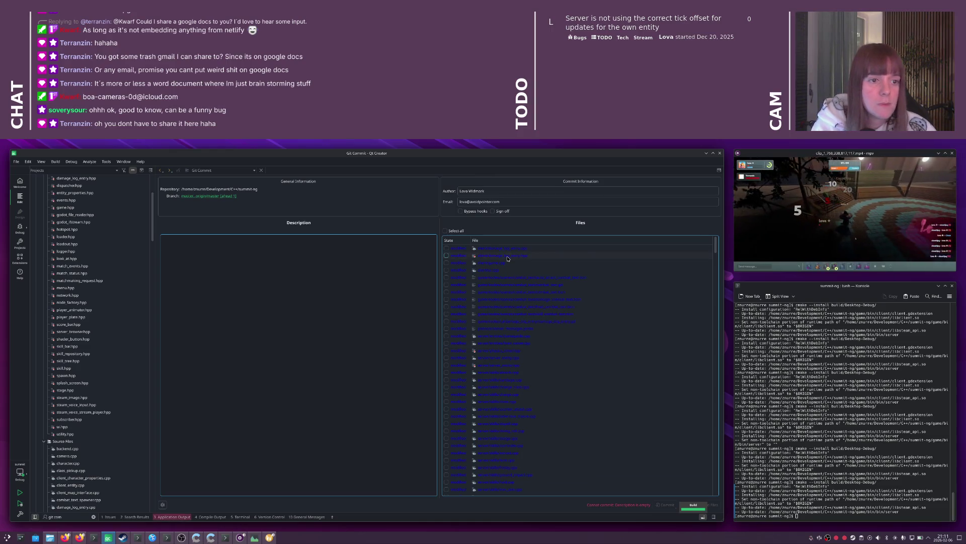
# - Review the diffs of damage_log_entry.cpp, damage_log_entry.hpp, client/game.cpp and client/ui.cpp
pyautogui.scroll(-3, 508, 286)
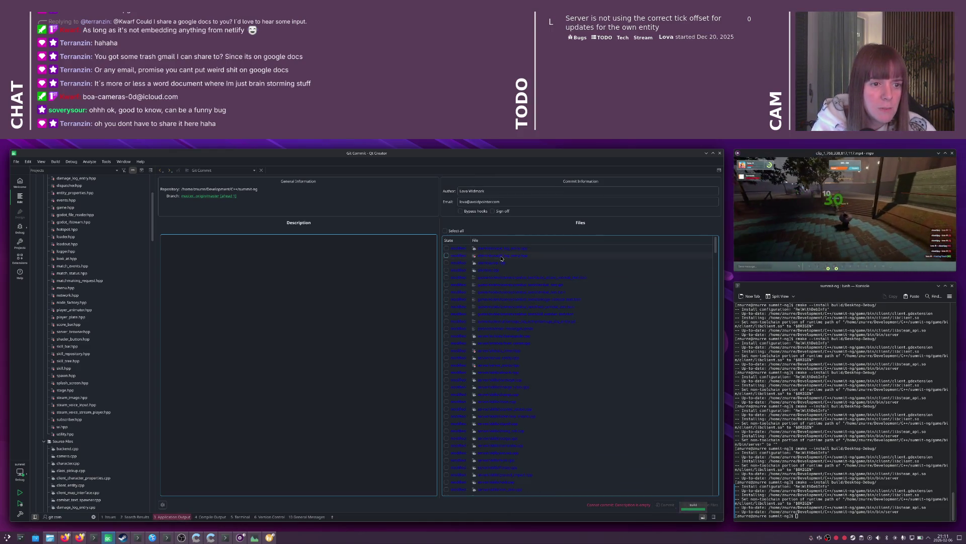
pyautogui.doubleClick(501, 250)
pyautogui.hotkey('alt', 'Left')
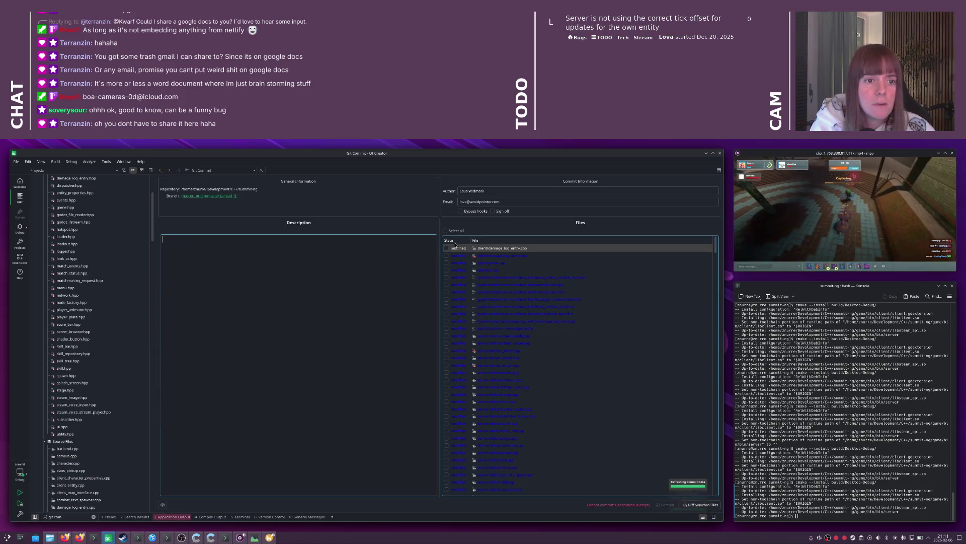
pyautogui.doubleClick(507, 258)
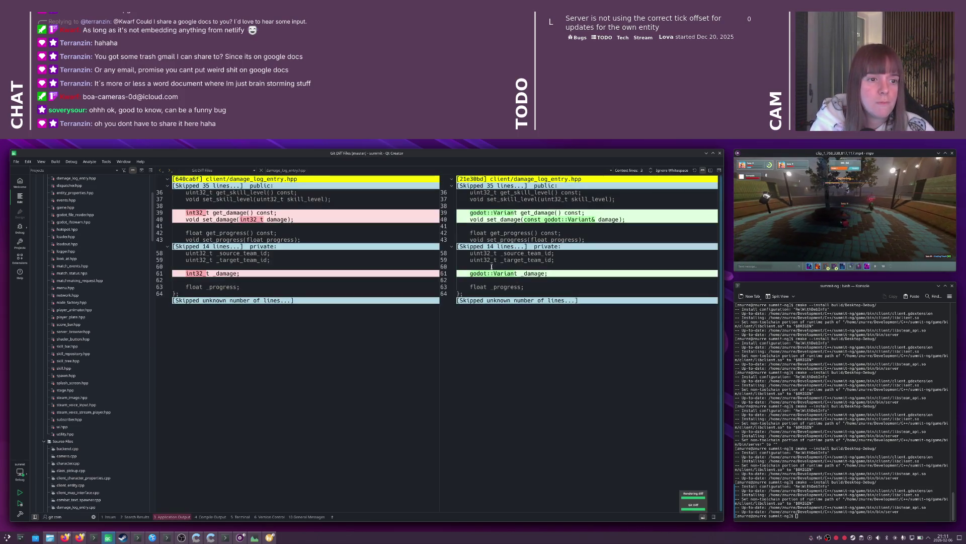
pyautogui.hotkey('alt', 'Left')
pyautogui.doubleClick(493, 266)
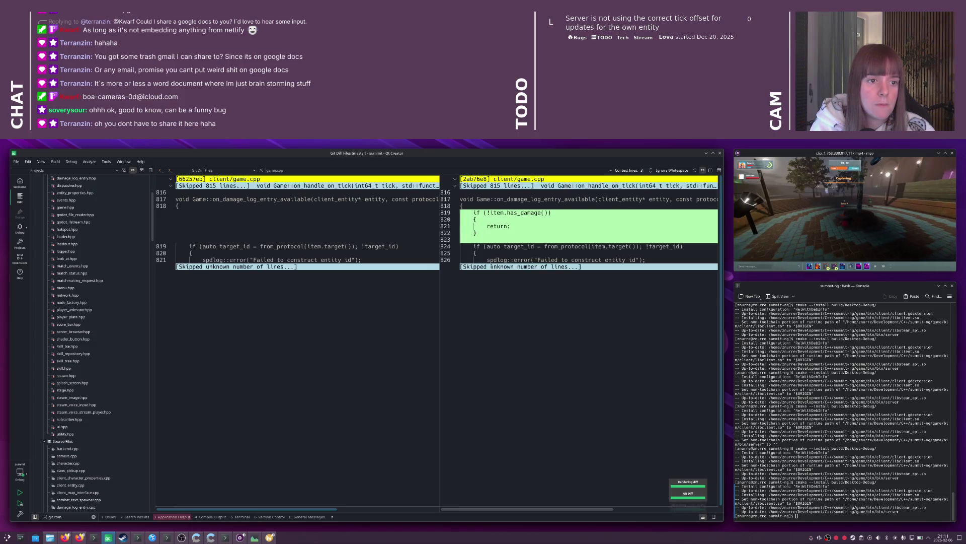
pyautogui.hotkey('alt', 'Left')
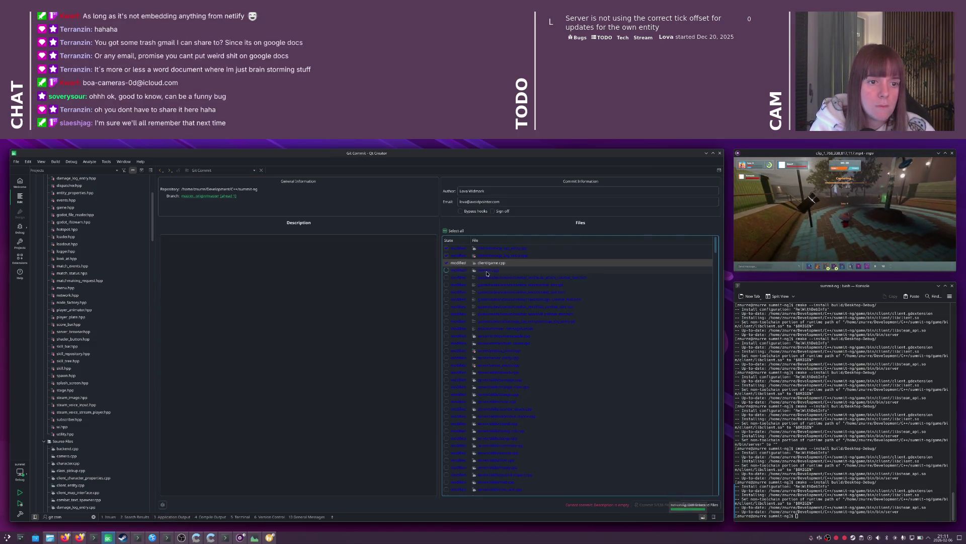
pyautogui.doubleClick(489, 270)
pyautogui.hotkey('alt', 'Left')
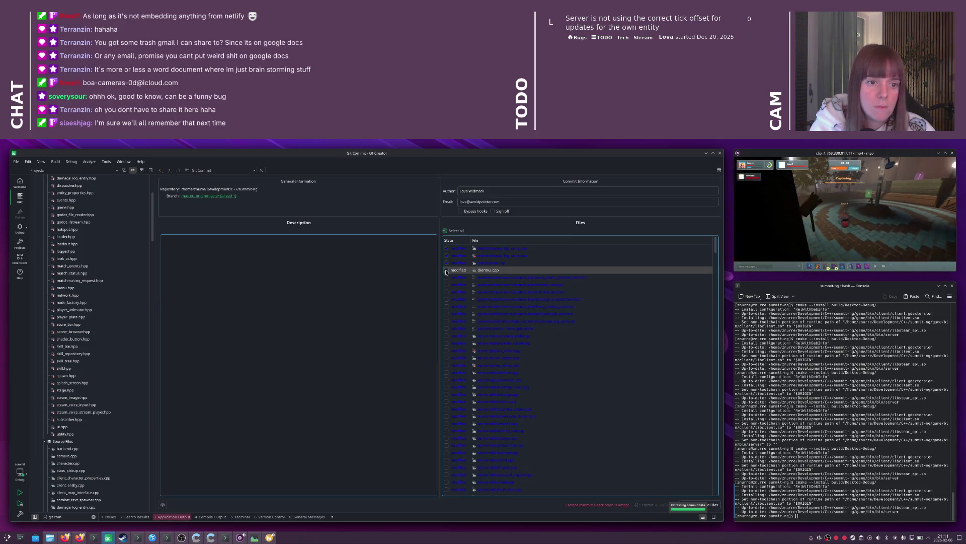
# - Review the diffs of auto_attack_combat_text.tscn, combat_text.gd and combat_text.tscn
pyautogui.doubleClick(473, 277)
pyautogui.hotkey('alt', 'Left')
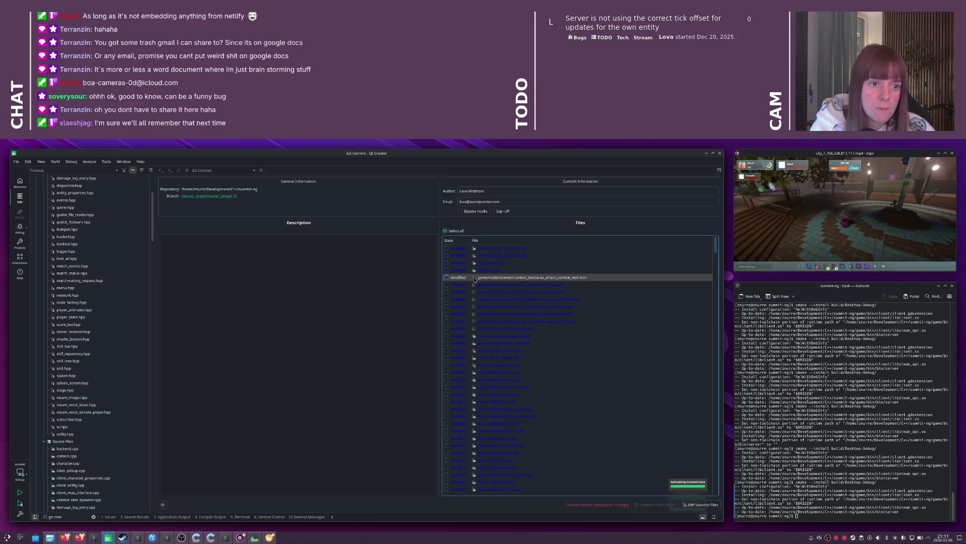
pyautogui.doubleClick(487, 278)
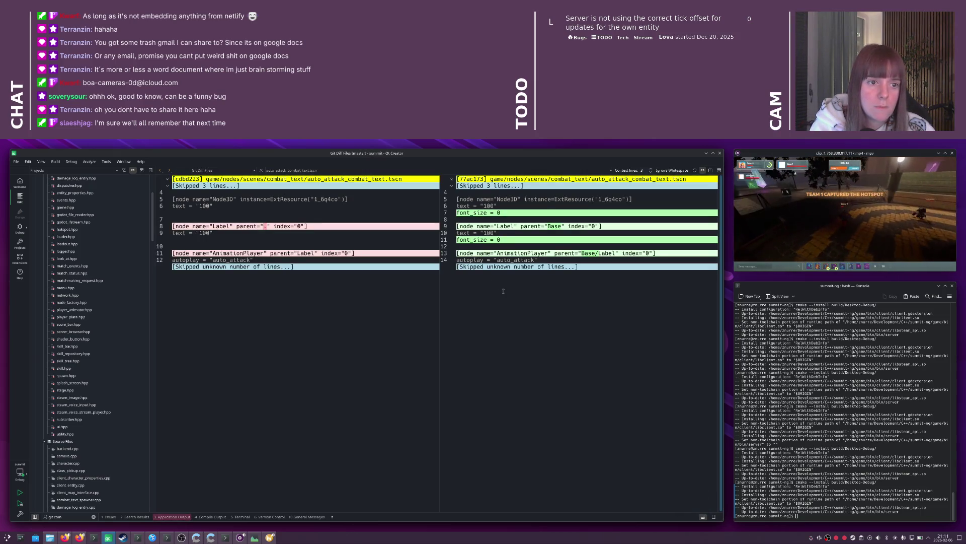
pyautogui.hotkey('alt', 'Left')
pyautogui.doubleClick(493, 285)
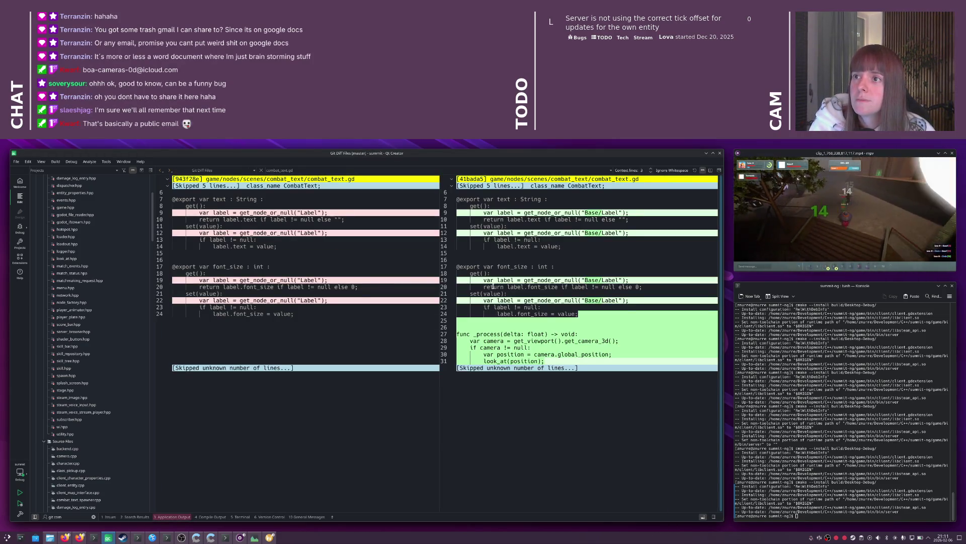
pyautogui.hotkey('alt', 'Left')
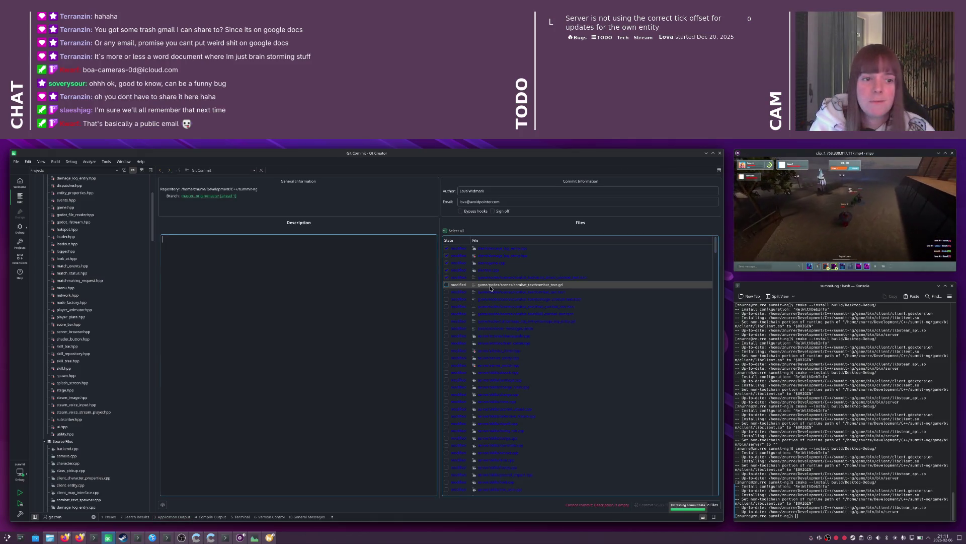
pyautogui.doubleClick(489, 286)
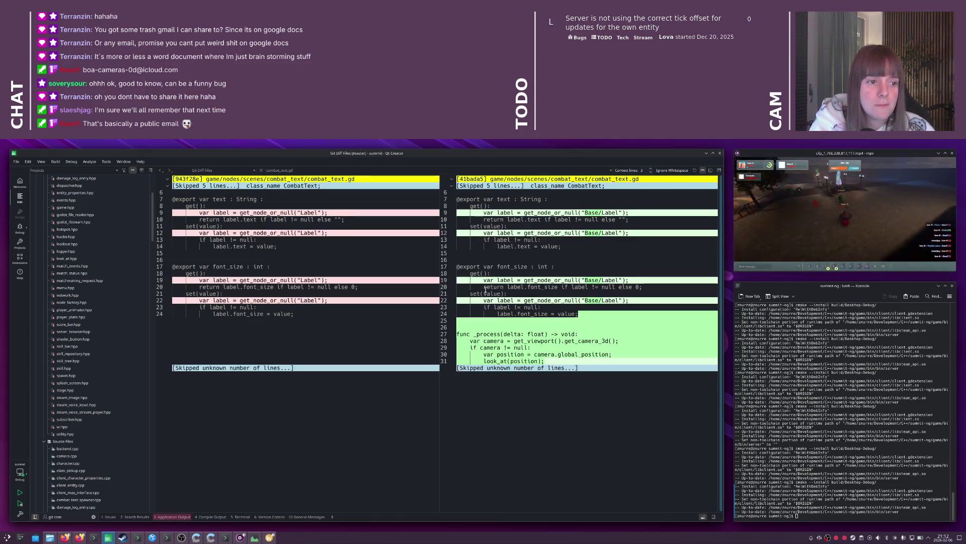
pyautogui.hotkey('alt', 'Left')
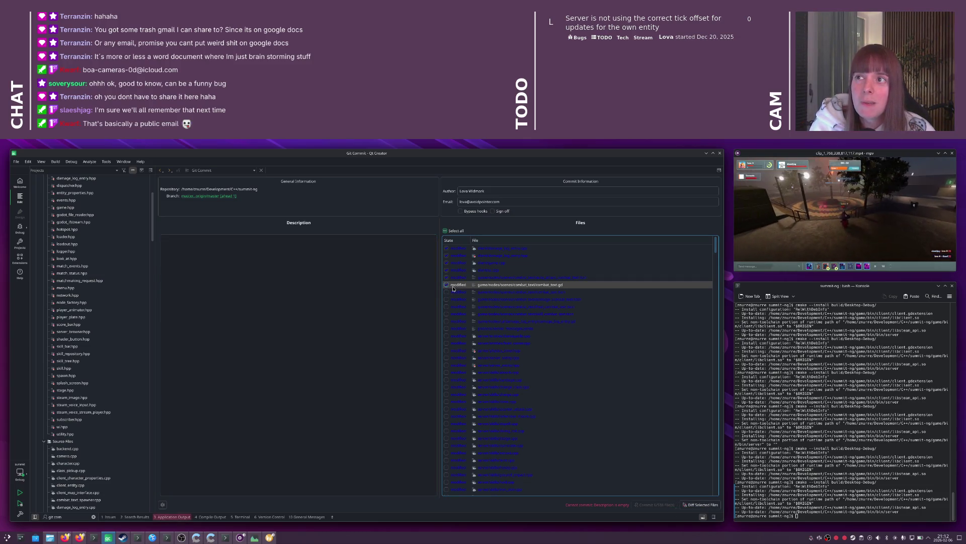
pyautogui.doubleClick(486, 292)
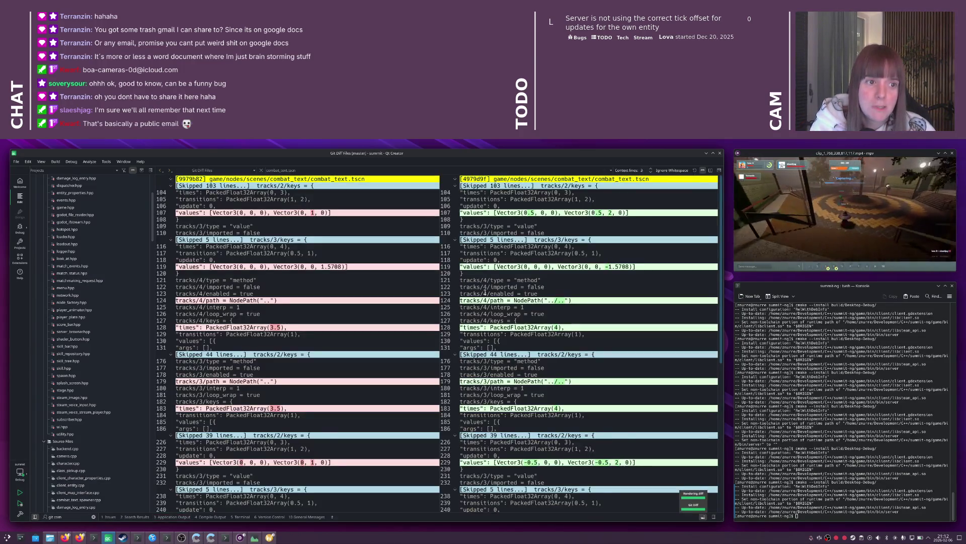
pyautogui.hotkey('alt', 'Left')
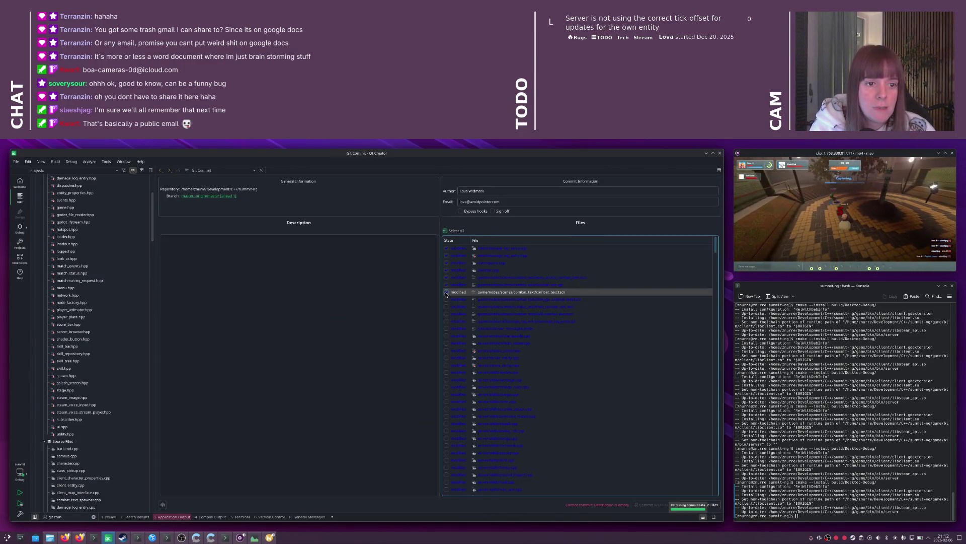
# - Tick combat_text, damage, heal and skill combat text .tscn files, checking each diff, then review damage_log_entry.gd
pyautogui.click(446, 293)
pyautogui.doubleClick(446, 299)
pyautogui.hotkey('alt', 'Left')
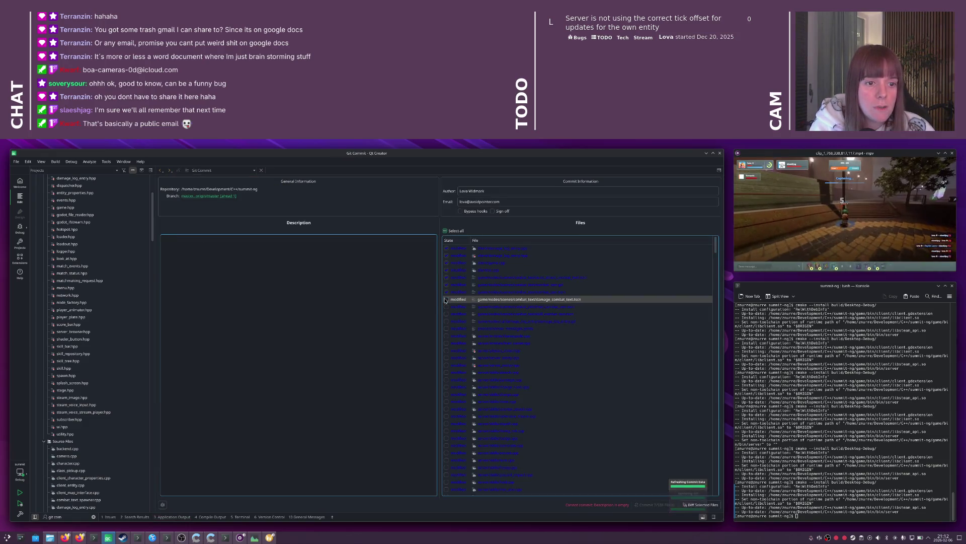
pyautogui.click(446, 300)
pyautogui.doubleClick(468, 307)
pyautogui.hotkey('alt', 'Left')
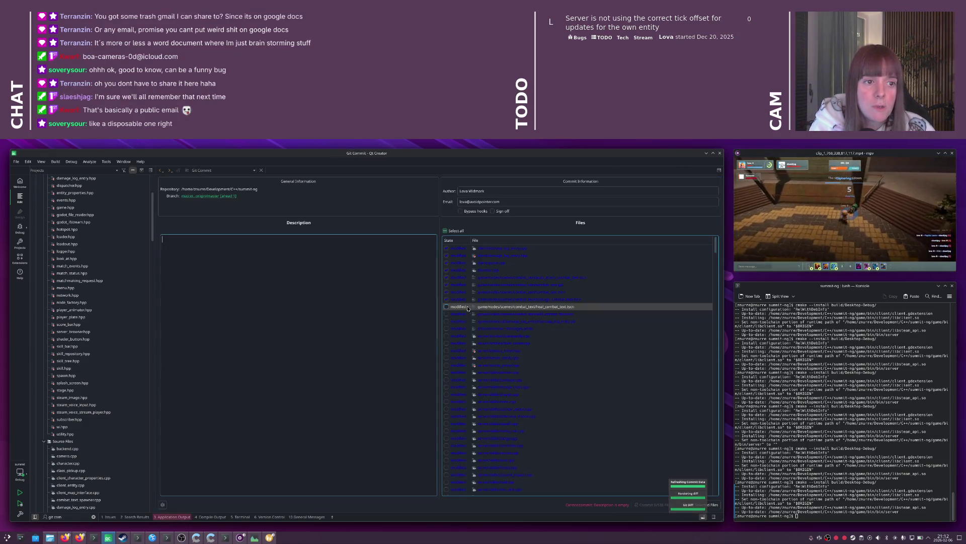
pyautogui.click(446, 306)
pyautogui.doubleClick(488, 314)
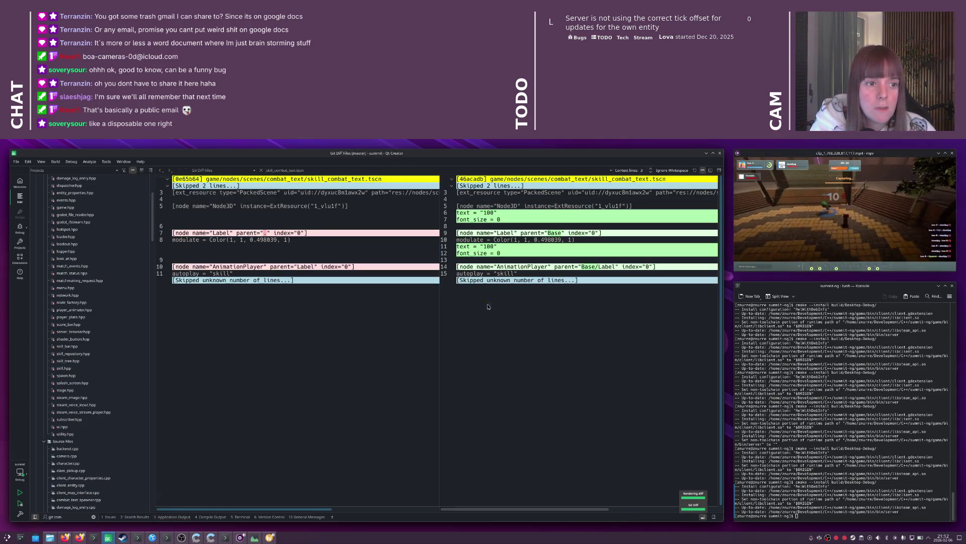
pyautogui.hotkey('alt', 'Left')
pyautogui.click(446, 314)
pyautogui.doubleClick(508, 321)
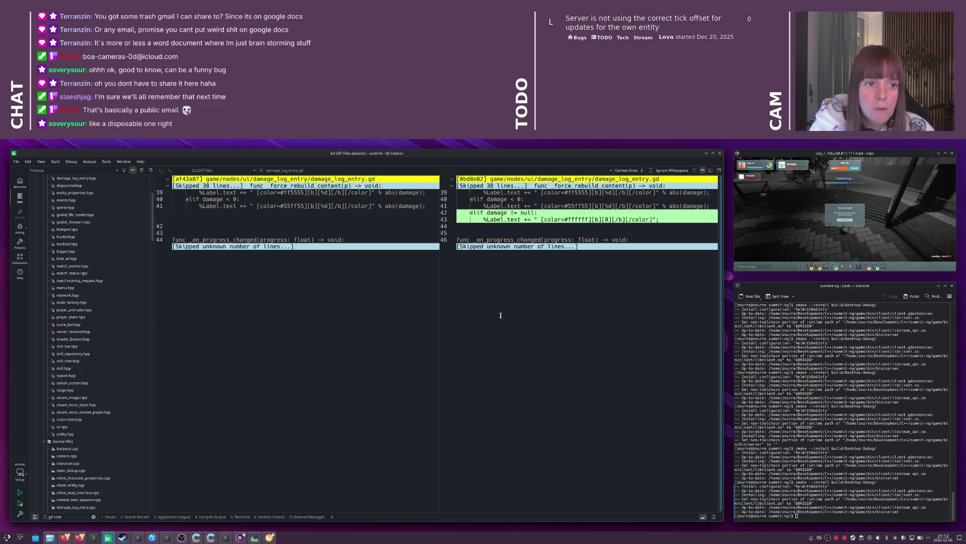
pyautogui.hotkey('alt', 'Left')
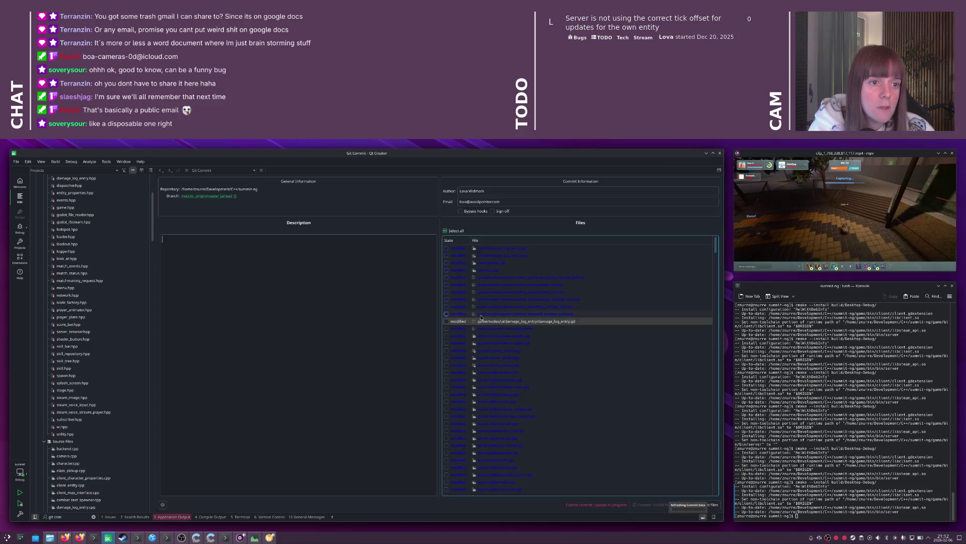
# - Include damage_log_entry.gd and damagable.cpp, reviewing server_messages.proto and feint_caster.cpp diffs along the way
pyautogui.click(446, 325)
pyautogui.doubleClick(481, 328)
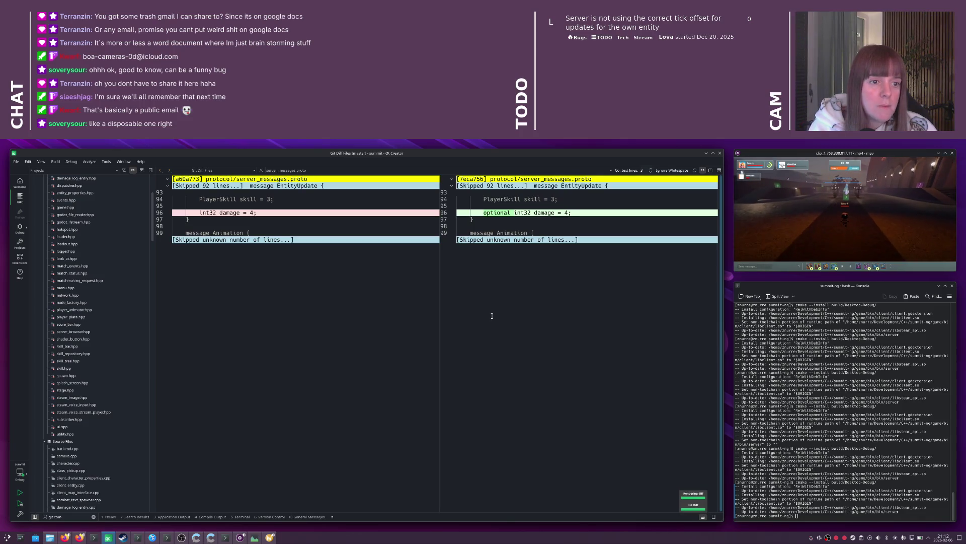
pyautogui.hotkey('alt', 'Left')
pyautogui.doubleClick(491, 337)
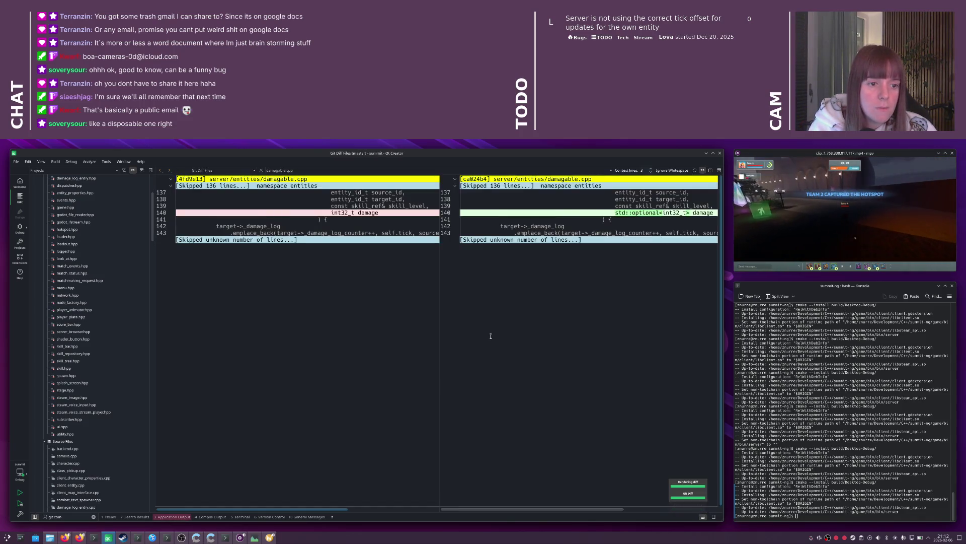
pyautogui.hotkey('alt', 'Left')
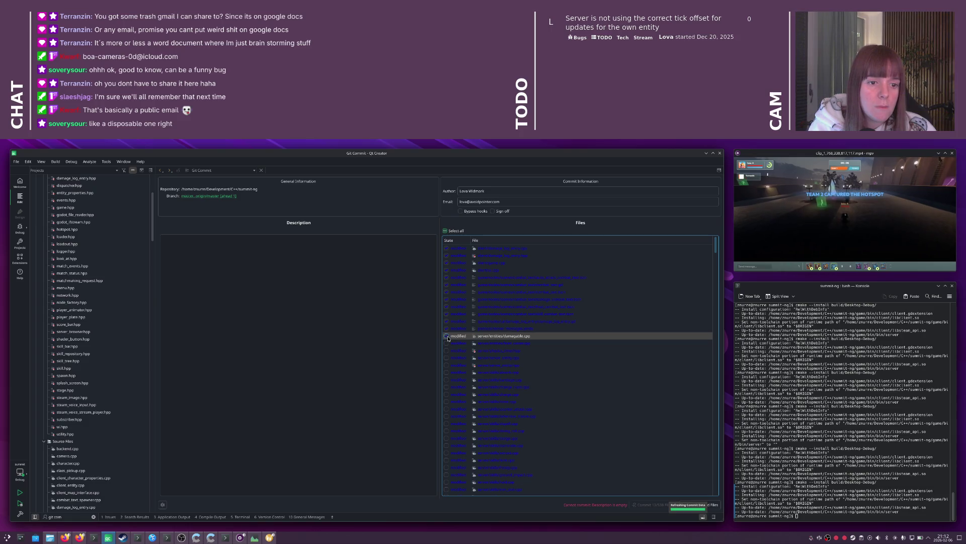
pyautogui.click(447, 336)
pyautogui.doubleClick(451, 343)
pyautogui.hotkey('alt', 'Left')
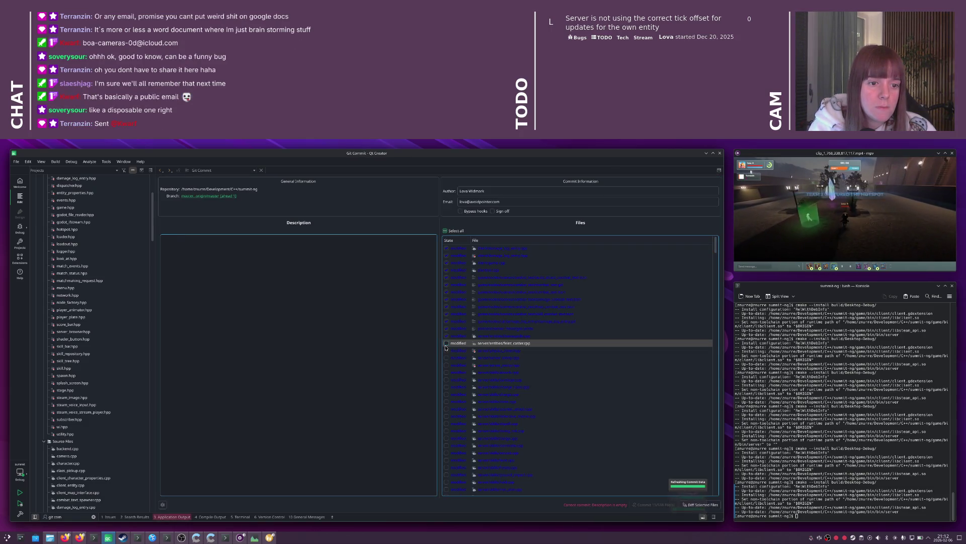
# - Review and include physics_timer.hpp, server_entity.cpp and server_entity.hpp in the commit
pyautogui.click(493, 292)
pyautogui.doubleClick(496, 277)
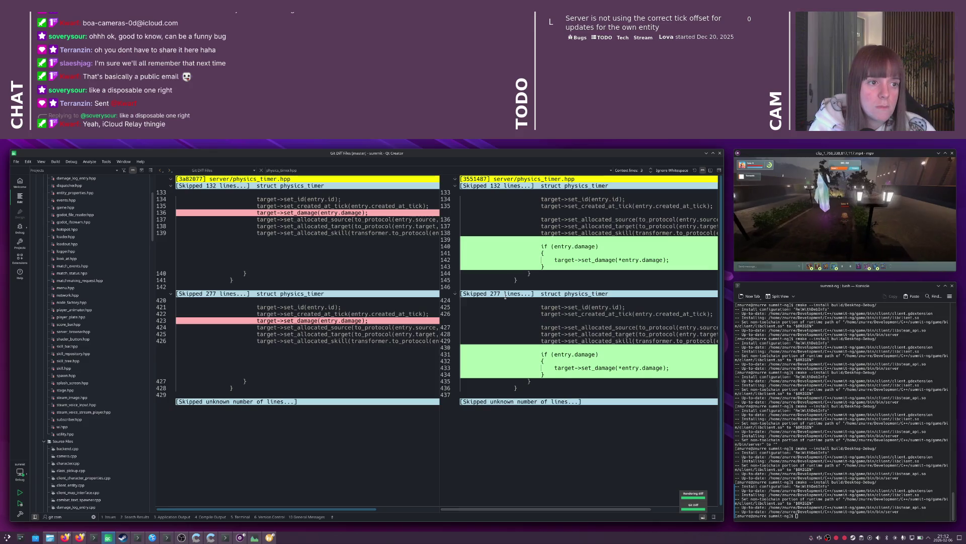
pyautogui.hotkey('alt', 'Left')
pyautogui.click(447, 285)
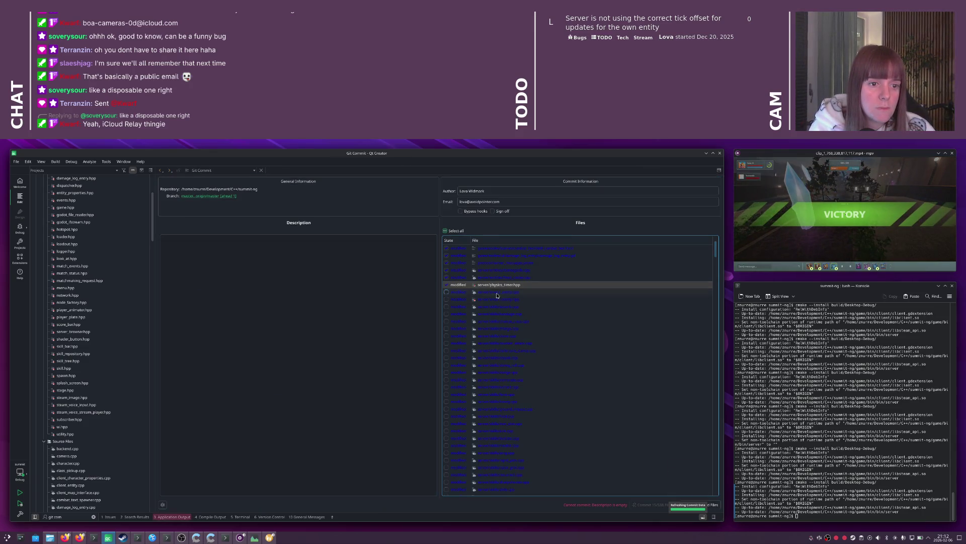
pyautogui.doubleClick(451, 292)
pyautogui.hotkey('alt', 'Left')
pyautogui.click(447, 292)
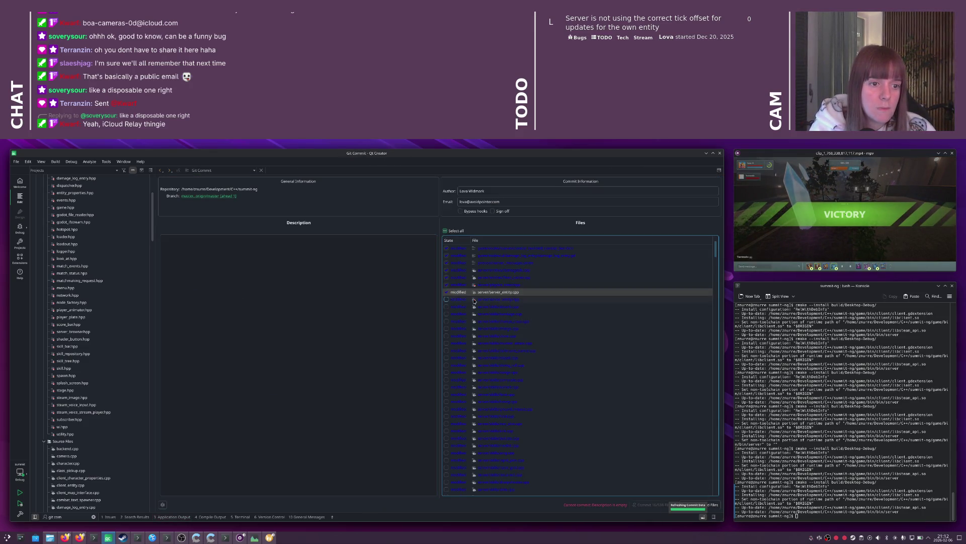
pyautogui.doubleClick(453, 299)
pyautogui.hotkey('alt', 'Left')
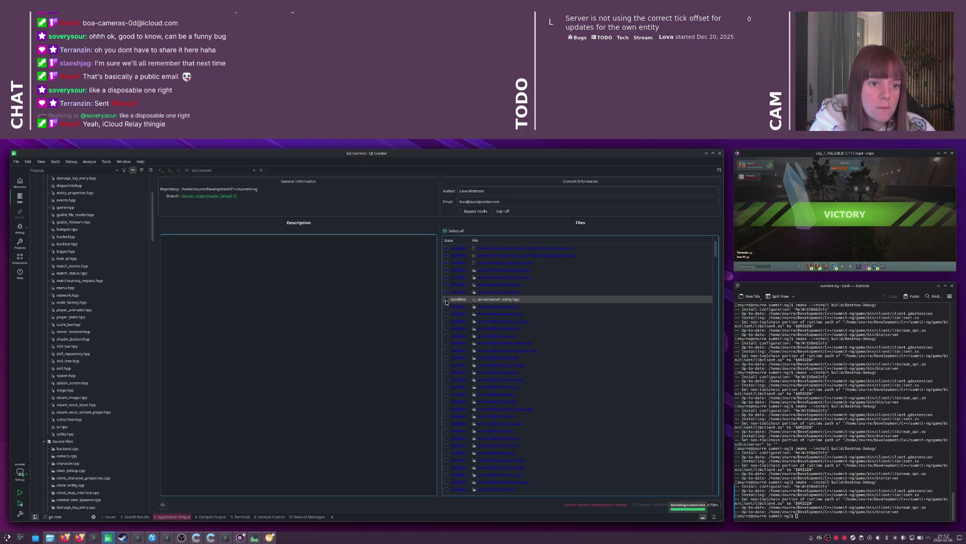
pyautogui.click(446, 299)
# - Review and include the absorb.cpp and bandage.cpp skill files
pyautogui.doubleClick(457, 307)
pyautogui.hotkey('alt', 'Left')
pyautogui.click(446, 306)
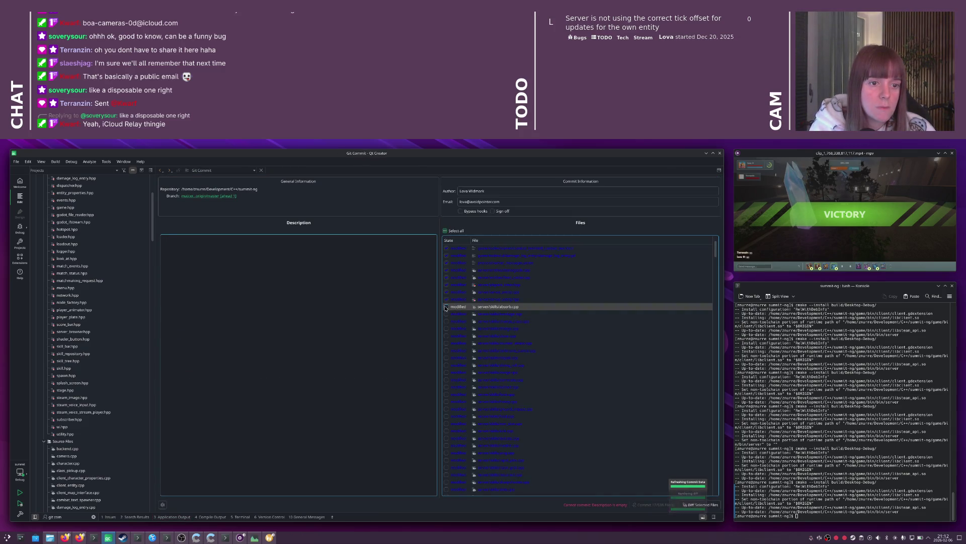
pyautogui.doubleClick(451, 313)
pyautogui.hotkey('alt', 'Left')
pyautogui.click(447, 313)
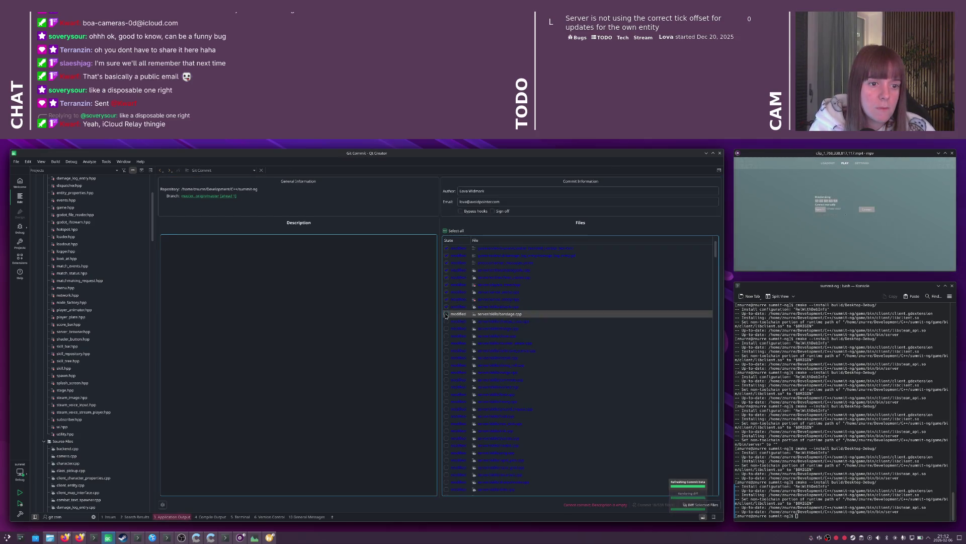
# - Tick change_class.cpp, clone.cpp, counter_attack.cpp and the following skill file for the commit
pyautogui.click(451, 321)
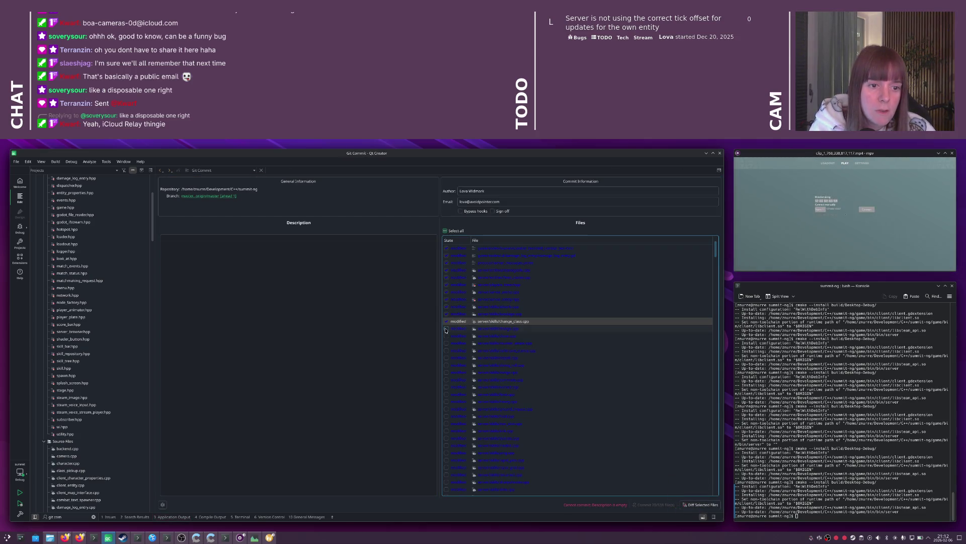
pyautogui.click(446, 329)
pyautogui.click(463, 336)
pyautogui.click(446, 335)
pyautogui.click(452, 343)
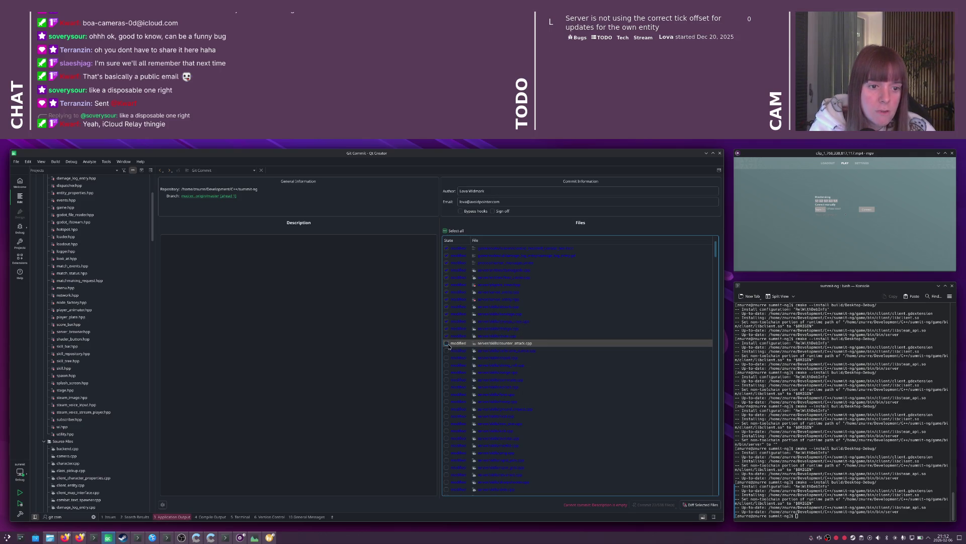
pyautogui.click(447, 358)
pyautogui.click(447, 365)
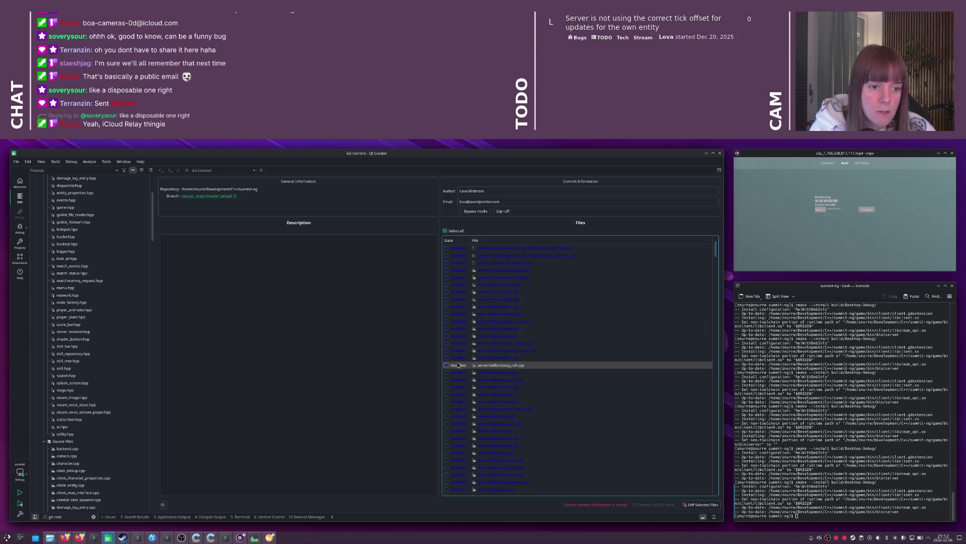
pyautogui.scroll(-2, 453, 353)
# - Tick skill files dodge, dominate, extract, feint, ground_impact, kick, levitate and medkit .cpp
pyautogui.click(458, 328)
pyautogui.click(446, 328)
pyautogui.click(457, 336)
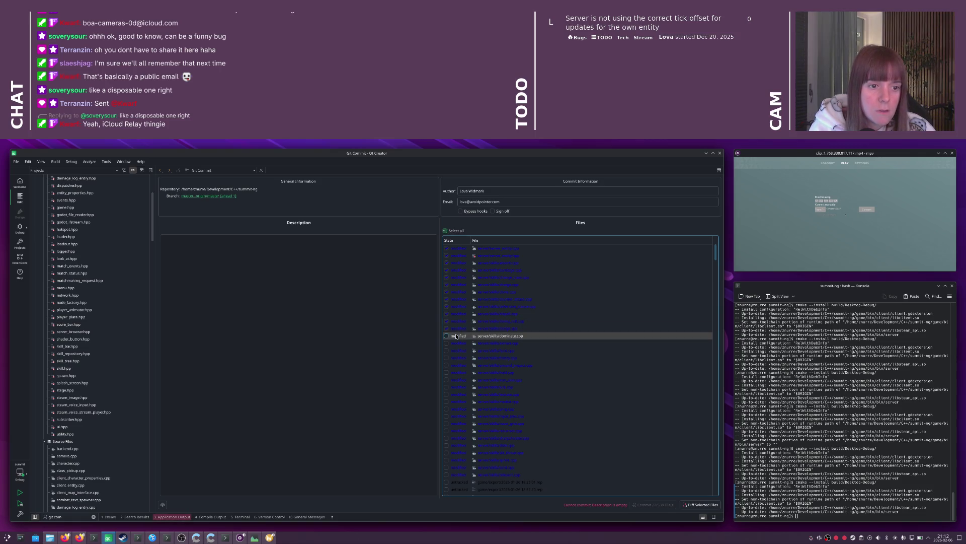
pyautogui.click(446, 336)
pyautogui.click(446, 343)
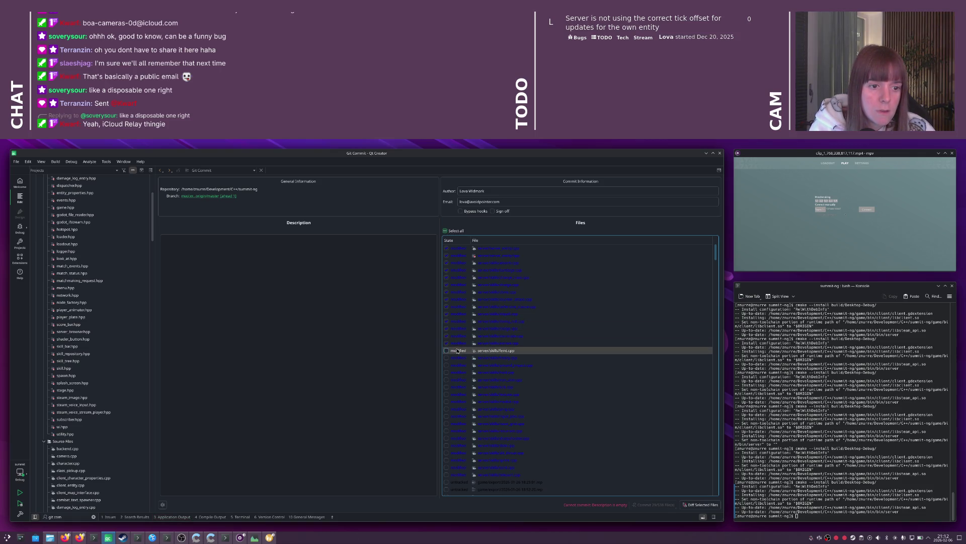
pyautogui.click(447, 351)
pyautogui.click(446, 358)
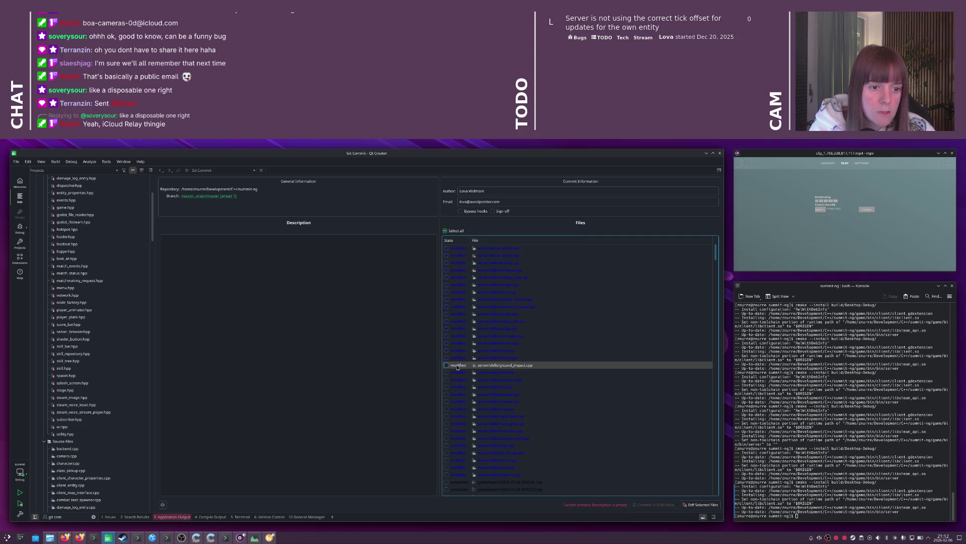
pyautogui.click(446, 365)
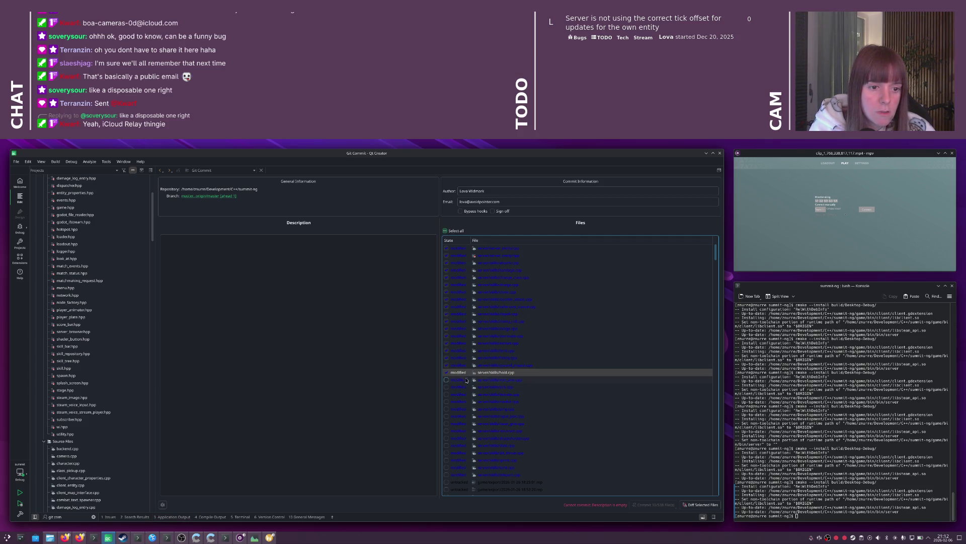
pyautogui.click(447, 380)
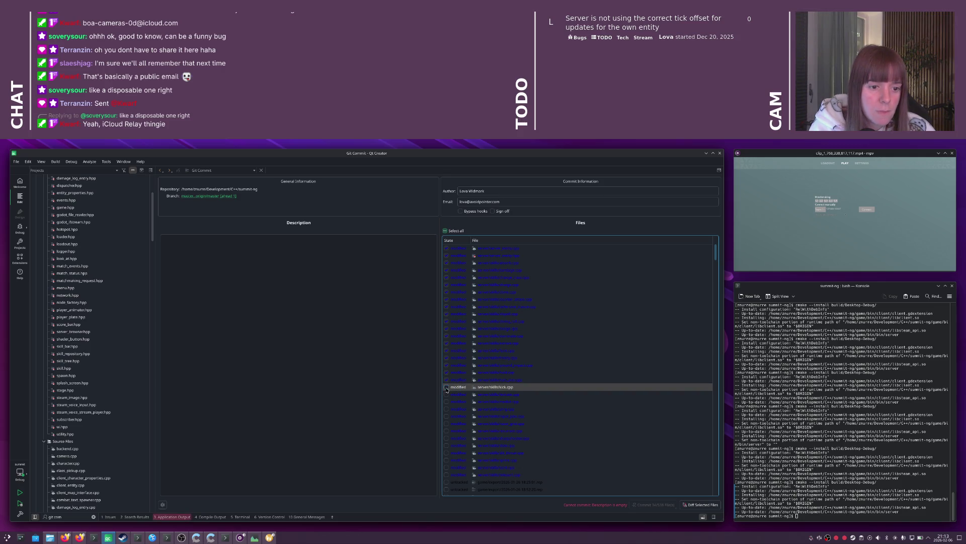
pyautogui.click(446, 388)
pyautogui.click(446, 395)
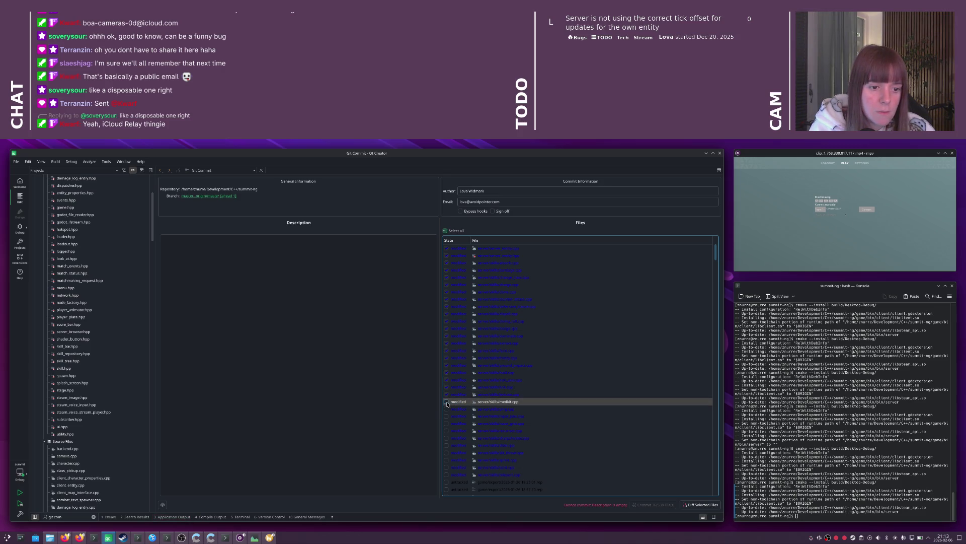
pyautogui.click(446, 401)
# - Tick skill files ping, rapid_jabs, razor_grid, resurrect, sharpshooter, slide, slit_throat, taint and teleport .cpp
pyautogui.scroll(-3, 447, 397)
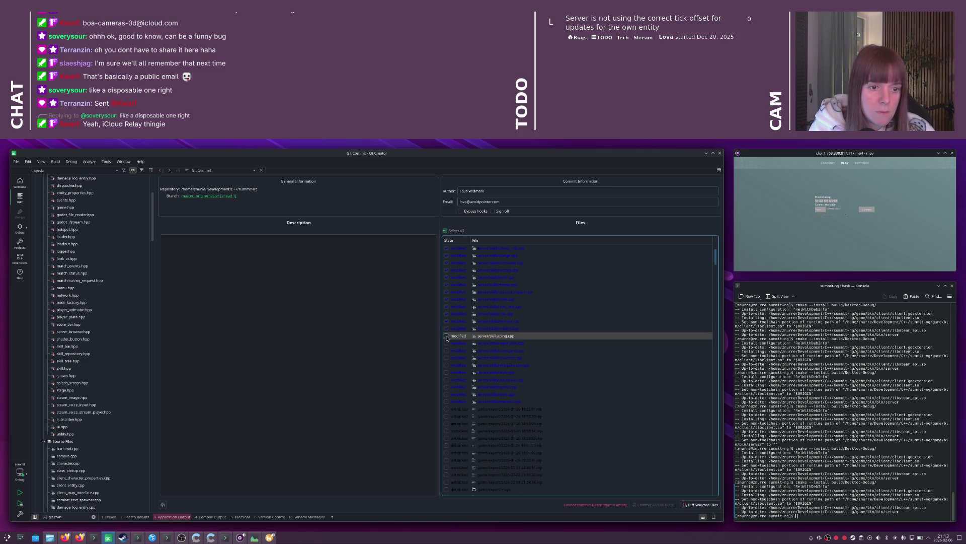
pyautogui.click(446, 336)
pyautogui.click(446, 343)
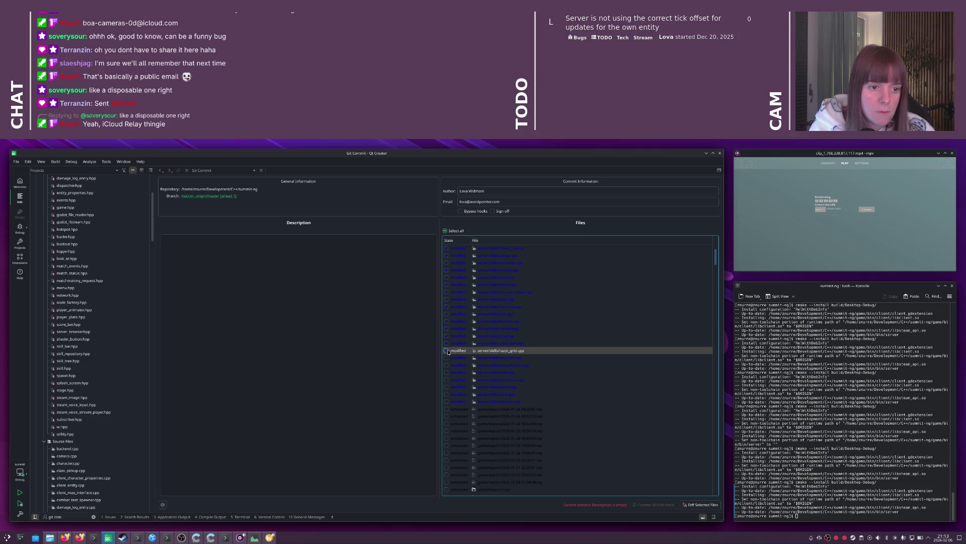
pyautogui.click(446, 351)
pyautogui.click(446, 358)
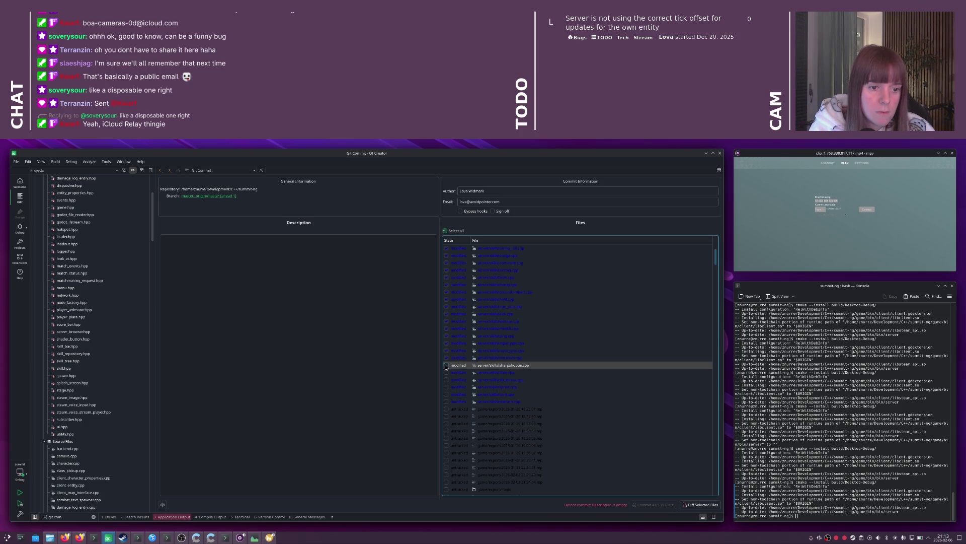
pyautogui.click(446, 365)
pyautogui.click(447, 373)
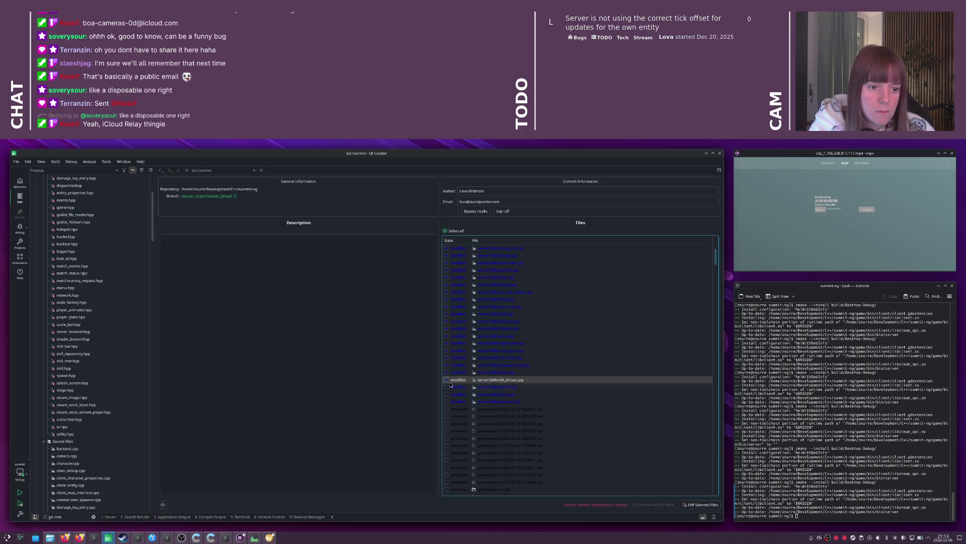
pyautogui.click(447, 380)
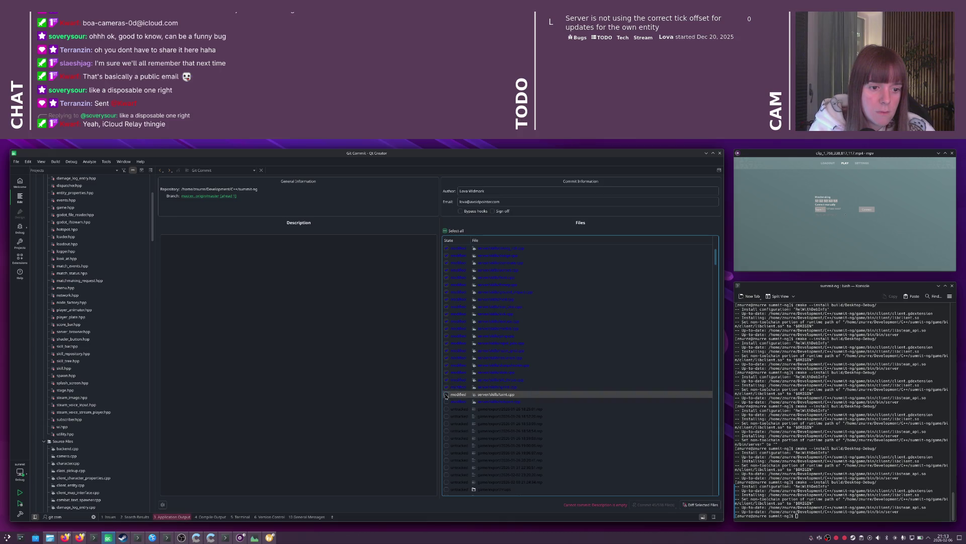
pyautogui.click(447, 394)
pyautogui.click(447, 401)
pyautogui.click(405, 384)
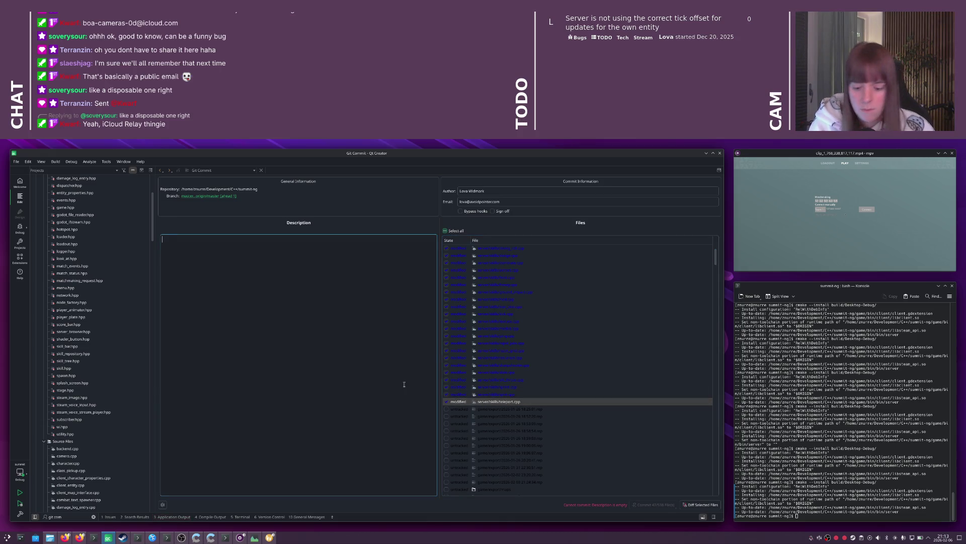
# - Commit the 47 files with message 'Better damage logs and combat texts' and run git push
pyautogui.write('Better damage logs and')
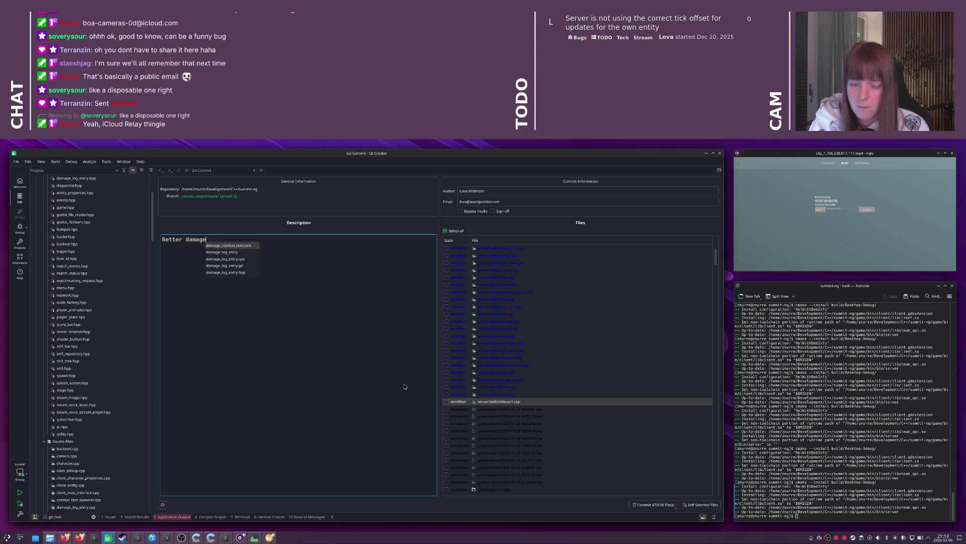
pyautogui.write(' combat texts')
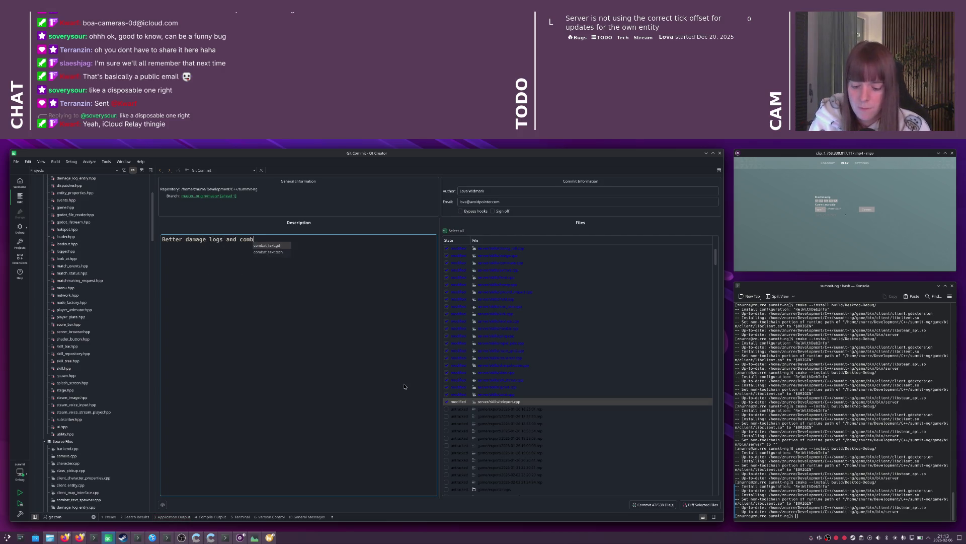
pyautogui.scroll(-10, 554, 370)
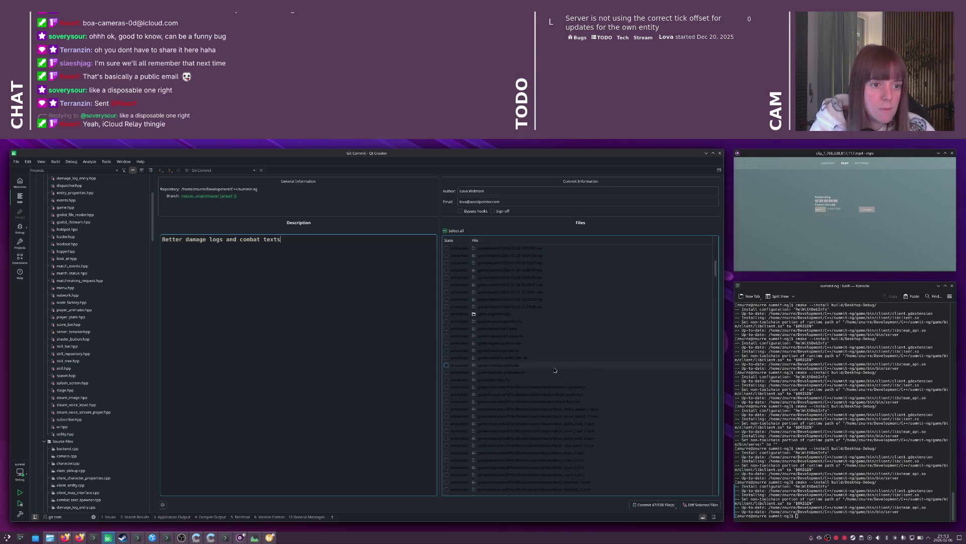
pyautogui.scroll(8, 555, 370)
pyautogui.scroll(-5, 555, 370)
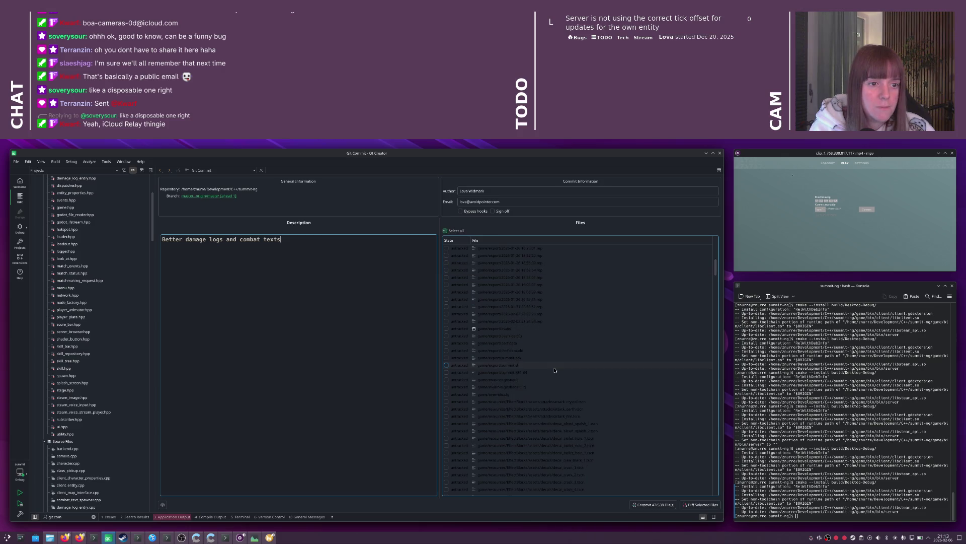
pyautogui.scroll(-10, 554, 370)
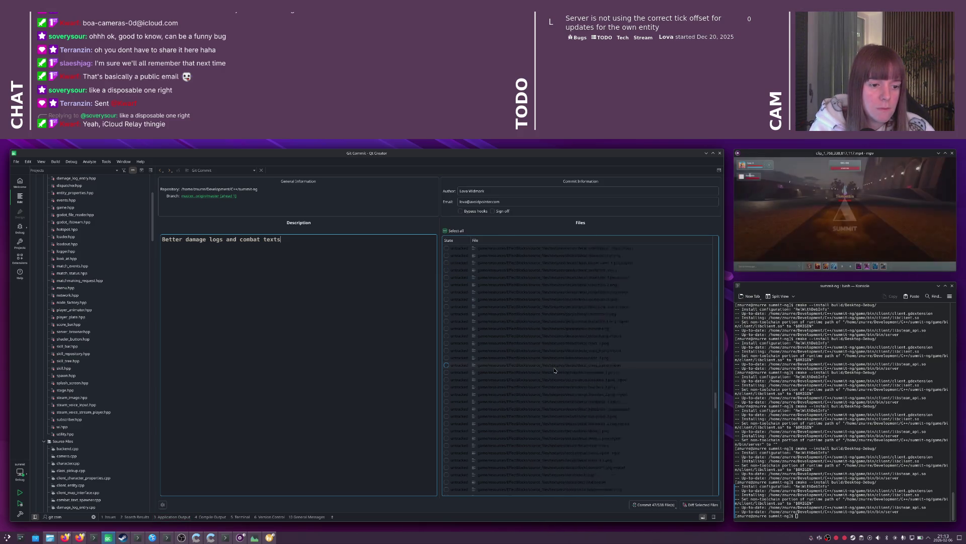
pyautogui.moveTo(714, 431)
pyautogui.mouseDown()
pyautogui.moveTo(717, 478)
pyautogui.moveTo(726, 481)
pyautogui.moveTo(698, 246)
pyautogui.mouseUp()
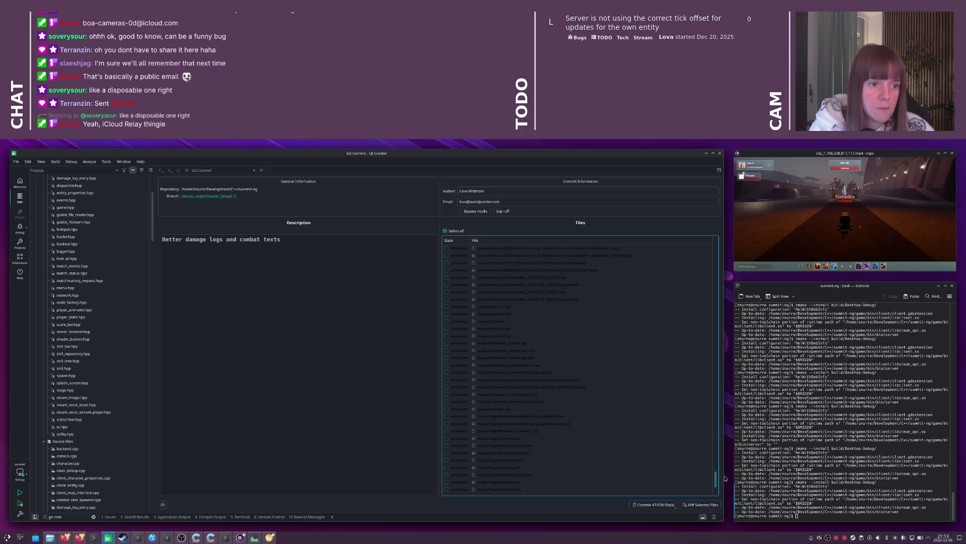
pyautogui.click(653, 504)
pyautogui.hotkey('ctrl', 'k')
pyautogui.write('git push')
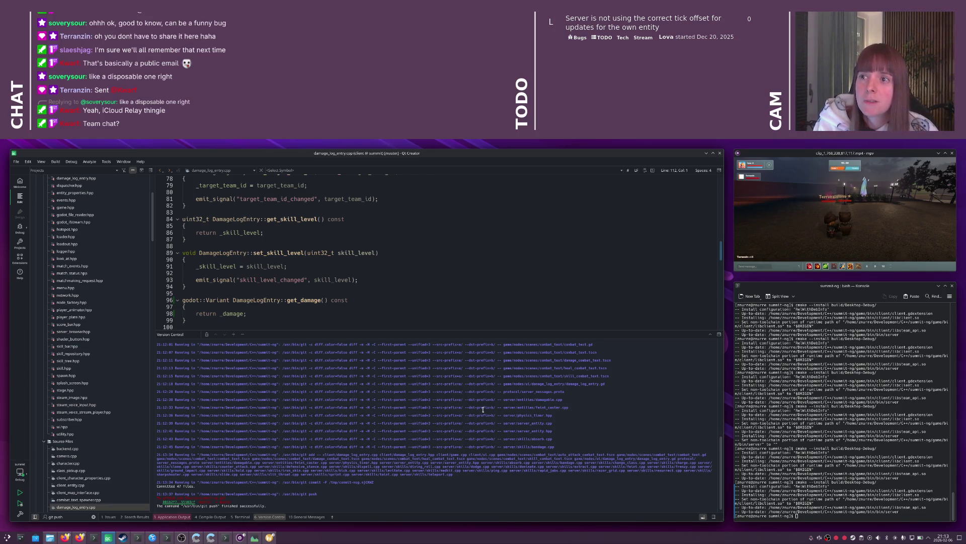
# - Close the Version Control log and start a new Inkscape window from the taskbar
pyautogui.click(402, 294)
pyautogui.press('Escape')
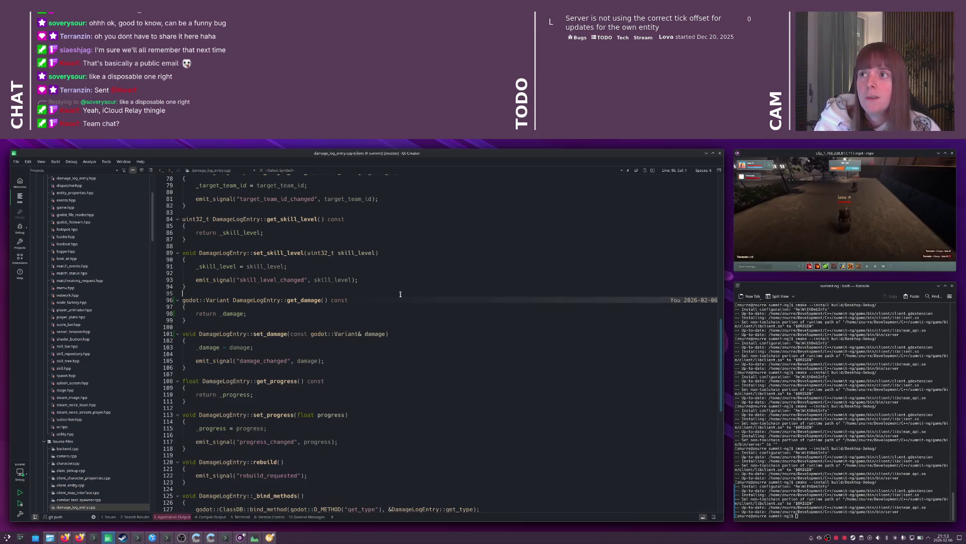
pyautogui.hotkey('alt', 'Tab')
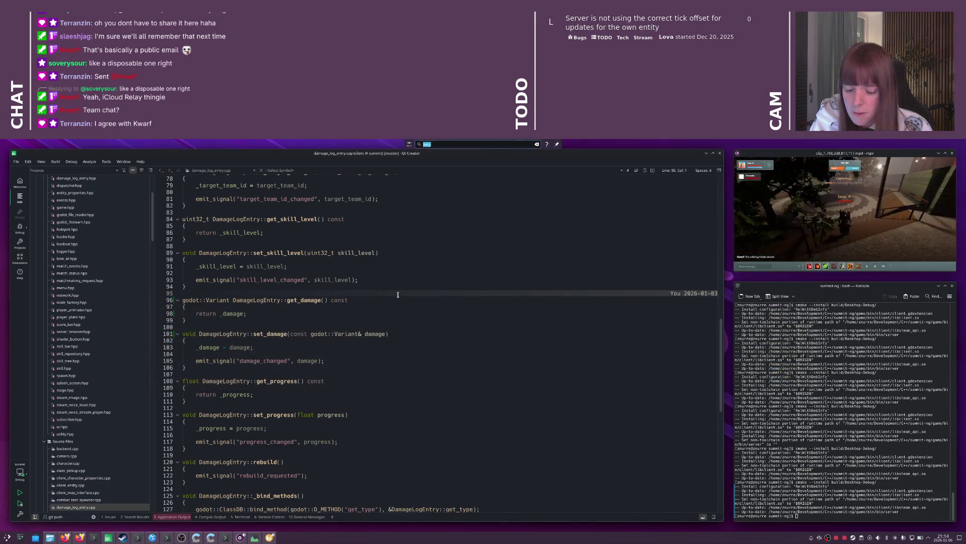
pyautogui.rightClick(398, 294)
pyautogui.press('Escape')
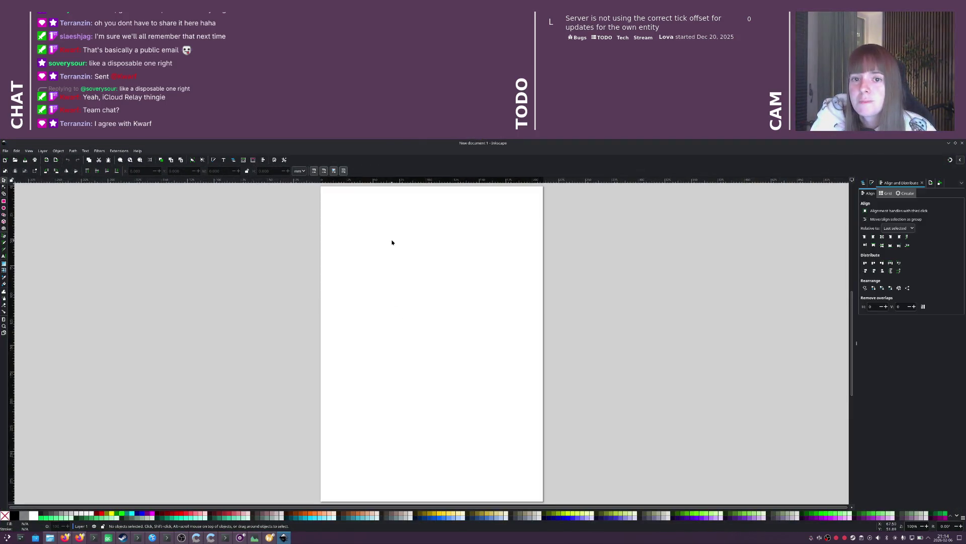
# - Open gameui.svg from the recent files and scroll to the HUD chat message bar
pyautogui.hotkey('ctrl', 'q')
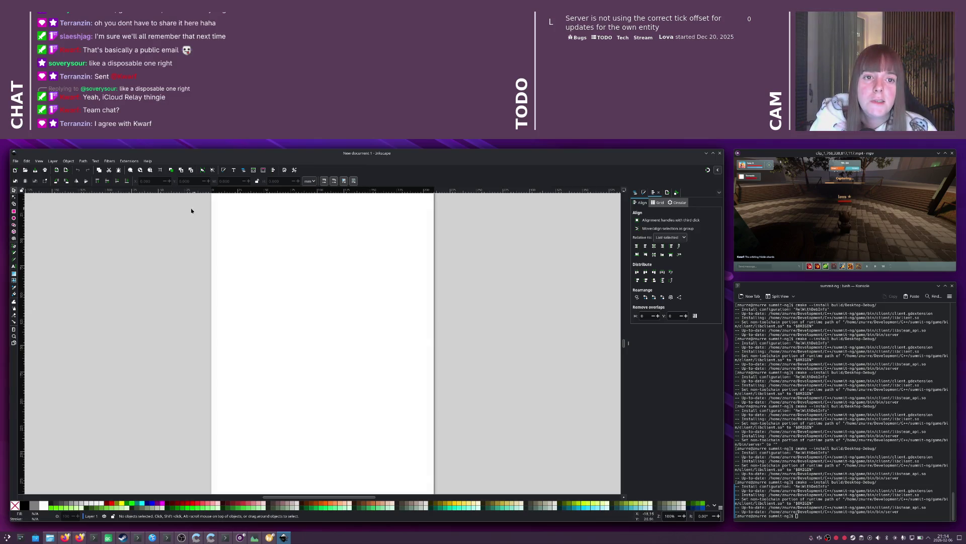
pyautogui.click(16, 161)
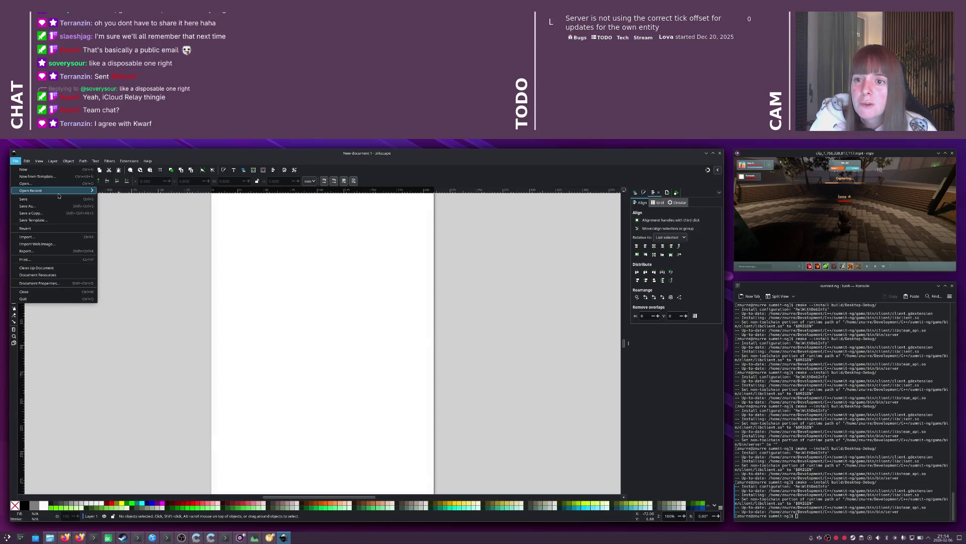
pyautogui.click(118, 190)
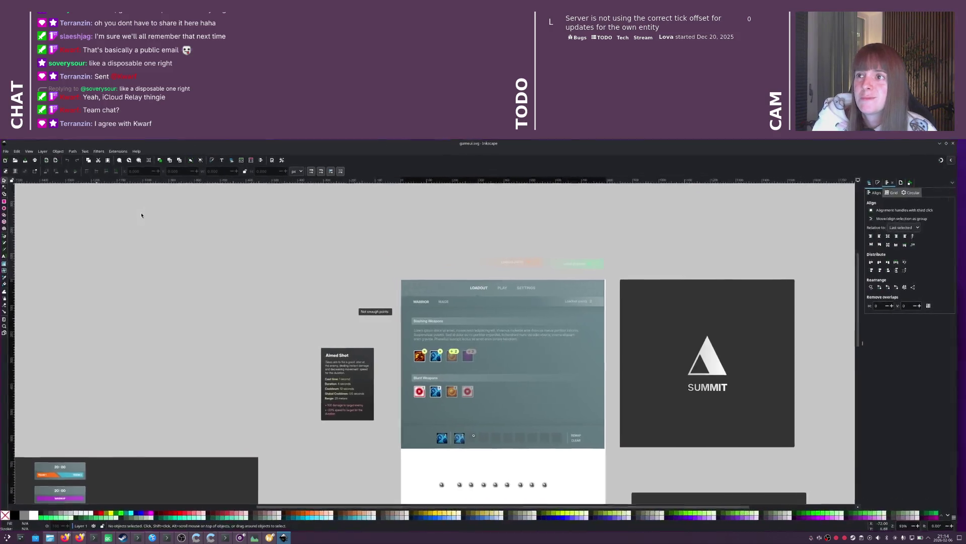
pyautogui.scroll(-9, 386, 265)
pyautogui.hscroll(-10, 386, 265)
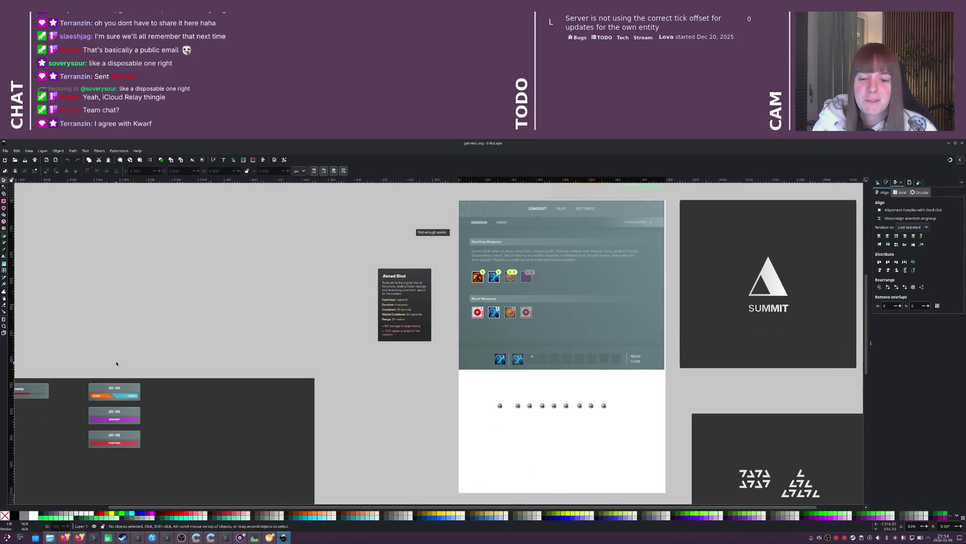
pyautogui.scroll(-6, 207, 265)
pyautogui.hscroll(-4, 207, 265)
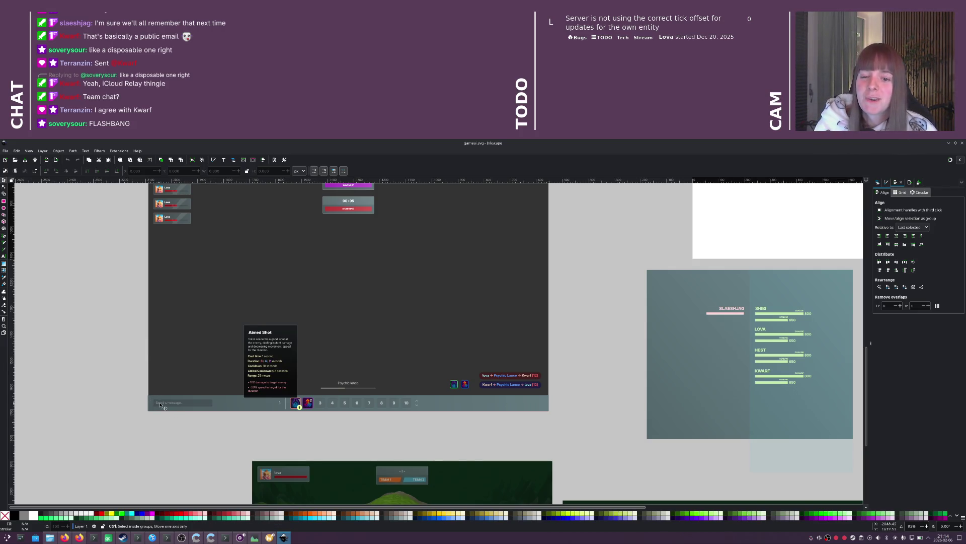
pyautogui.scroll(3, 161, 402)
pyautogui.hscroll(2, 239, 388)
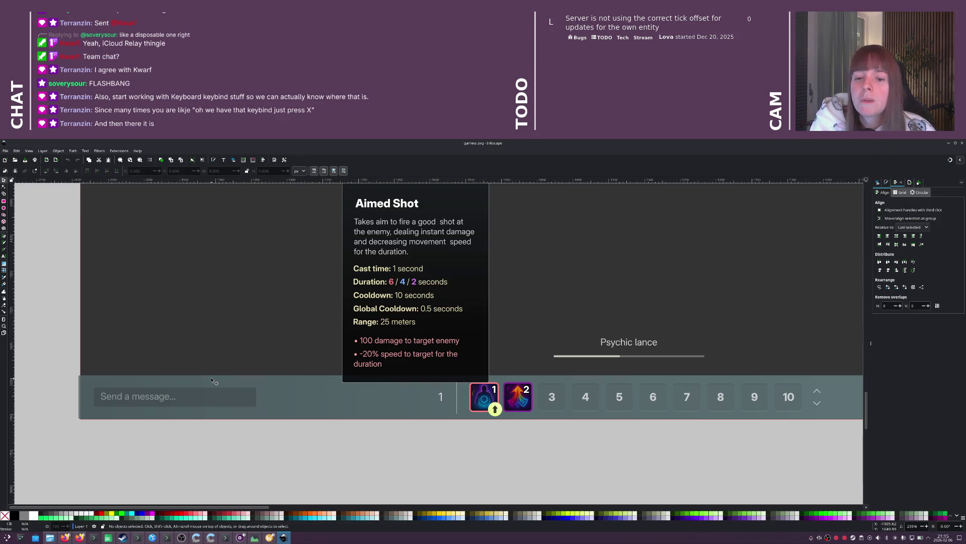
pyautogui.click(138, 399)
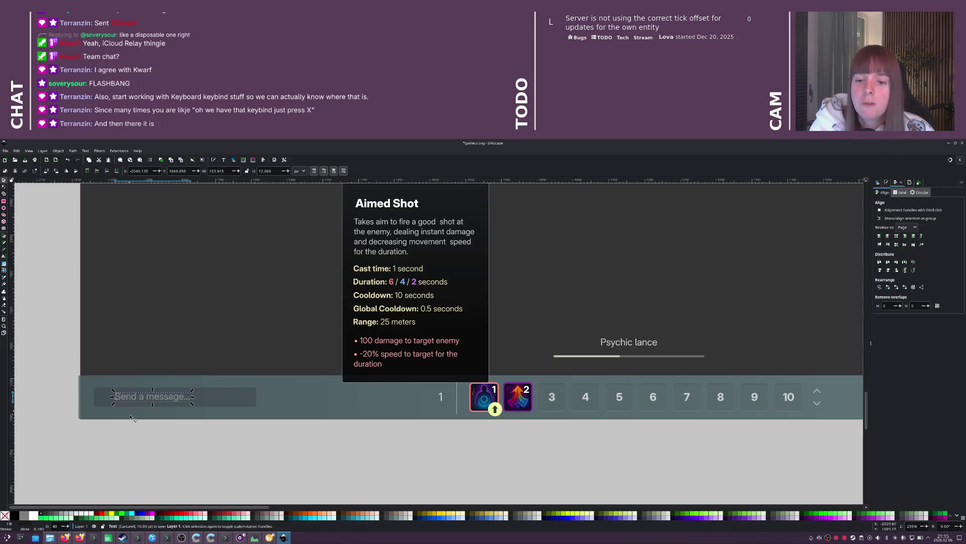
pyautogui.click(133, 422)
pyautogui.hotkey('ctrl', 'z')
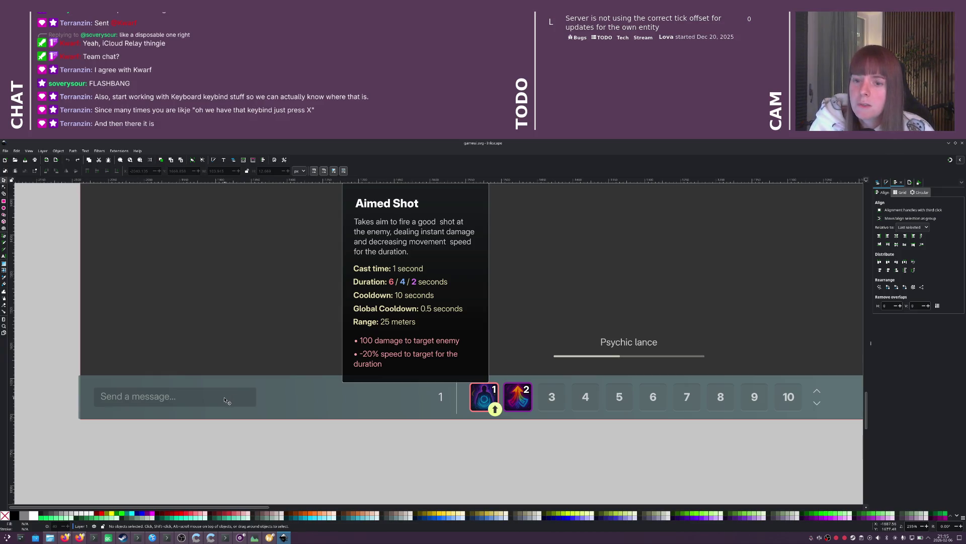
pyautogui.click(167, 398)
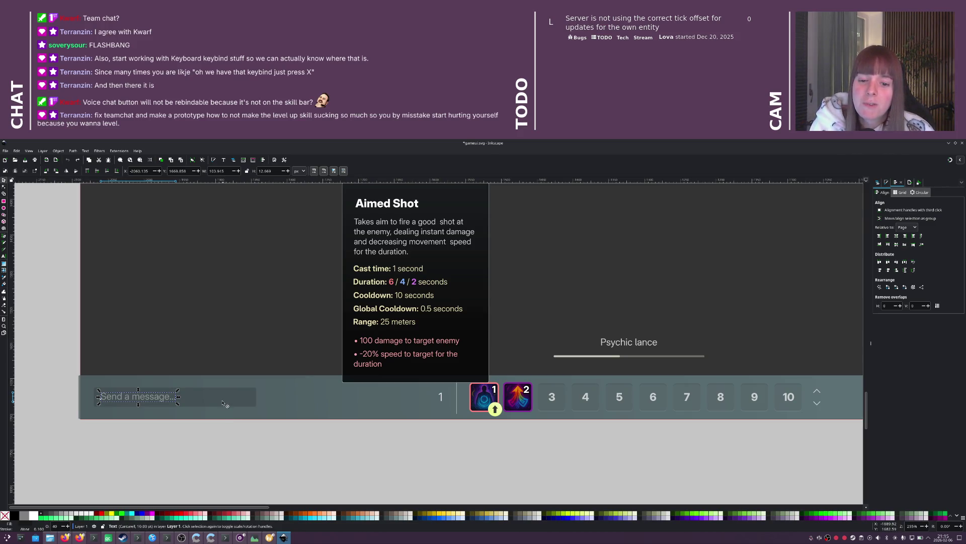
# - Paste a 'Send a message...' copy beside the original, colour it orange and raise its opacity
pyautogui.hotkey('ctrl', 'v')
pyautogui.moveTo(211, 401); pyautogui.dragTo(216, 398)
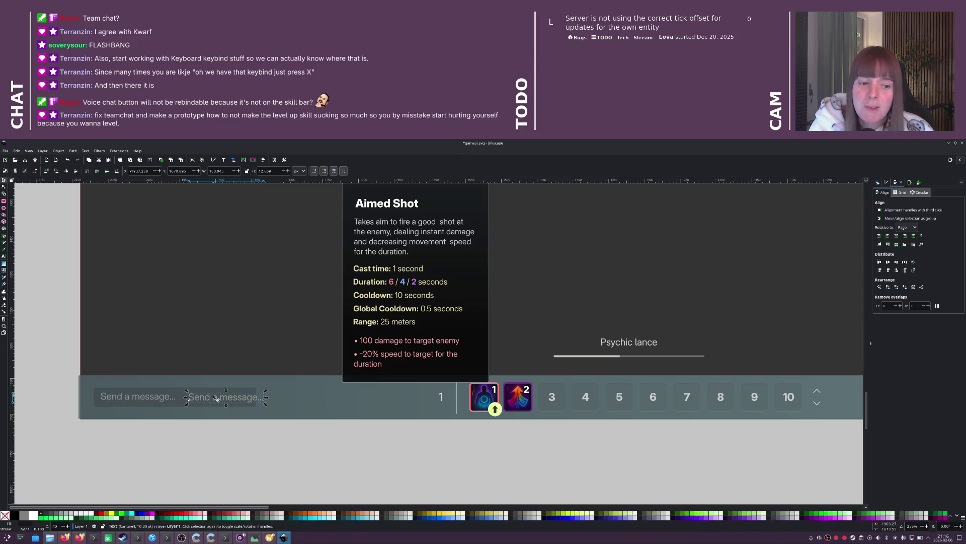
pyautogui.click(317, 511)
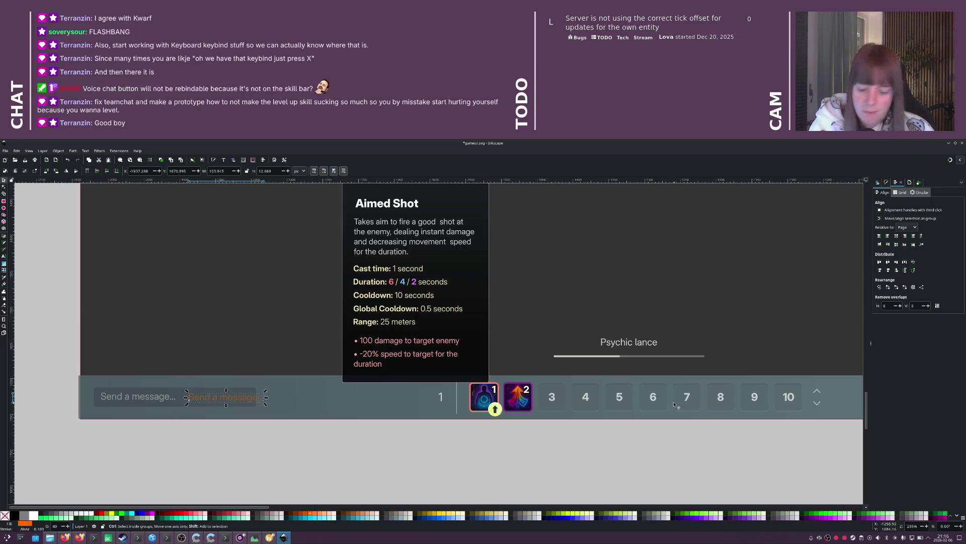
pyautogui.hotkey('ctrl', 'shift', 'f')
pyautogui.moveTo(903, 503)
pyautogui.mouseDown()
pyautogui.moveTo(954, 504)
pyautogui.moveTo(925, 504)
pyautogui.mouseUp()
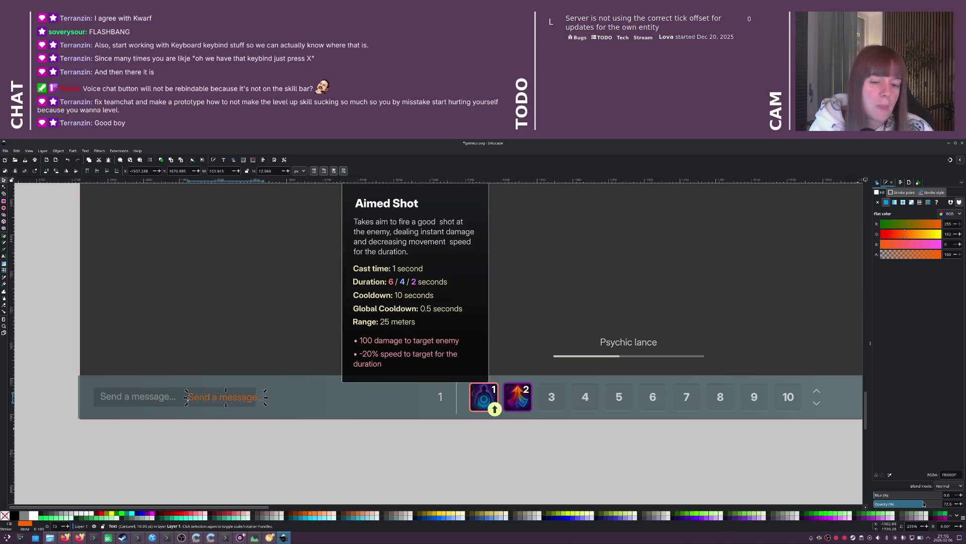
pyautogui.doubleClick(214, 400)
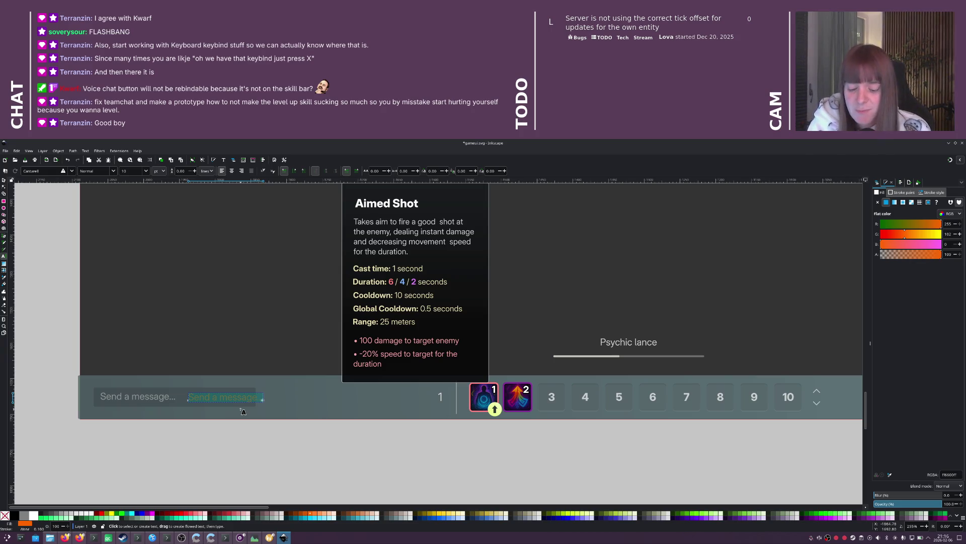
# - Replace the orange copy's wording with 'TEAM | ALL', correcting typos along the way
pyautogui.press('BackSpace')
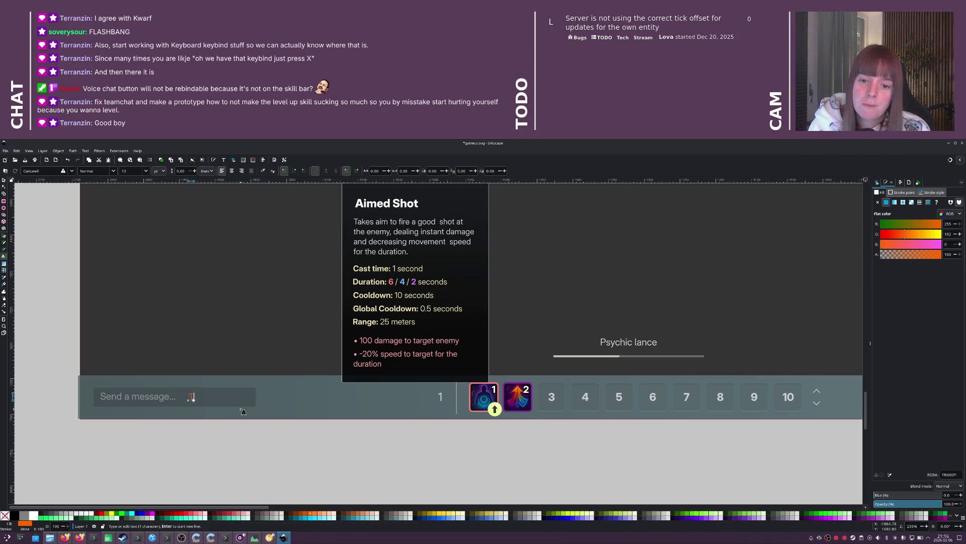
pyautogui.write('C')
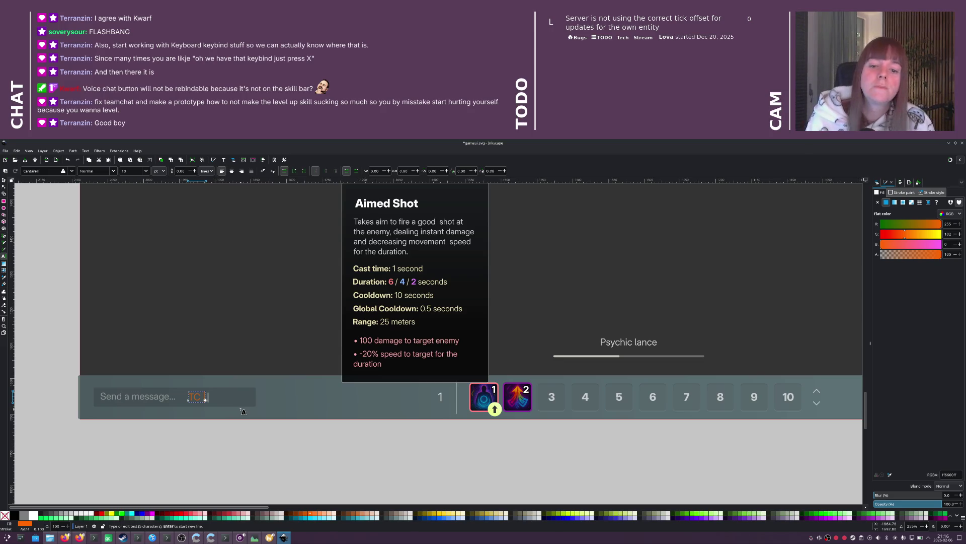
pyautogui.press('BackSpace')
pyautogui.press('BackSpace')
pyautogui.press('BackSpace')
pyautogui.write('EAM')
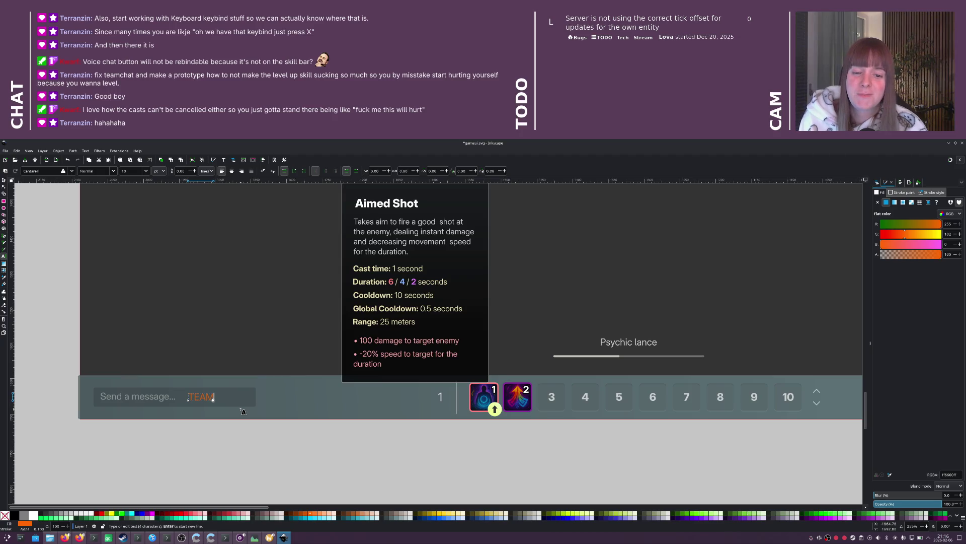
pyautogui.write(']')
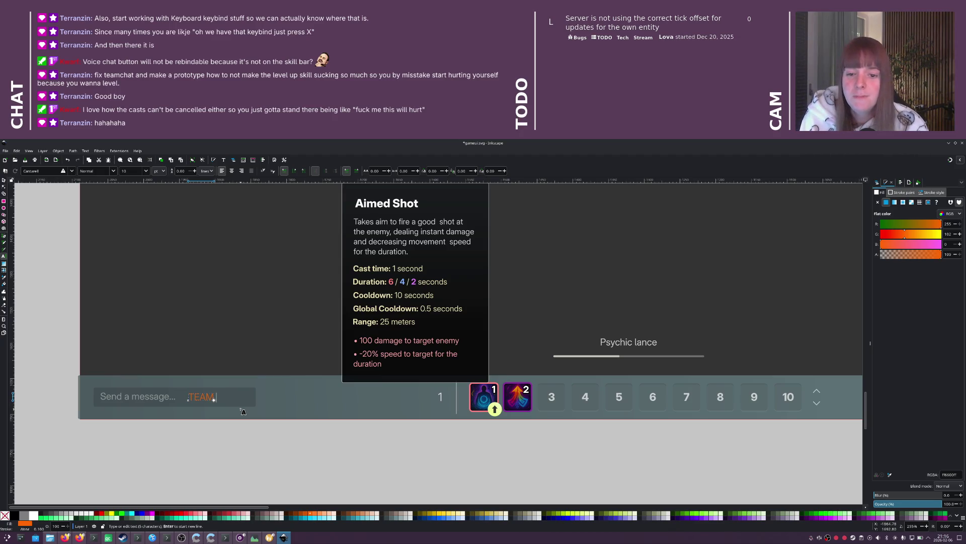
pyautogui.write('| ALL')
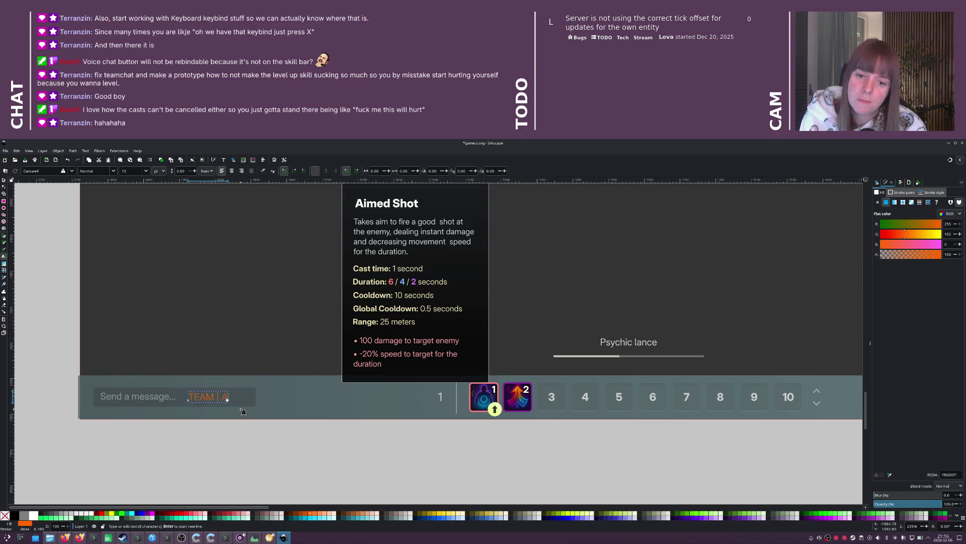
pyautogui.press('Escape')
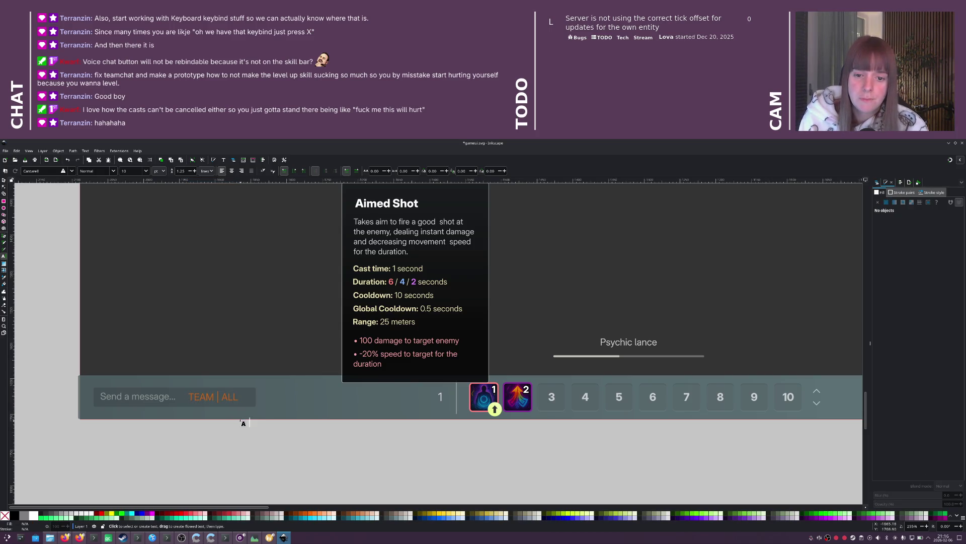
# - Zoom out and check the TEAM | ALL label in text editing, then deselect it
pyautogui.press('s')
pyautogui.keyDown('ctrl'); pyautogui.scroll(-2, 245, 440); pyautogui.keyUp('ctrl')
pyautogui.keyDown('ctrl'); pyautogui.scroll(2, 245, 440); pyautogui.keyUp('ctrl')
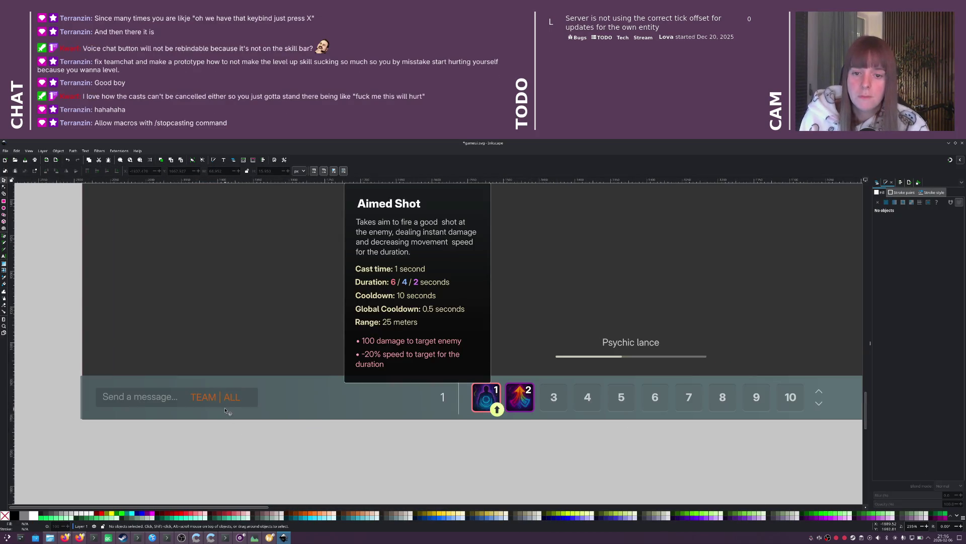
pyautogui.keyDown('ctrl'); pyautogui.scroll(1, 229, 400); pyautogui.keyUp('ctrl')
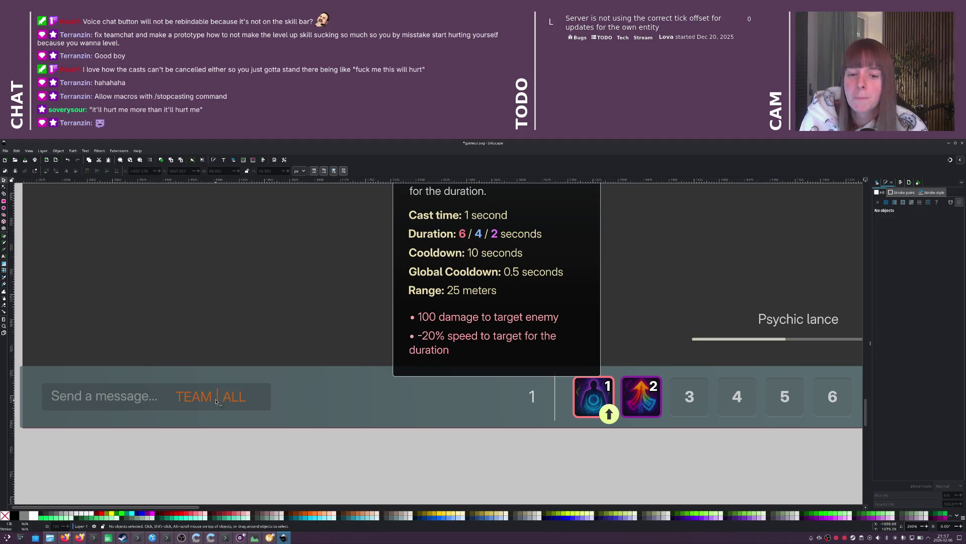
pyautogui.click(222, 402)
pyautogui.doubleClick(218, 398)
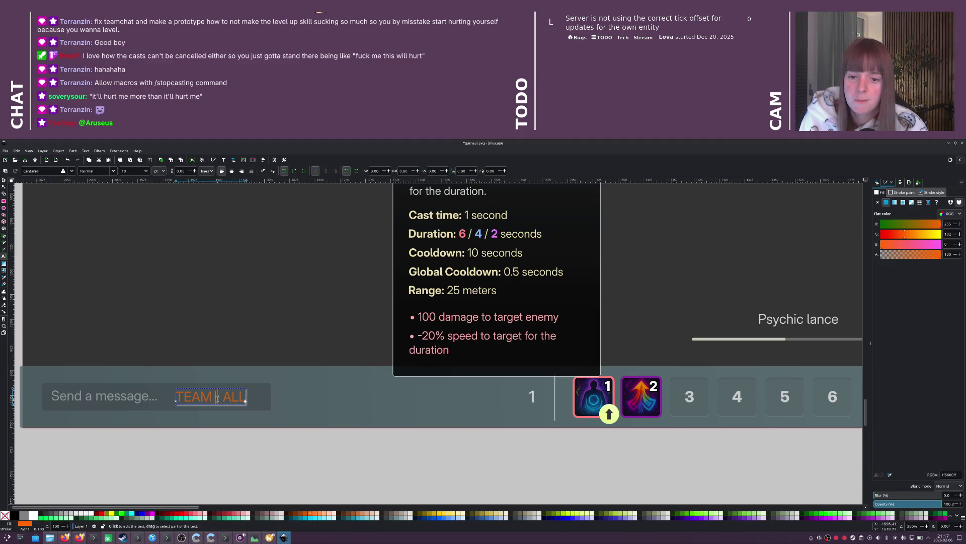
pyautogui.click(218, 398)
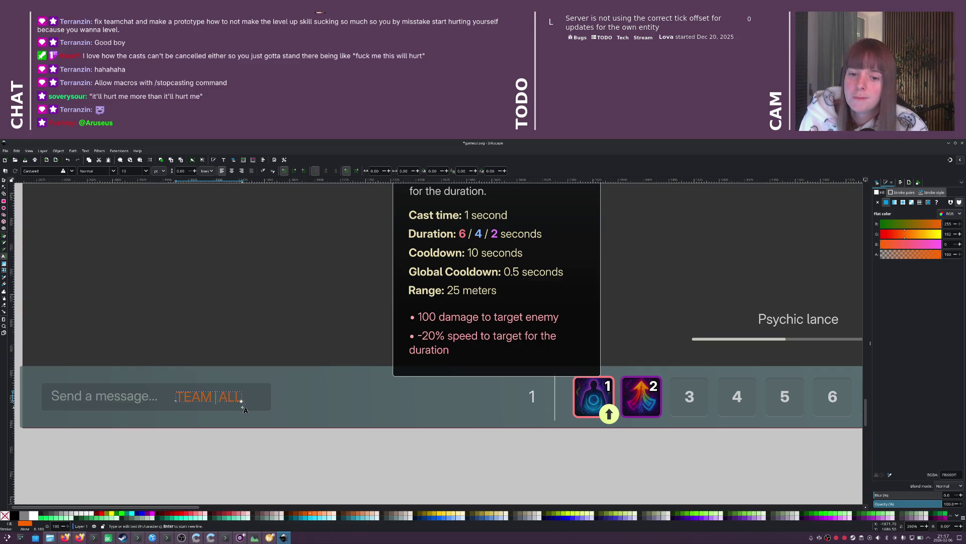
pyautogui.press('F1')
pyautogui.click(240, 434)
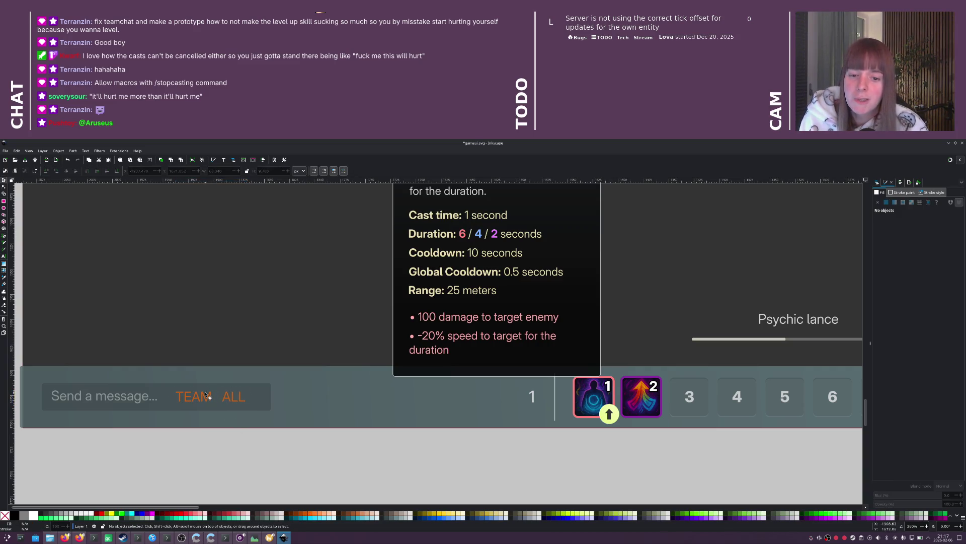
# - Draw a thin divider rectangle between TEAM and ALL and nudge it into place
pyautogui.press('r')
pyautogui.keyDown('ctrl'); pyautogui.scroll(2, 225, 417); pyautogui.keyUp('ctrl')
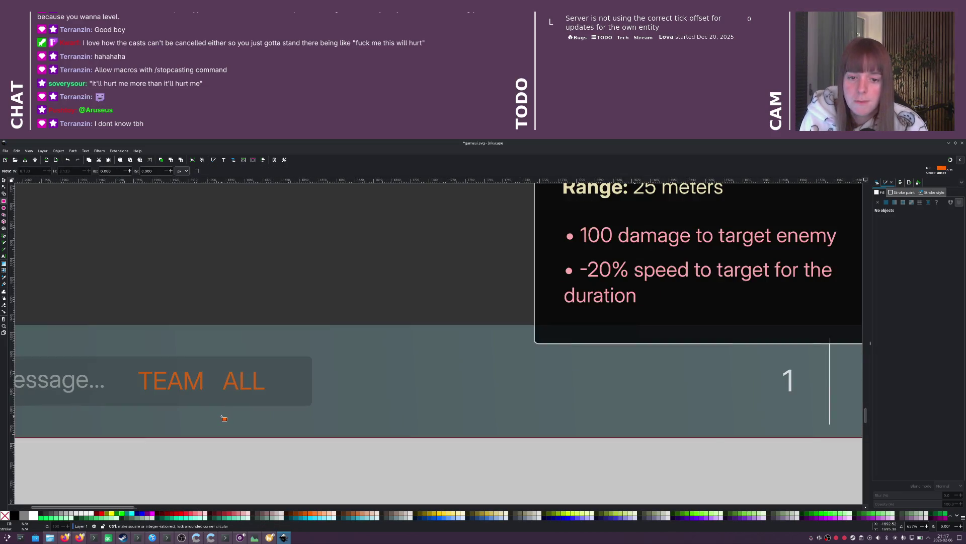
pyautogui.moveTo(230, 372); pyautogui.dragTo(234, 395)
pyautogui.press('s')
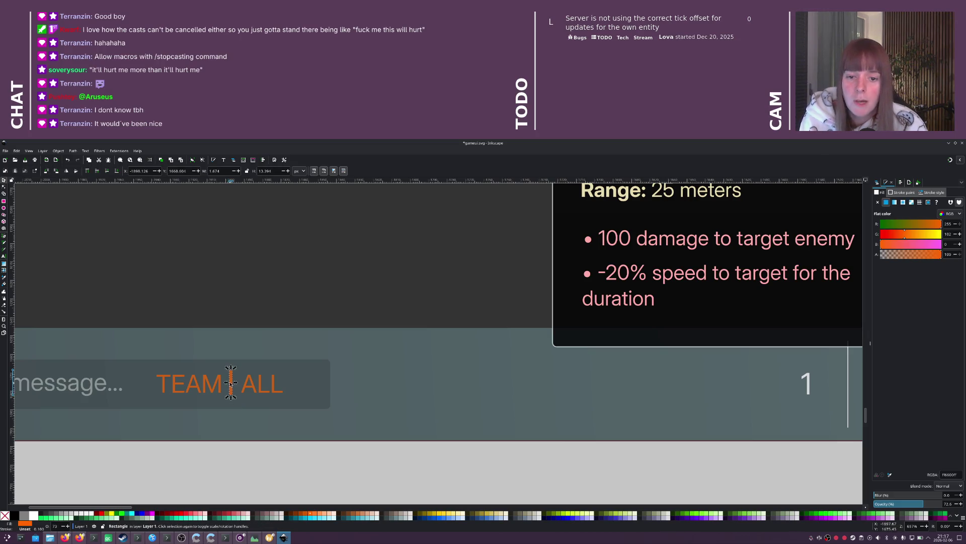
pyautogui.click(233, 388)
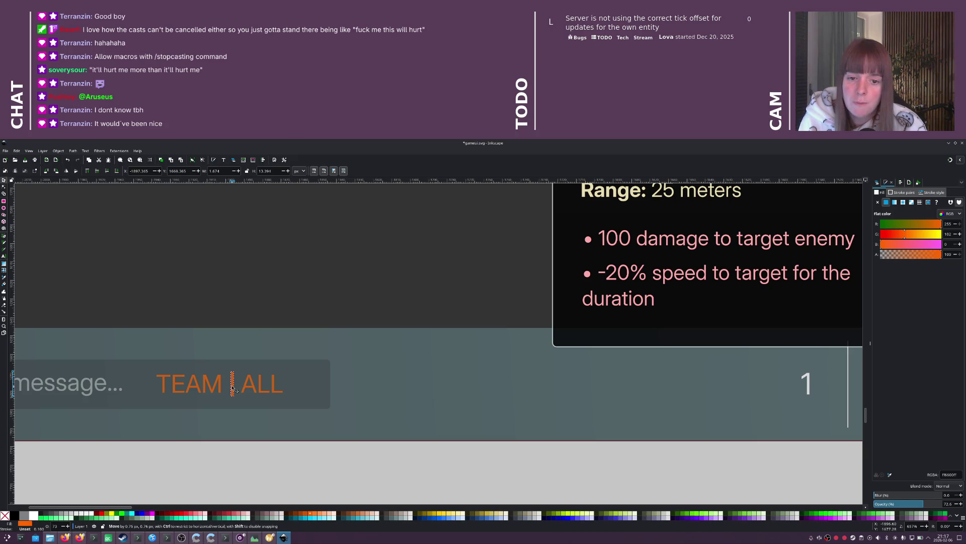
pyautogui.moveTo(237, 392); pyautogui.dragTo(237, 391)
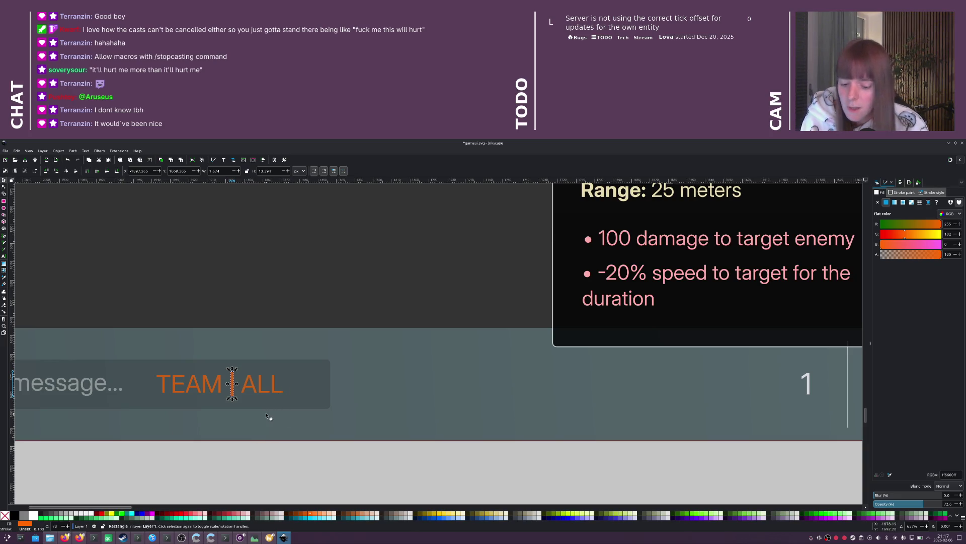
# - Fill the divider with the chat bar's slate grey #4f6064 and deselect it
pyautogui.press('d')
pyautogui.click(240, 357)
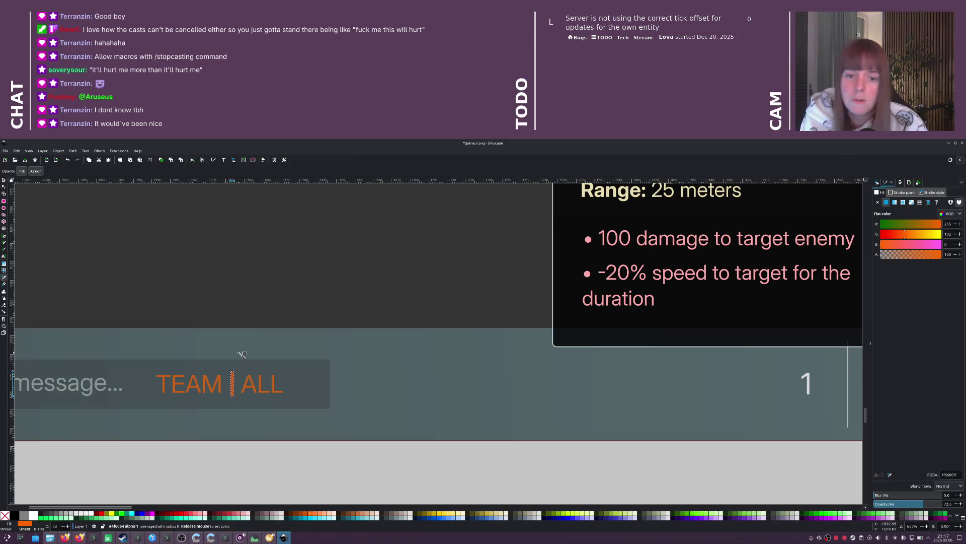
pyautogui.press('d')
pyautogui.press('Escape')
pyautogui.scroll(-3, 259, 435)
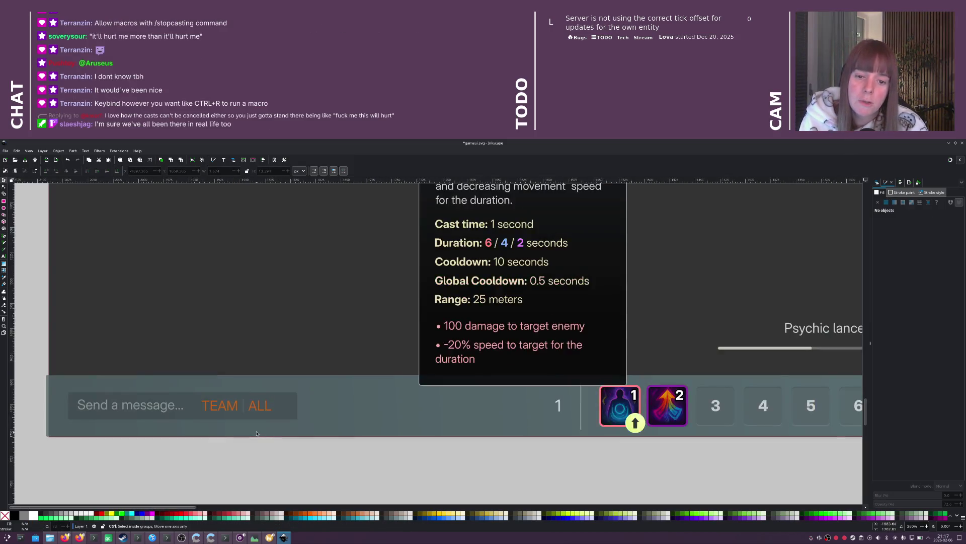
pyautogui.scroll(2, 251, 432)
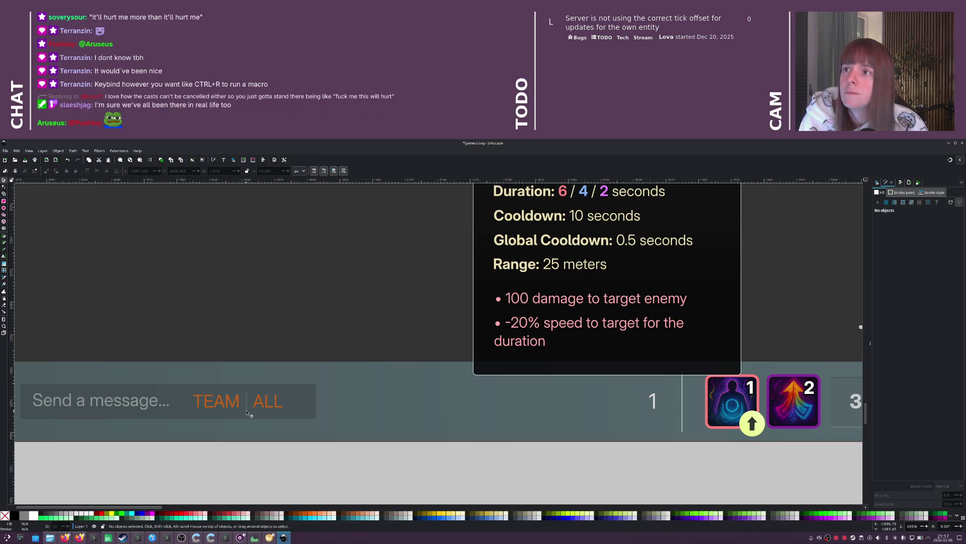
pyautogui.keyDown('ctrl'); pyautogui.scroll(1, 297, 406); pyautogui.keyUp('ctrl')
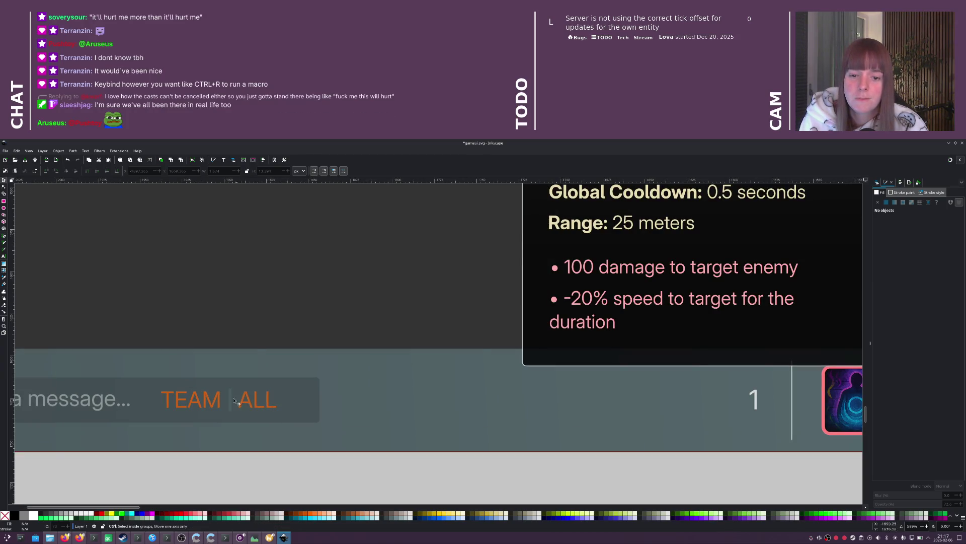
pyautogui.press('r')
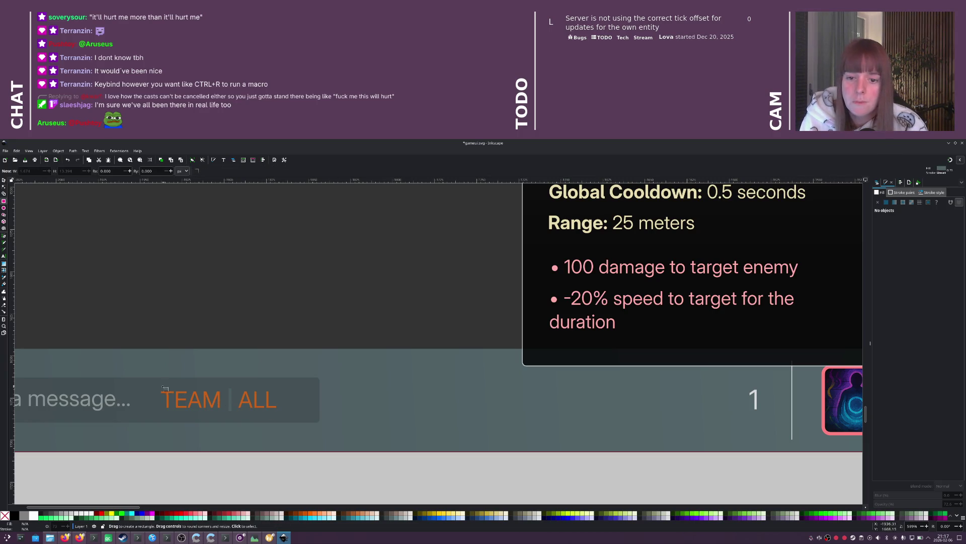
pyautogui.keyDown('ctrl'); pyautogui.scroll(2, 165, 388); pyautogui.keyUp('ctrl')
pyautogui.keyDown('ctrl'); pyautogui.scroll(-4, 165, 388); pyautogui.keyUp('ctrl')
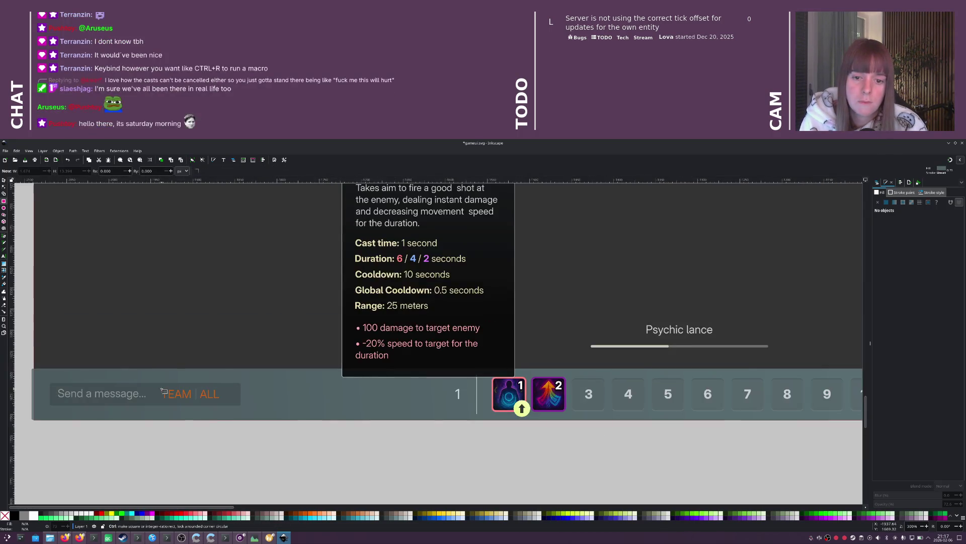
pyautogui.keyDown('ctrl'); pyautogui.scroll(4, 164, 390); pyautogui.keyUp('ctrl')
# - Draw a rectangle over TEAM, filled with ALL's orange at 50% opacity
pyautogui.moveTo(148, 383); pyautogui.dragTo(283, 430)
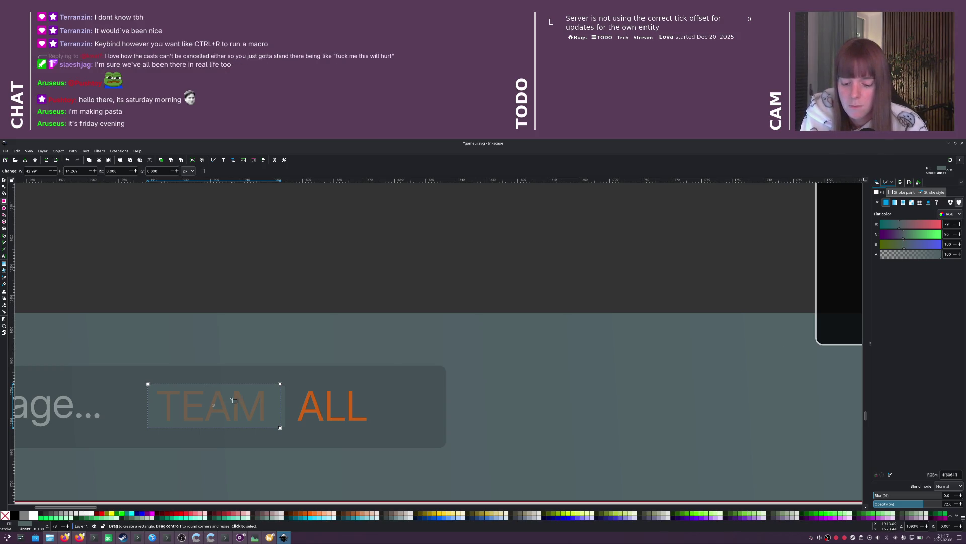
pyautogui.press('d')
pyautogui.click(327, 405)
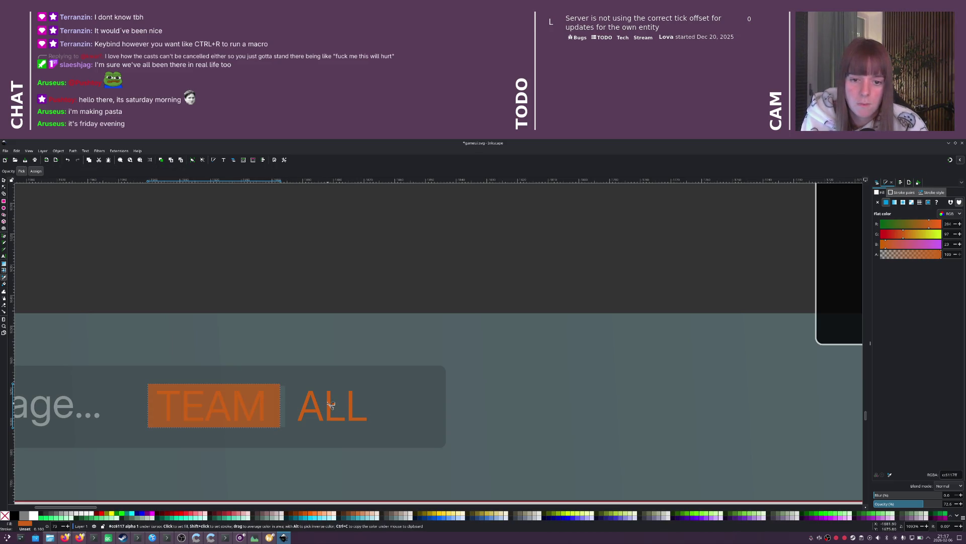
pyautogui.press('s')
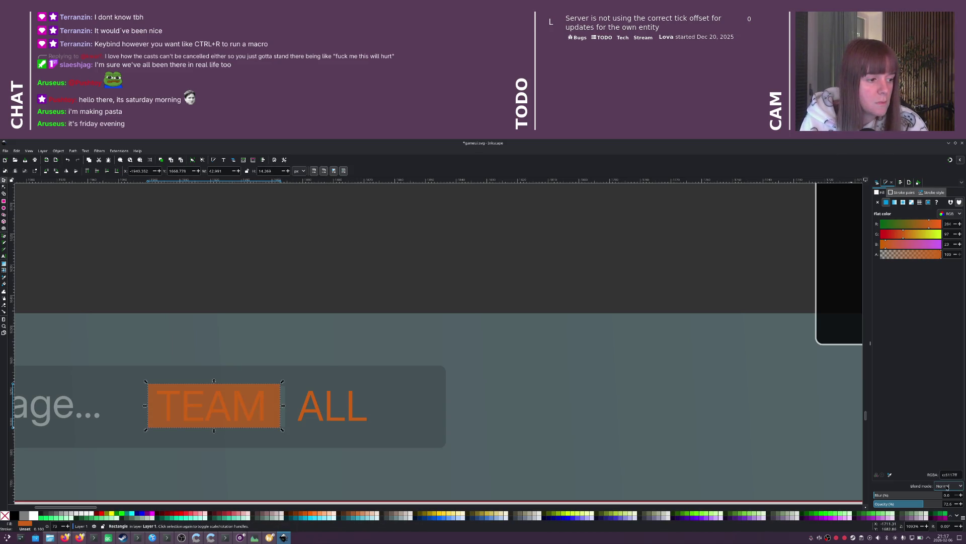
pyautogui.click(909, 505)
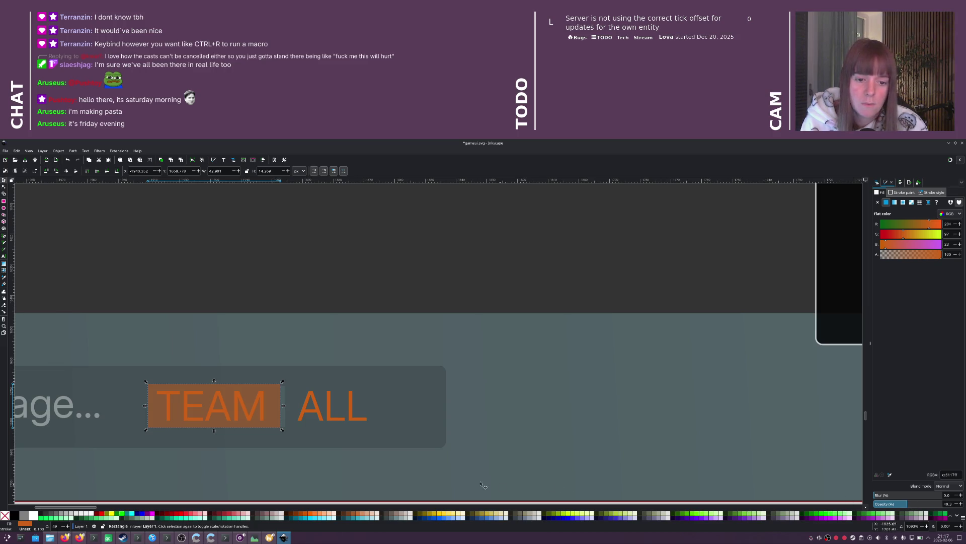
# - Reselect the TEAM ALL text and delete the ALL part of the label
pyautogui.click(460, 468)
pyautogui.scroll(-5, 433, 461)
pyautogui.scroll(4, 406, 461)
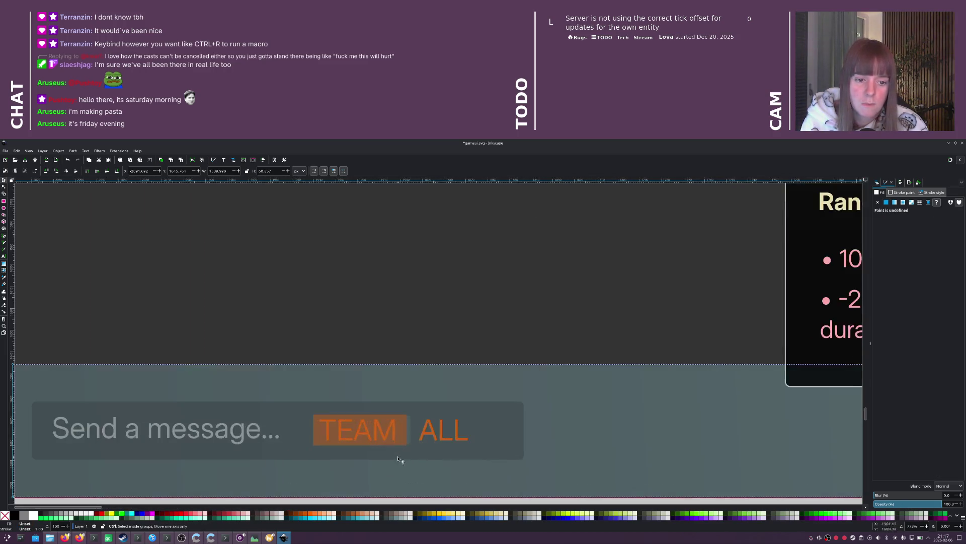
pyautogui.click(386, 433)
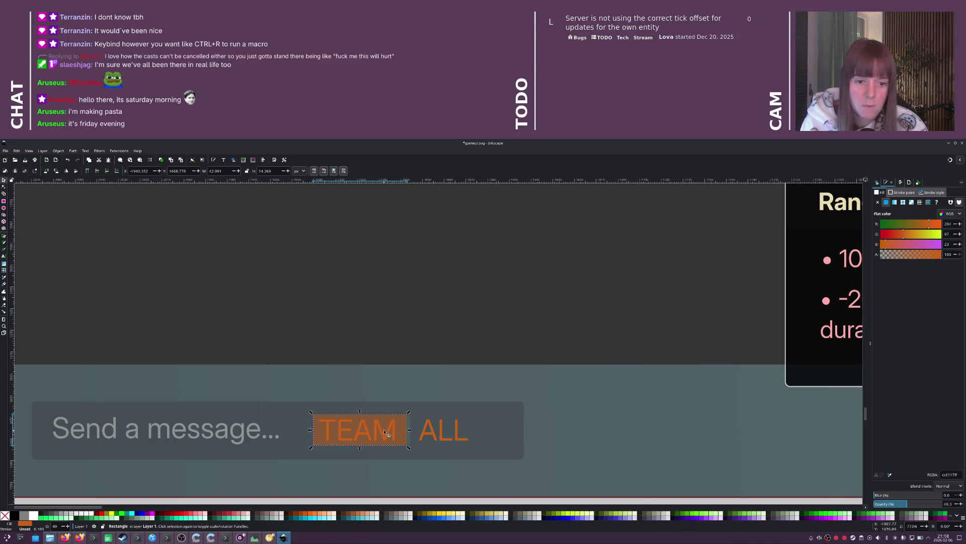
pyautogui.moveTo(378, 432); pyautogui.dragTo(381, 428)
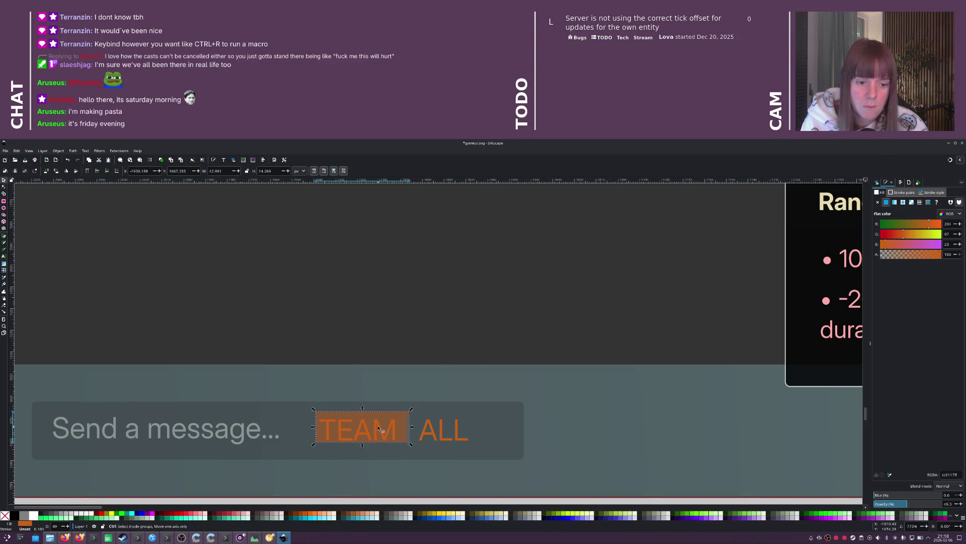
pyautogui.press('Escape')
pyautogui.keyDown('alt'); pyautogui.click(381, 431); pyautogui.keyUp('alt')
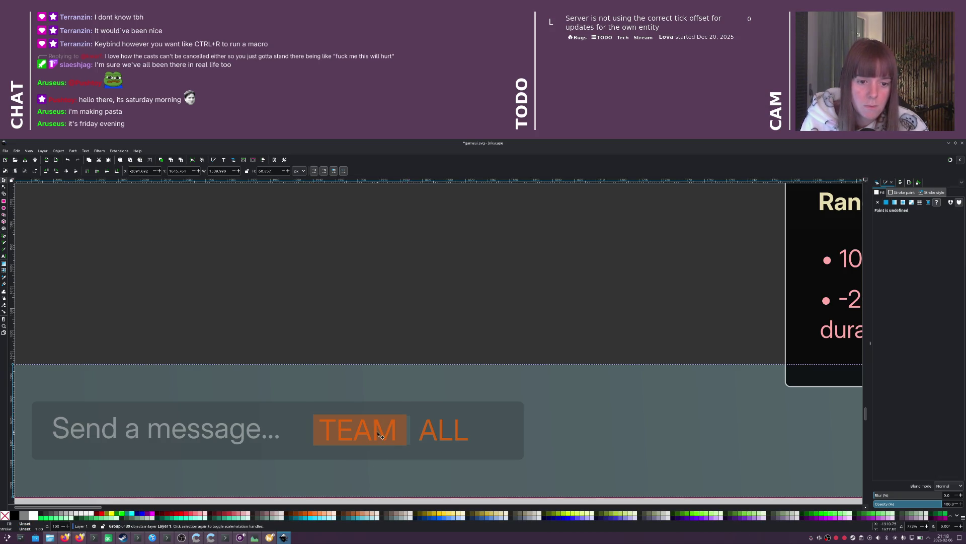
pyautogui.keyDown('alt'); pyautogui.click(380, 432); pyautogui.keyUp('alt')
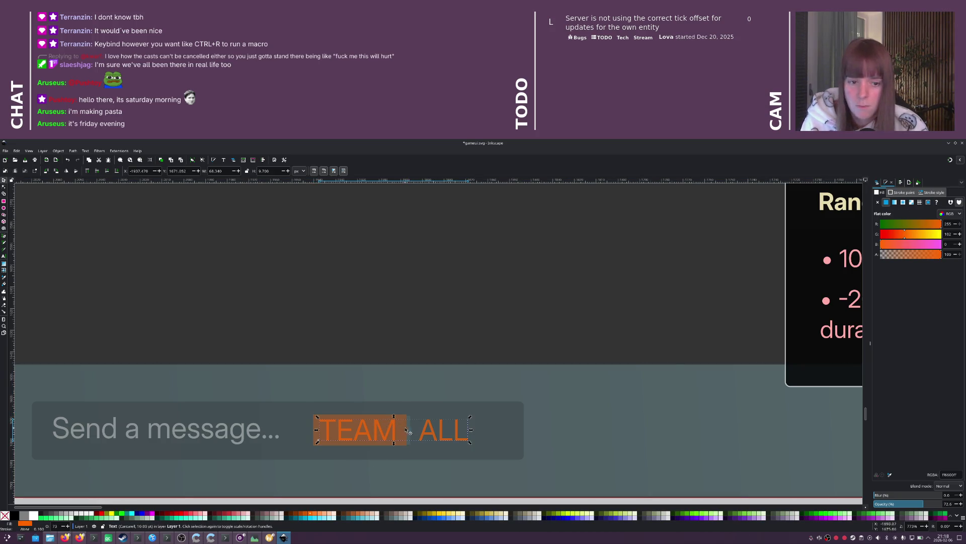
pyautogui.doubleClick(430, 434)
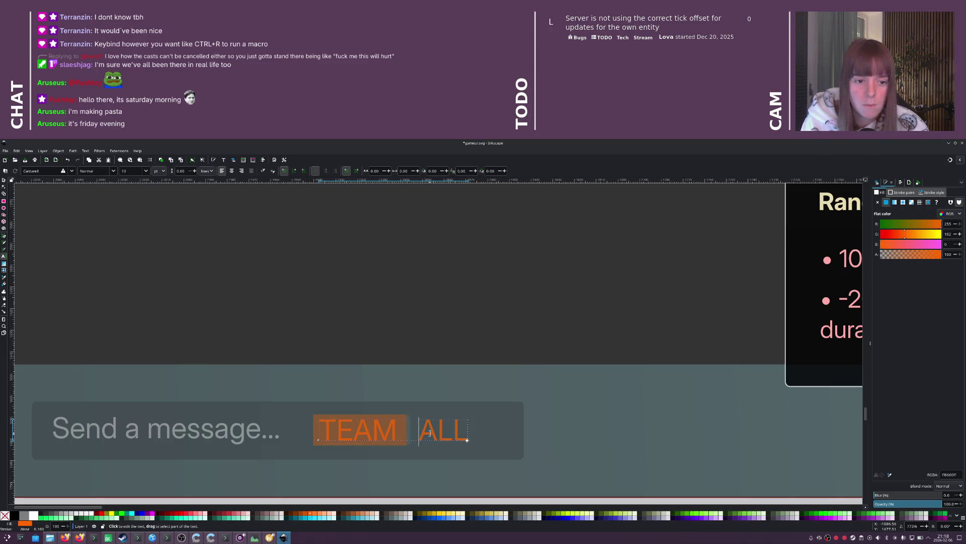
pyautogui.press('Delete')
pyautogui.press('Delete')
pyautogui.press('Delete')
pyautogui.press('F1')
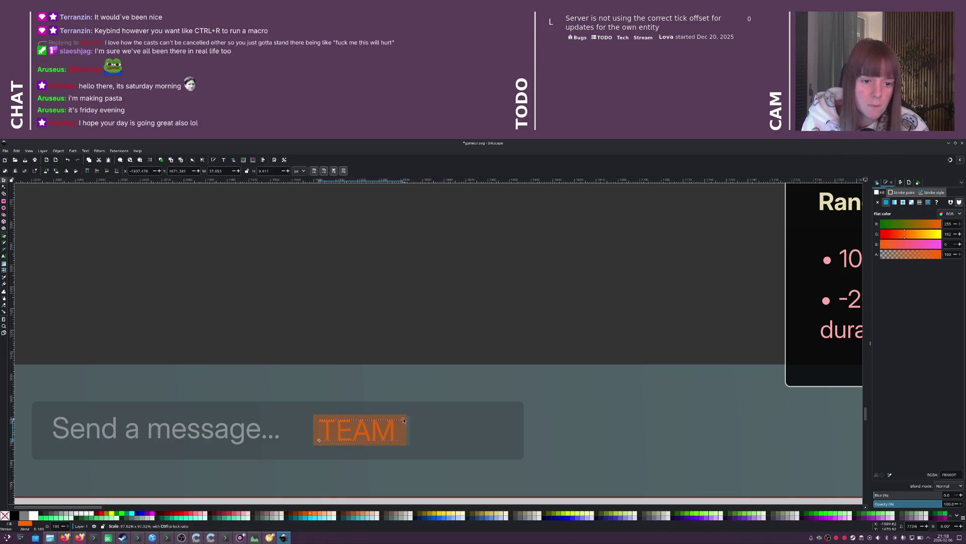
# - Shrink the TEAM label and centre it inside the orange box
pyautogui.press('less')
pyautogui.press('less')
pyautogui.press('less')
pyautogui.click(397, 478)
pyautogui.click(409, 436)
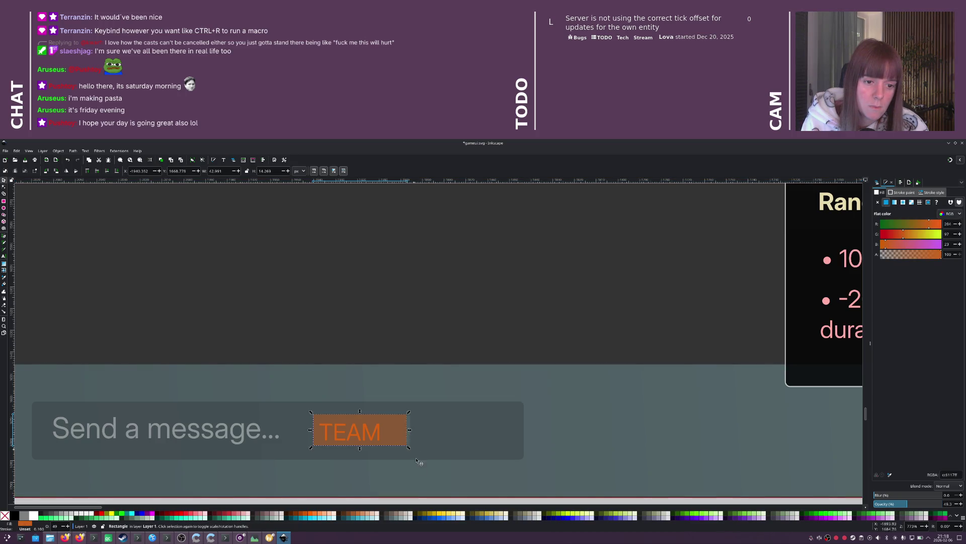
pyautogui.click(427, 488)
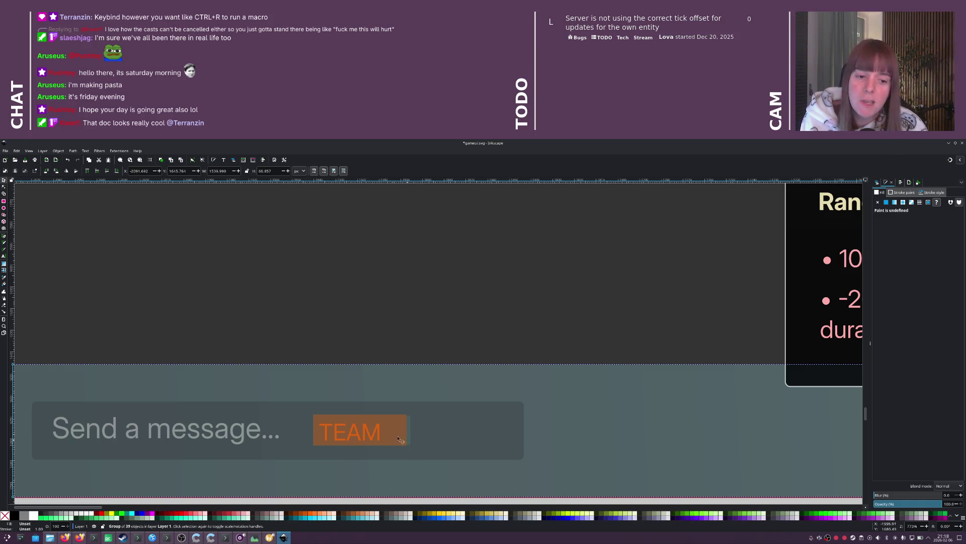
pyautogui.moveTo(363, 433); pyautogui.dragTo(379, 430)
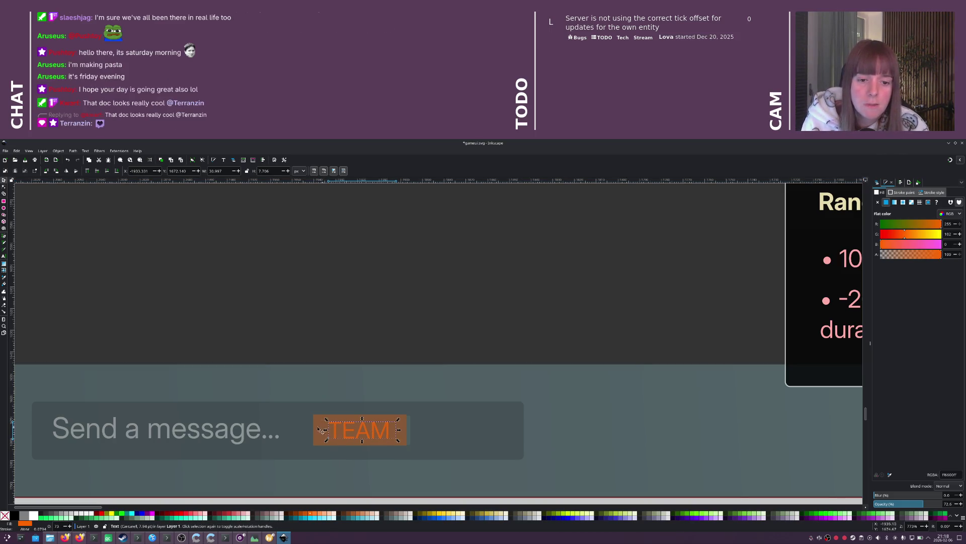
# - Convert the orange rectangle behind TEAM to a path and edit its nodes
pyautogui.click(317, 427)
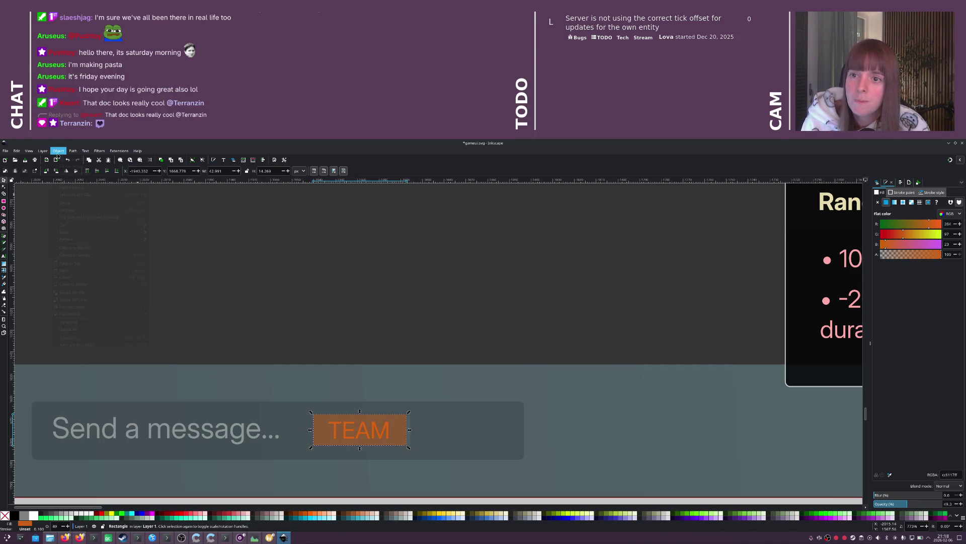
pyautogui.click(59, 151)
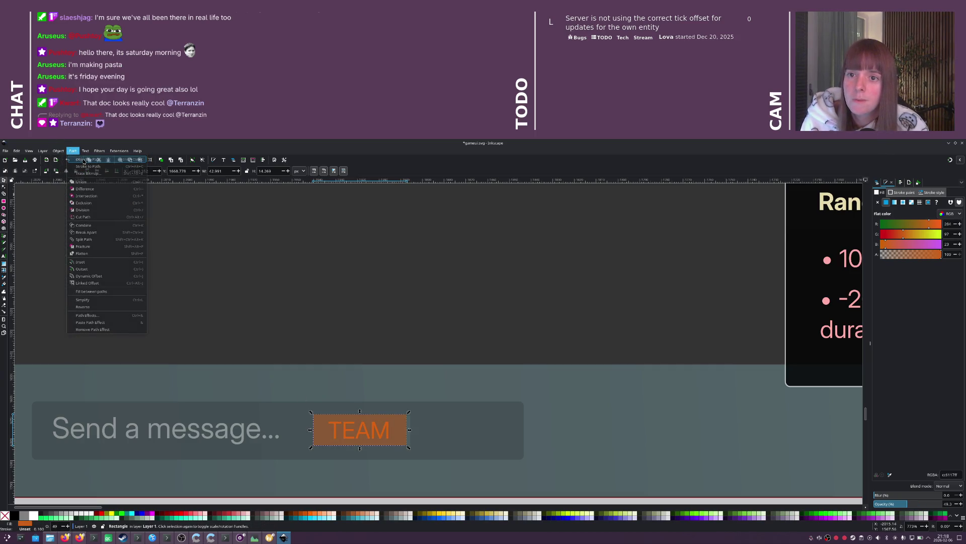
pyautogui.click(84, 160)
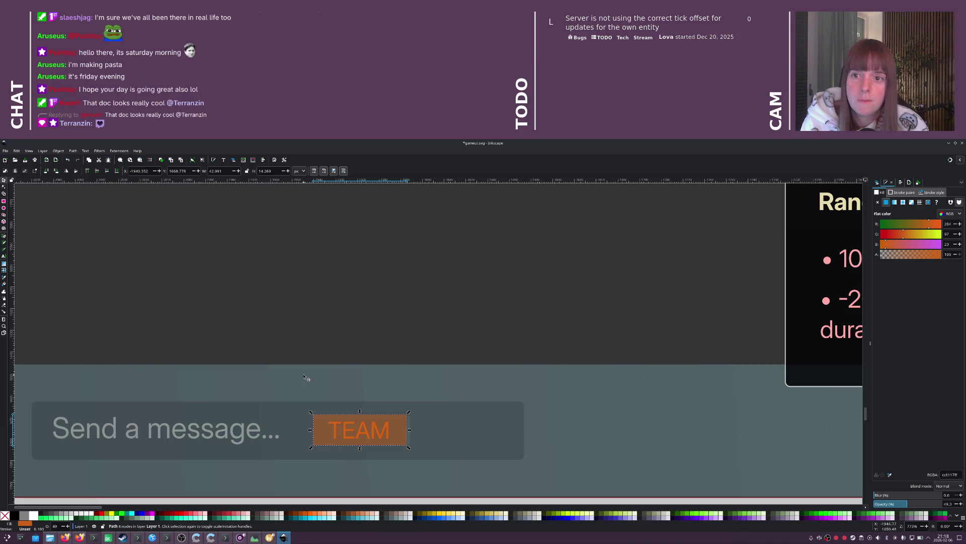
pyautogui.doubleClick(320, 417)
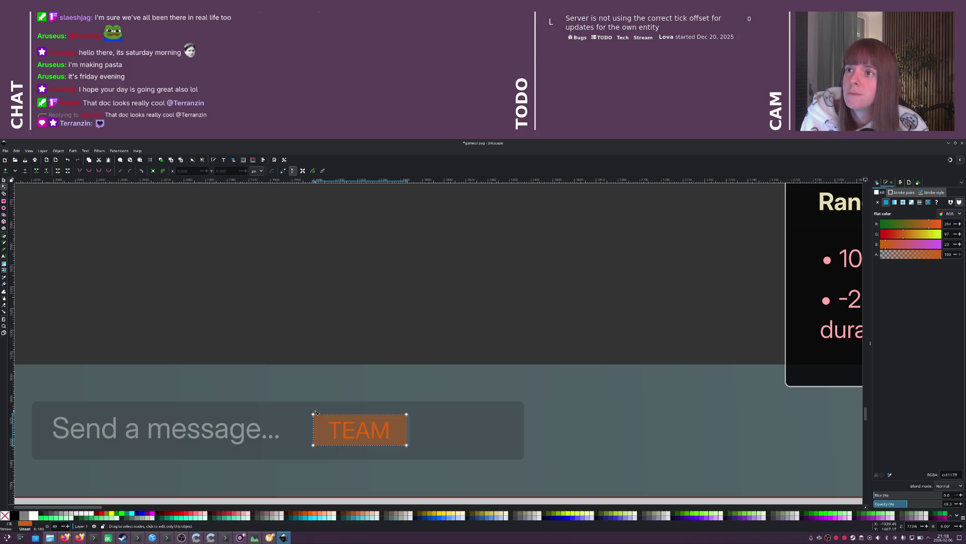
pyautogui.keyDown('ctrl'); pyautogui.scroll(4, 316, 413); pyautogui.keyUp('ctrl')
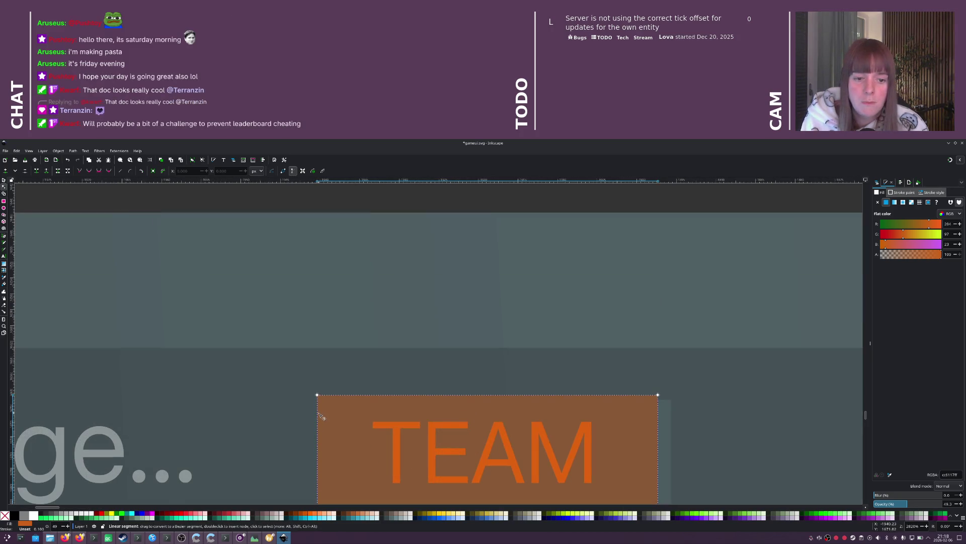
# - Adjust the vertical corner radius of the orange TEAM rectangle
pyautogui.press('Escape')
pyautogui.press('s')
pyautogui.keyDown('ctrl'); pyautogui.scroll(-4, 322, 417); pyautogui.keyUp('ctrl')
pyautogui.press('Escape')
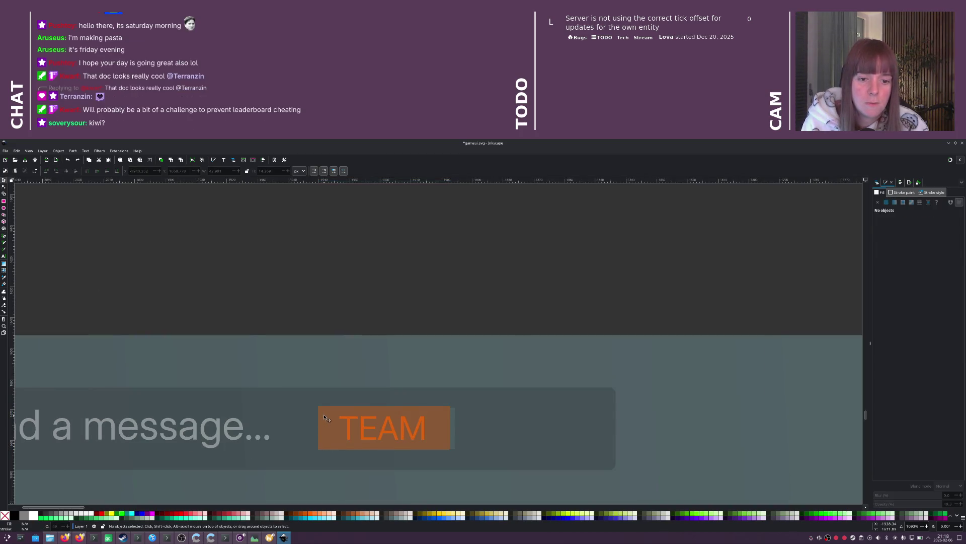
pyautogui.click(325, 418)
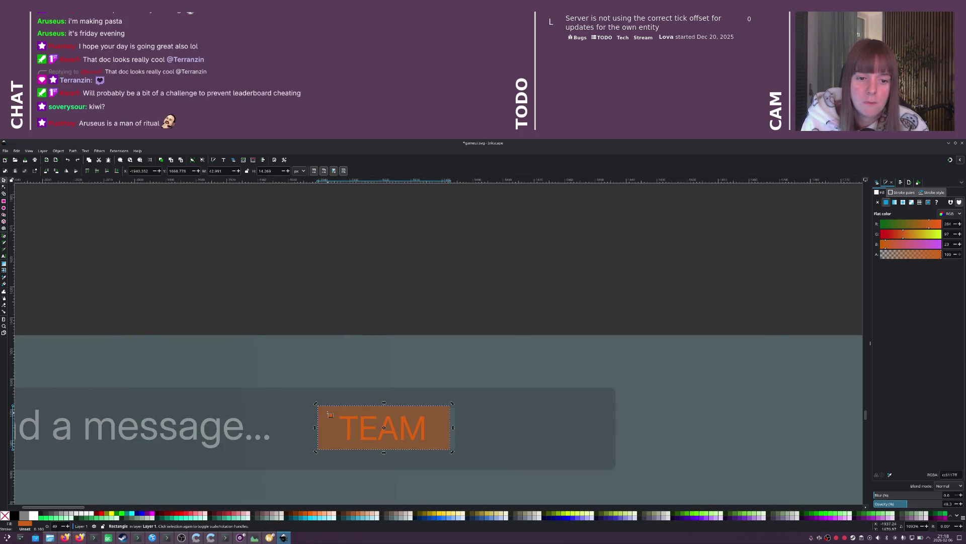
pyautogui.press('r')
pyautogui.click(151, 171)
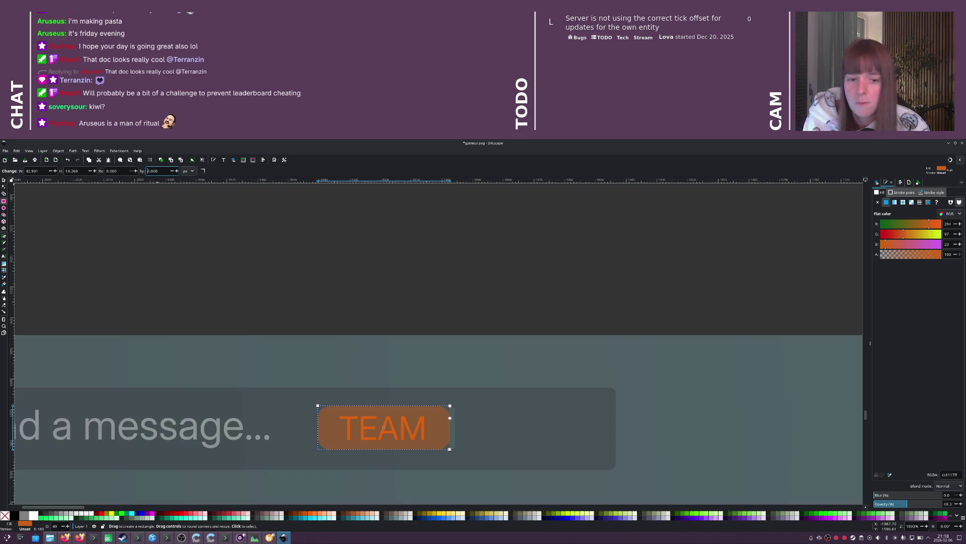
pyautogui.press('Escape')
pyautogui.press('s')
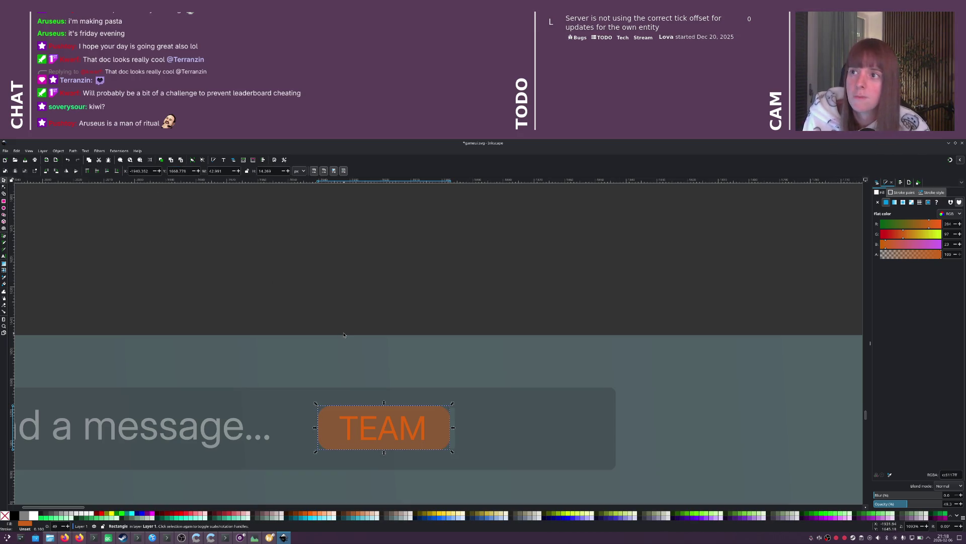
pyautogui.moveTo(394, 410); pyautogui.dragTo(386, 402)
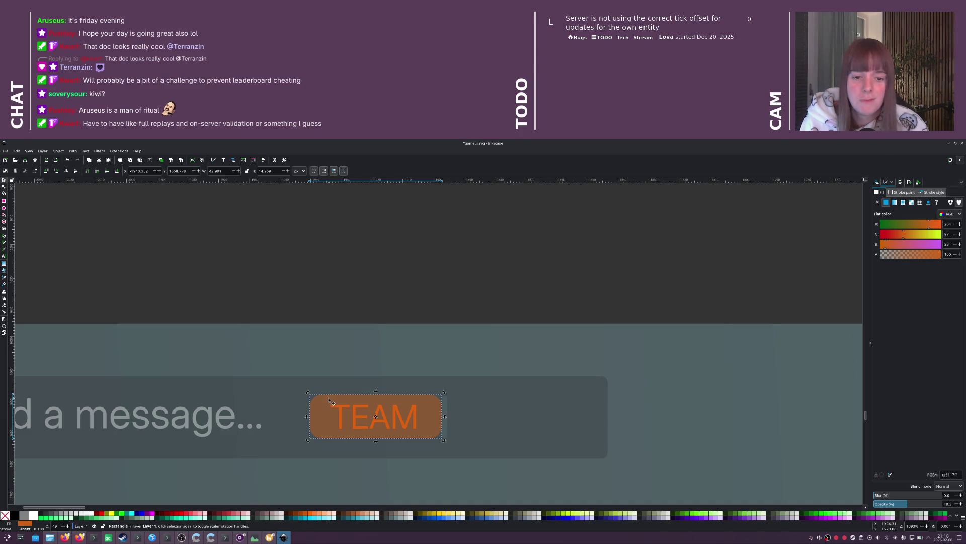
# - Make the orange TEAM background slightly taller
pyautogui.press('r')
pyautogui.moveTo(446, 439); pyautogui.dragTo(446, 448)
pyautogui.press('s')
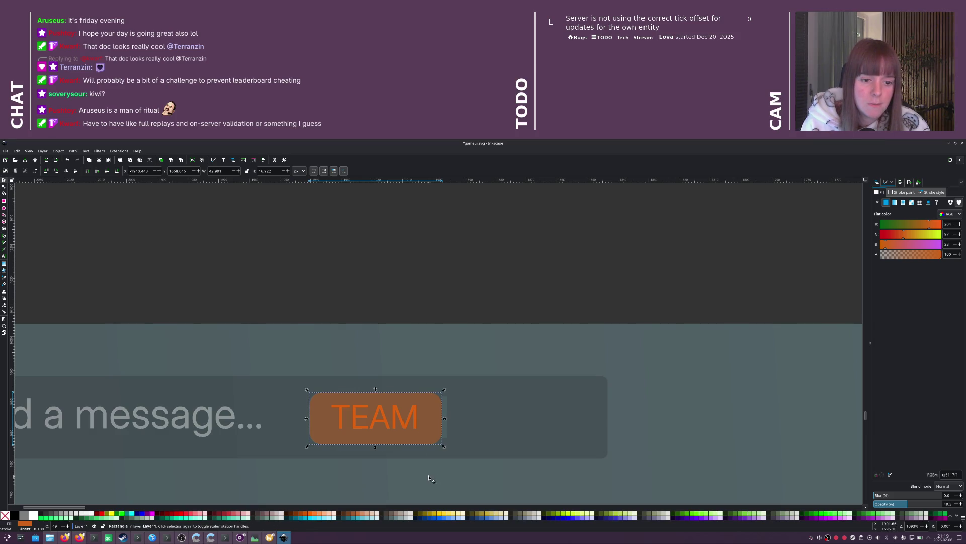
pyautogui.click(429, 471)
pyautogui.scroll(-5, 429, 471)
pyautogui.scroll(4, 428, 471)
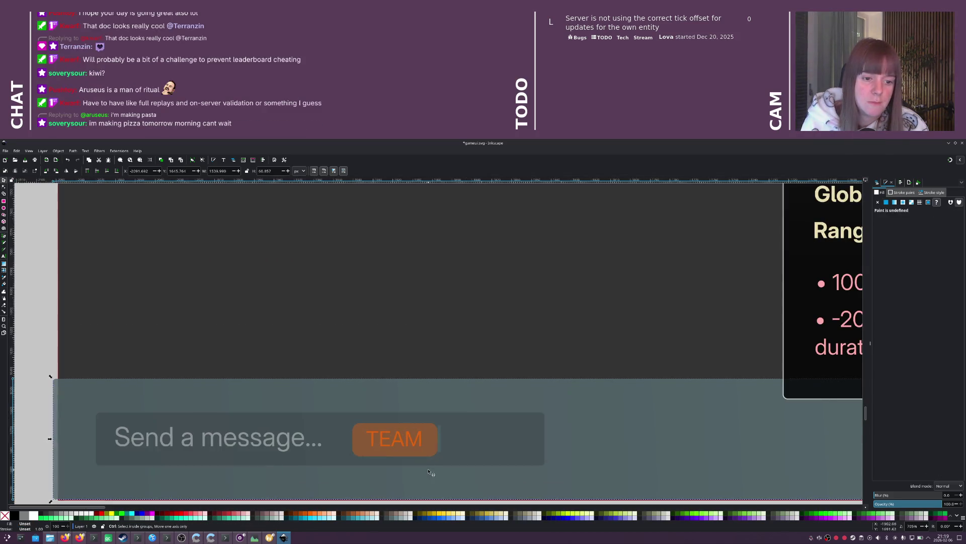
# - Convert the TEAM background to a path and straighten its right-end nodes into lines
pyautogui.keyDown('ctrl'); pyautogui.click(407, 455); pyautogui.keyUp('ctrl')
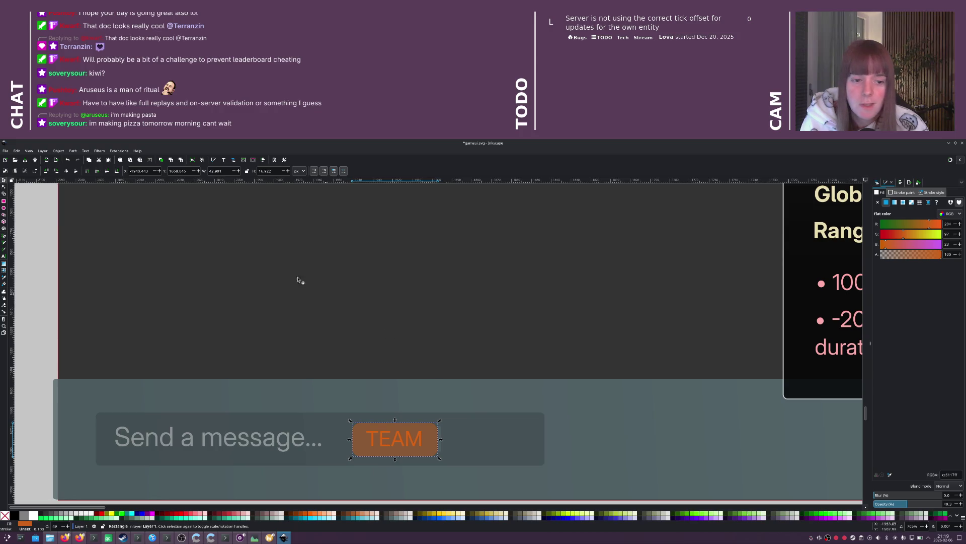
pyautogui.click(73, 151)
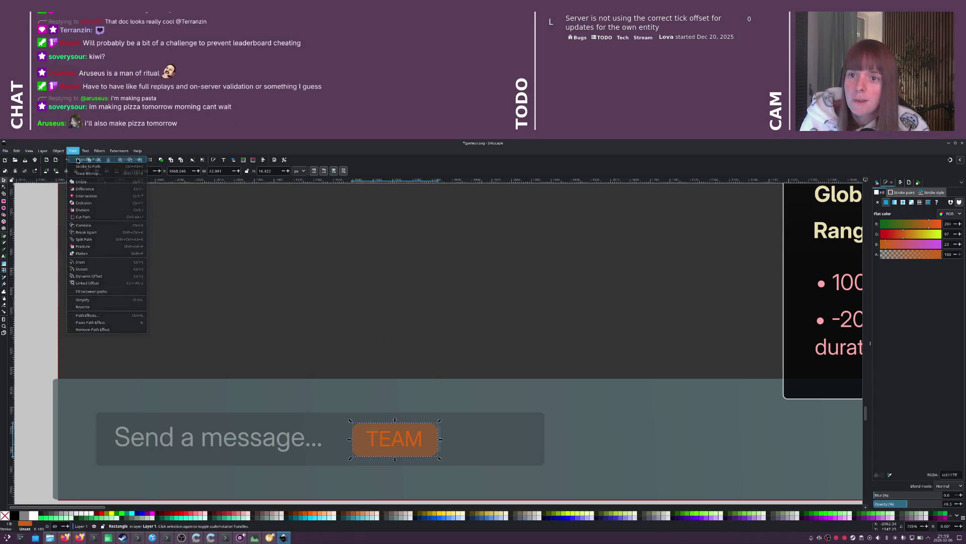
pyautogui.click(88, 159)
pyautogui.press('n')
pyautogui.scroll(3, 432, 428)
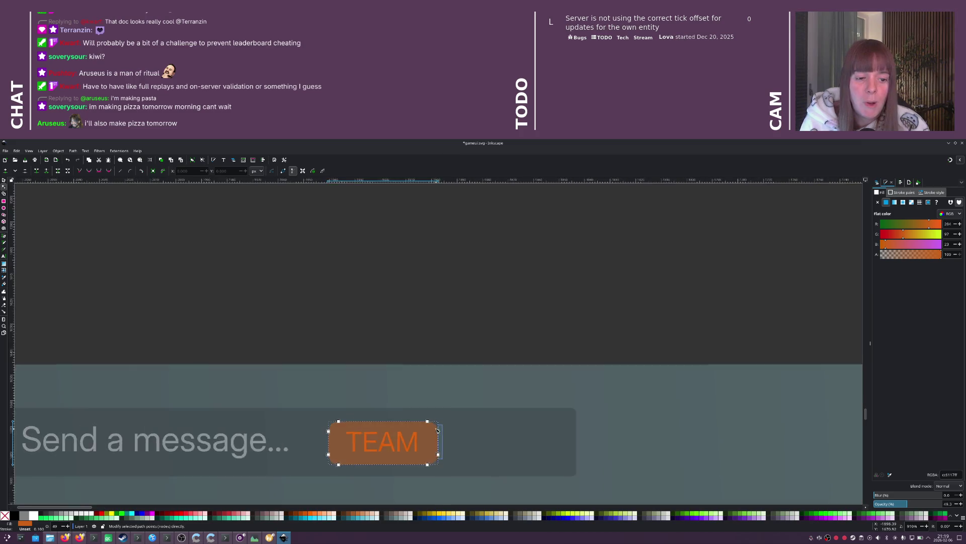
pyautogui.moveTo(440, 442); pyautogui.dragTo(442, 444)
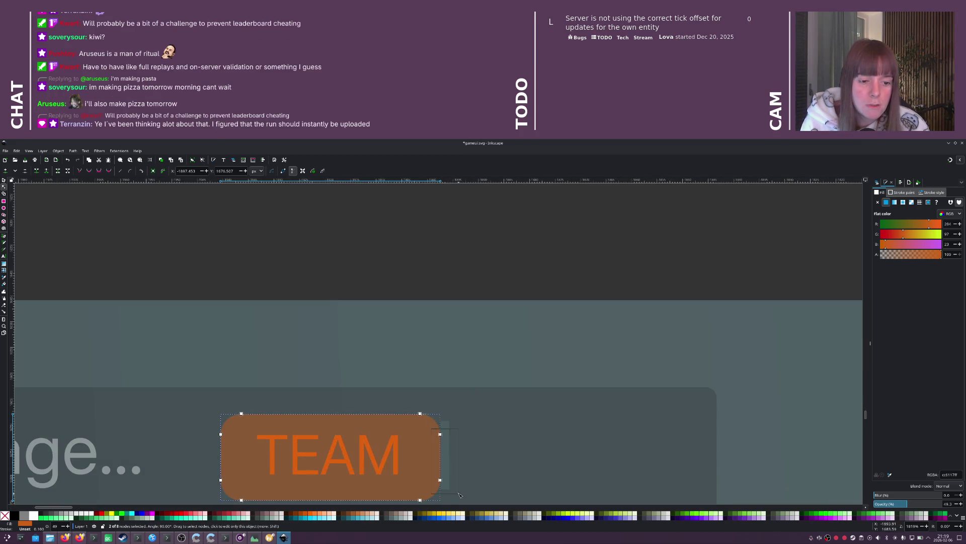
pyautogui.scroll(-2, 439, 397)
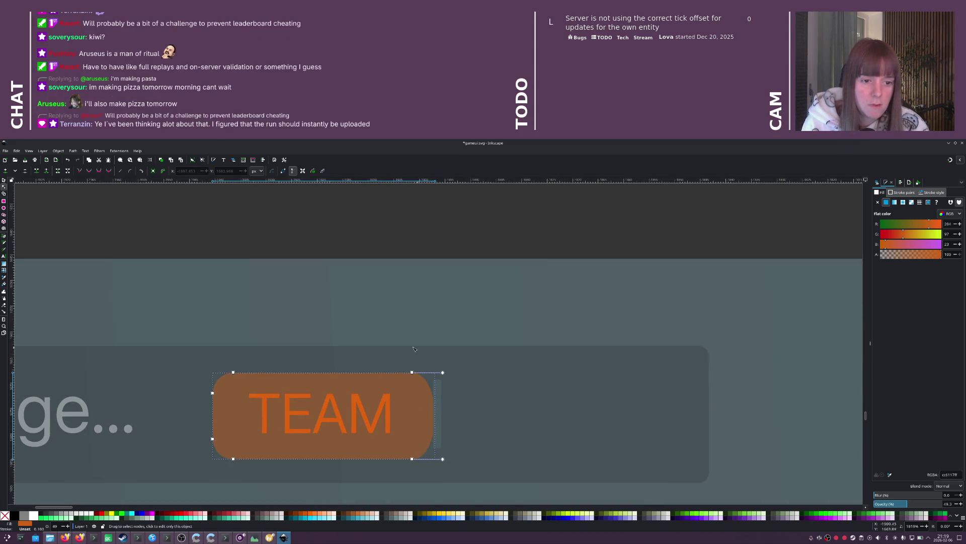
pyautogui.moveTo(403, 364); pyautogui.dragTo(451, 466)
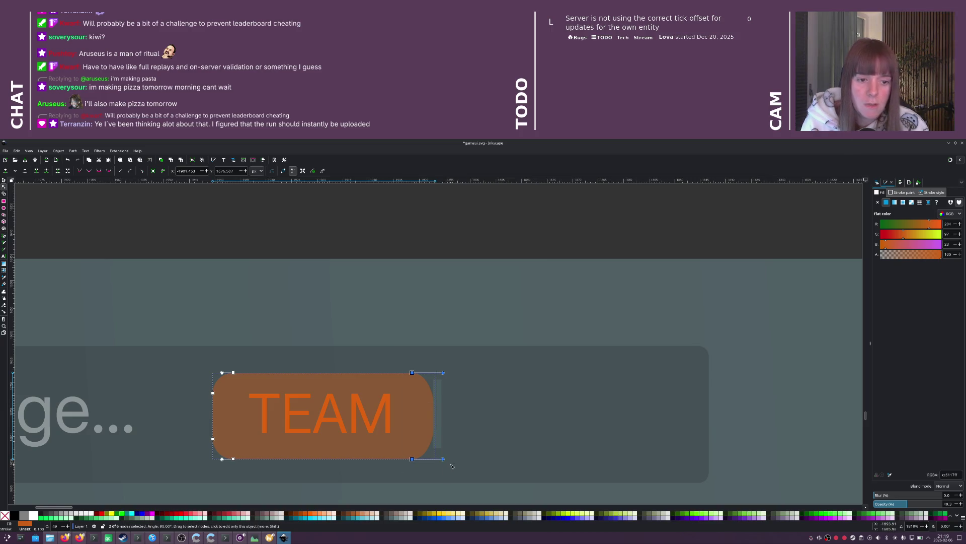
pyautogui.click(121, 170)
pyautogui.press('s')
pyautogui.click(491, 353)
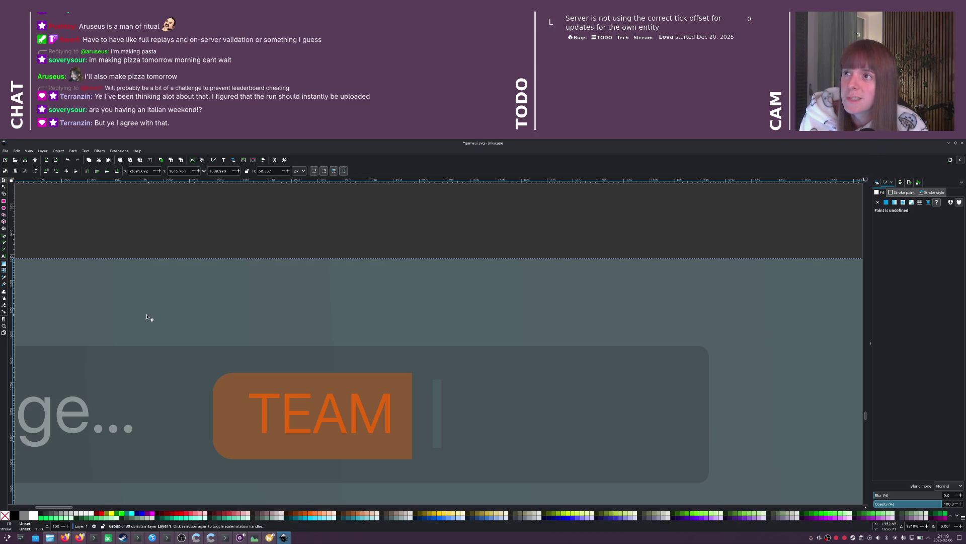
pyautogui.keyDown('ctrl'); pyautogui.scroll(-2, 347, 396); pyautogui.keyUp('ctrl')
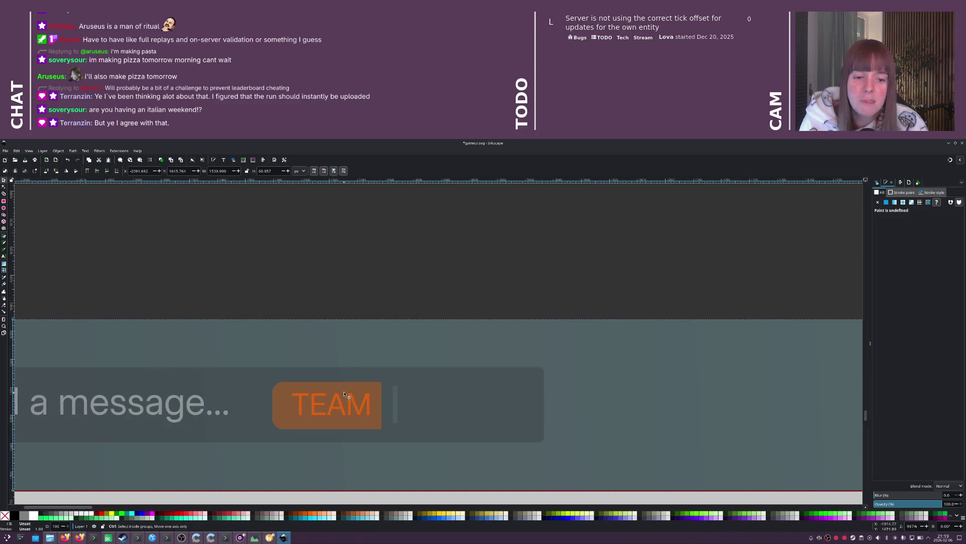
# - Move the TEAM label down slightly inside its box
pyautogui.keyDown('ctrl'); pyautogui.scroll(-4, 344, 394); pyautogui.keyUp('ctrl')
pyautogui.keyDown('ctrl'); pyautogui.scroll(5, 344, 394); pyautogui.keyUp('ctrl')
pyautogui.keyDown('ctrl'); pyautogui.click(348, 404); pyautogui.keyUp('ctrl')
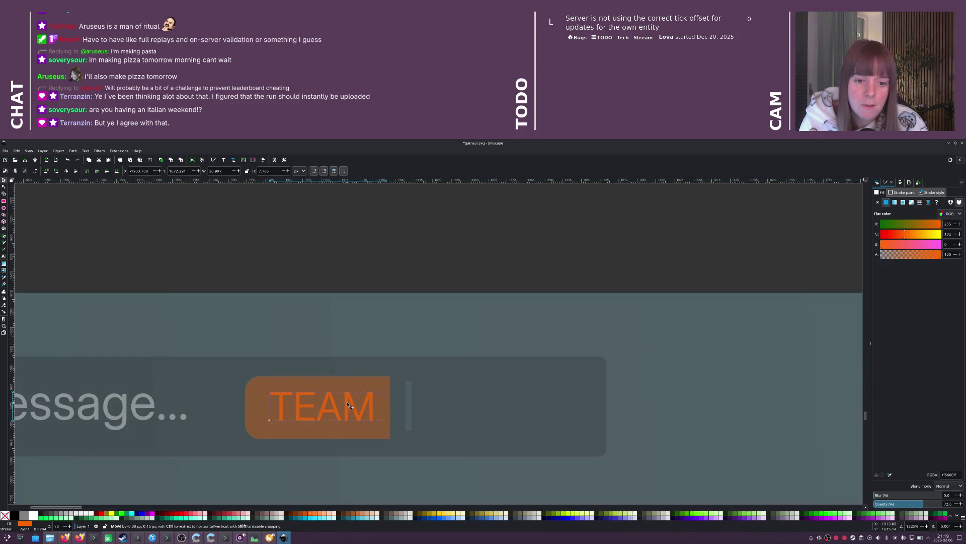
pyautogui.moveTo(348, 405); pyautogui.dragTo(348, 408)
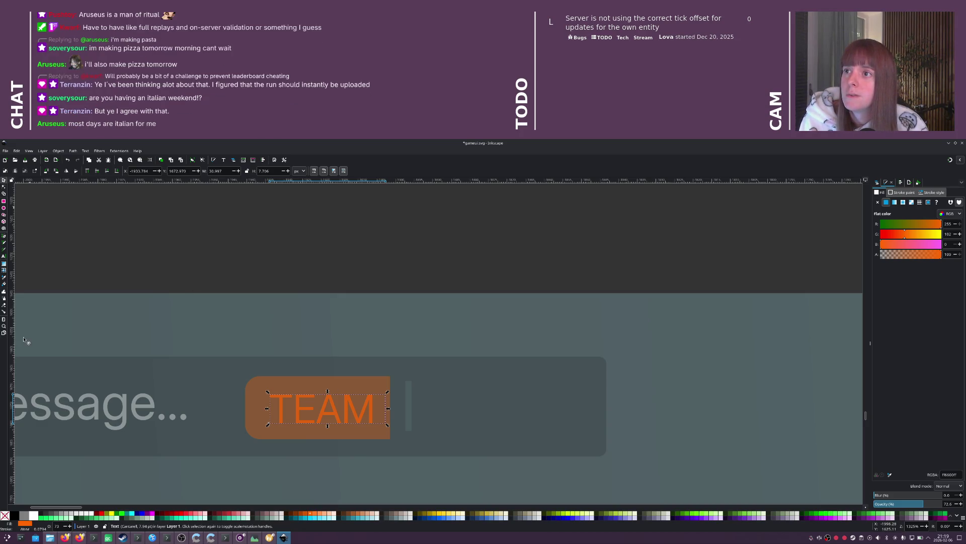
pyautogui.doubleClick(318, 406)
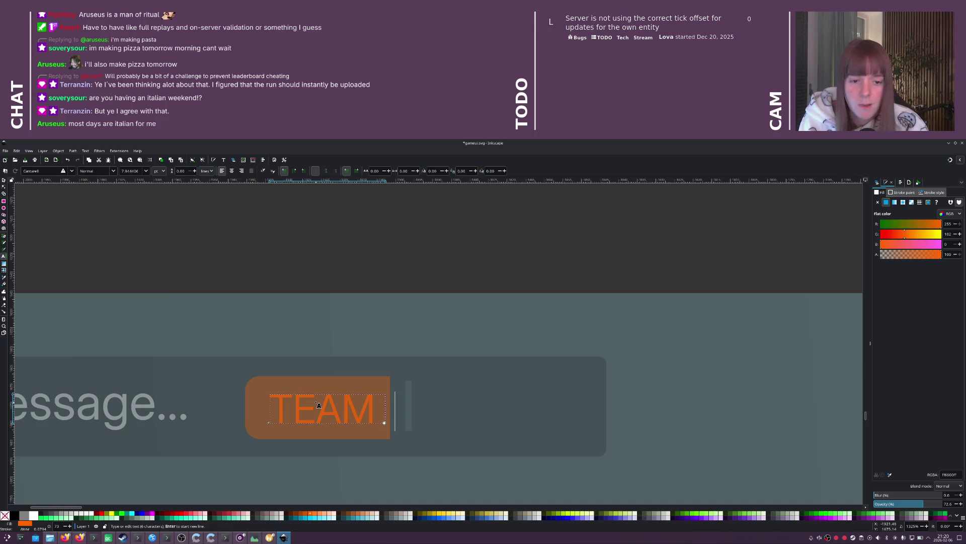
pyautogui.press('Escape')
pyautogui.click(368, 343)
pyautogui.press('Escape')
# - Place the thin grey bar flush against TEAM's right edge and stretch it taller
pyautogui.scroll(-6, 403, 372)
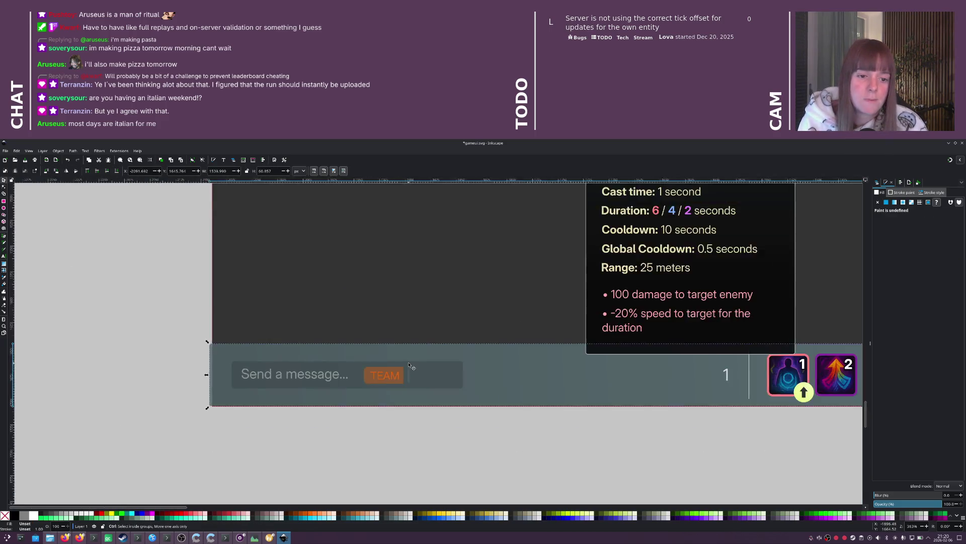
pyautogui.scroll(5, 418, 382)
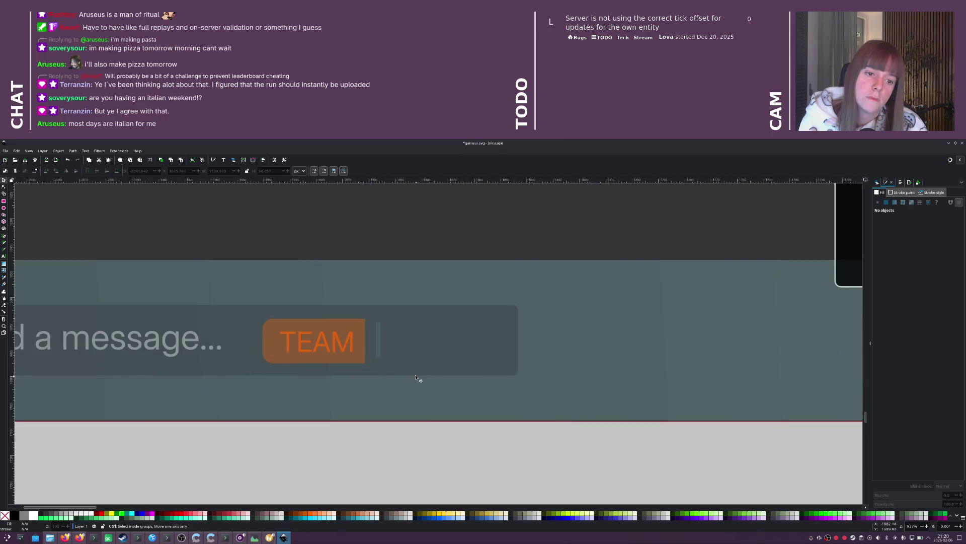
pyautogui.scroll(1, 378, 335)
pyautogui.click(379, 331)
pyautogui.moveTo(379, 331); pyautogui.dragTo(367, 327)
pyautogui.moveTo(366, 365); pyautogui.dragTo(368, 387)
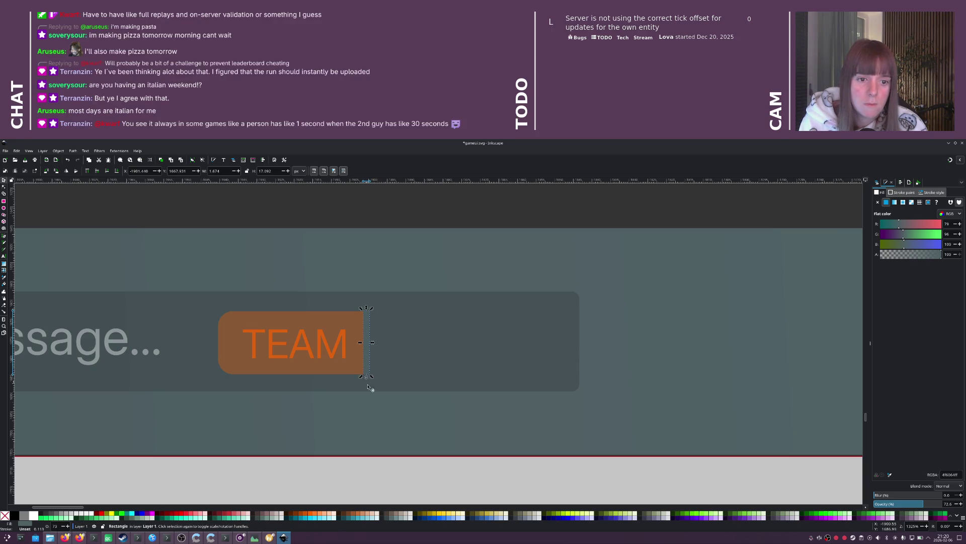
# - Duplicate the TEAM background and line the copy up to its right
pyautogui.click(400, 466)
pyautogui.click(345, 319)
pyautogui.hotkey('ctrl', 'c')
pyautogui.hotkey('ctrl', 'v')
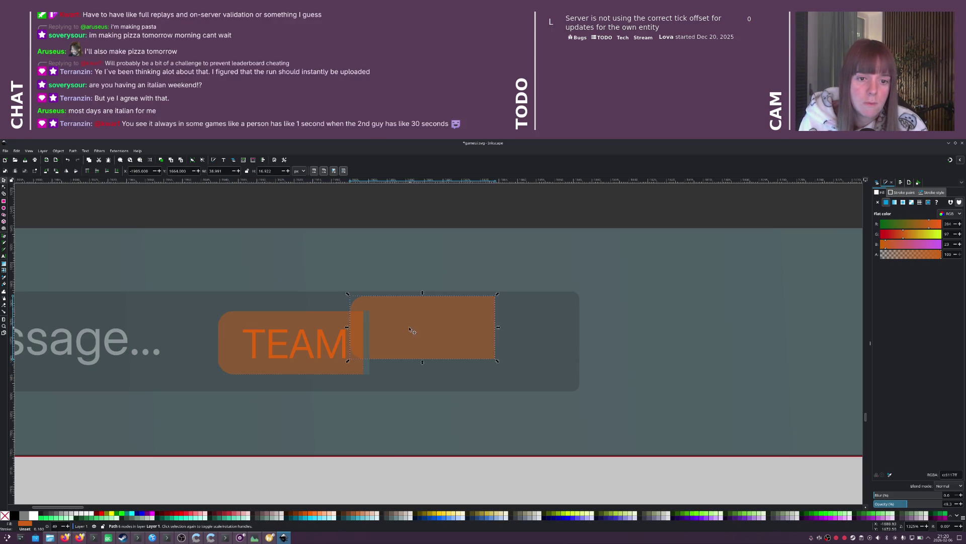
pyautogui.moveTo(411, 330); pyautogui.dragTo(439, 335)
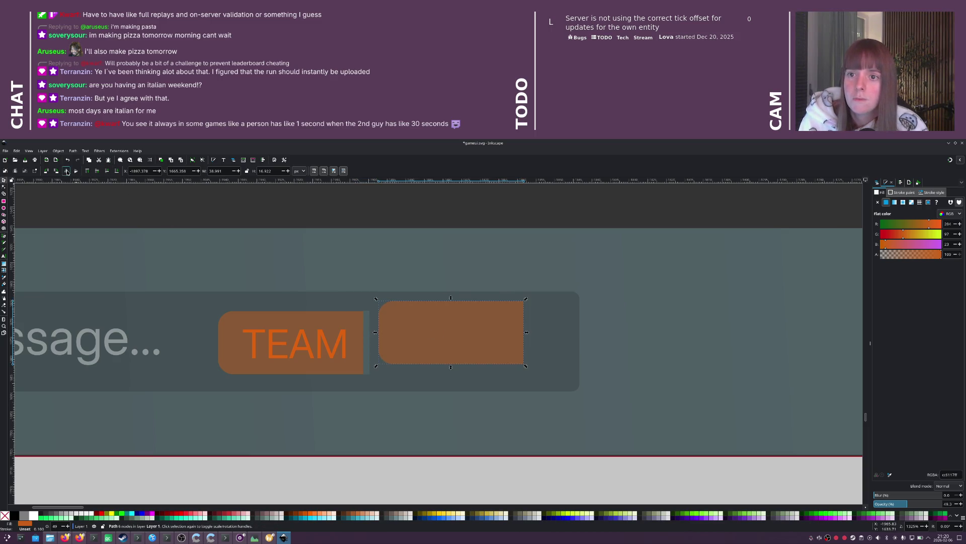
pyautogui.moveTo(451, 333); pyautogui.dragTo(440, 342)
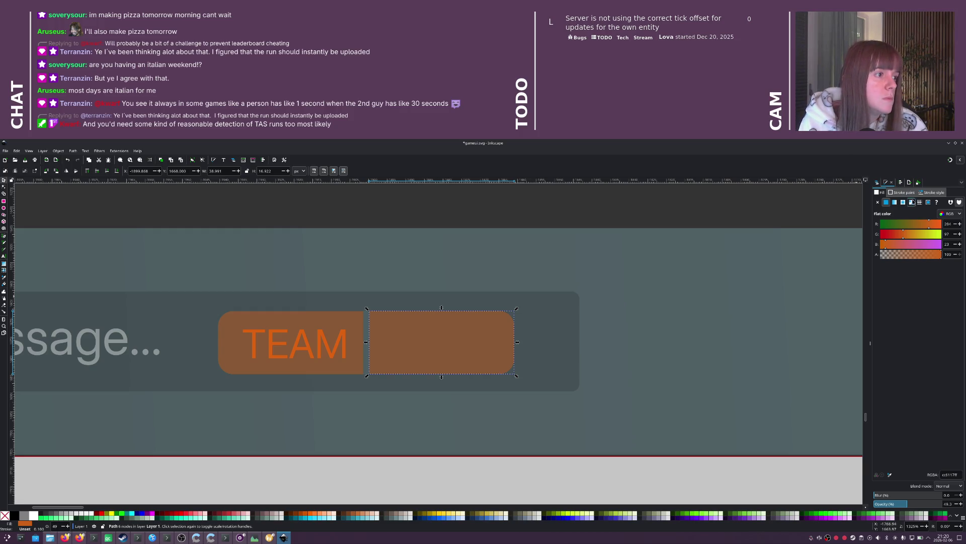
# - Turn the copy grey by setting its HSV saturation to 0
pyautogui.click(950, 213)
pyautogui.click(951, 206)
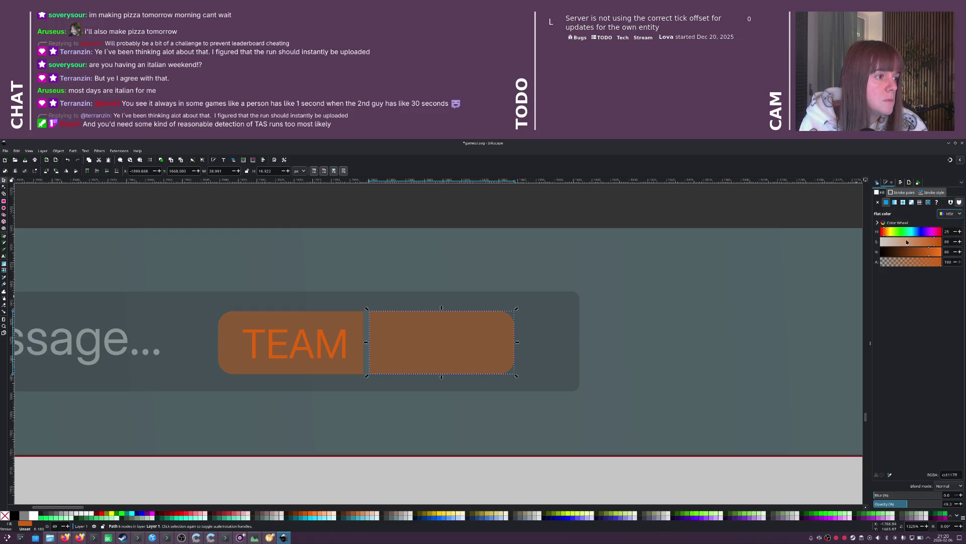
pyautogui.moveTo(933, 242); pyautogui.dragTo(874, 243)
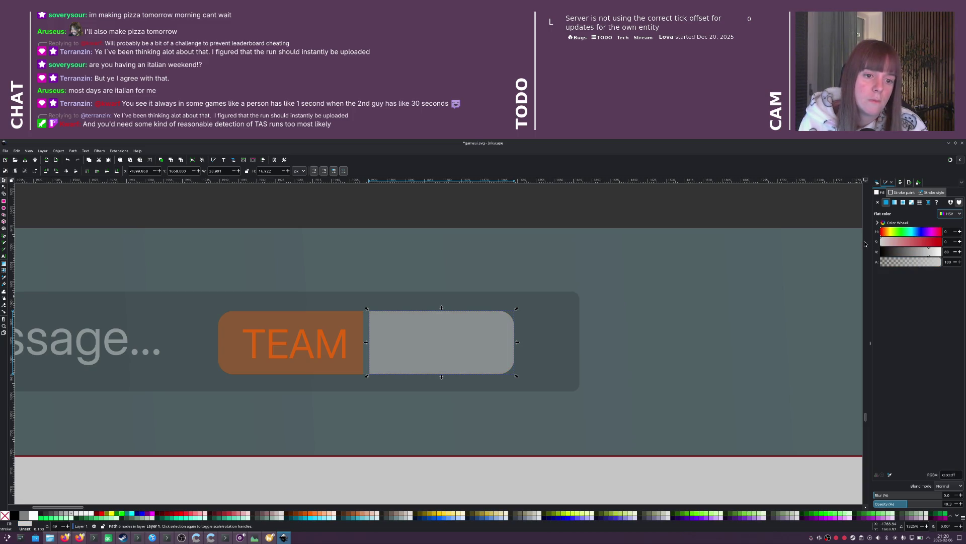
pyautogui.press('Escape')
pyautogui.scroll(-3, 449, 410)
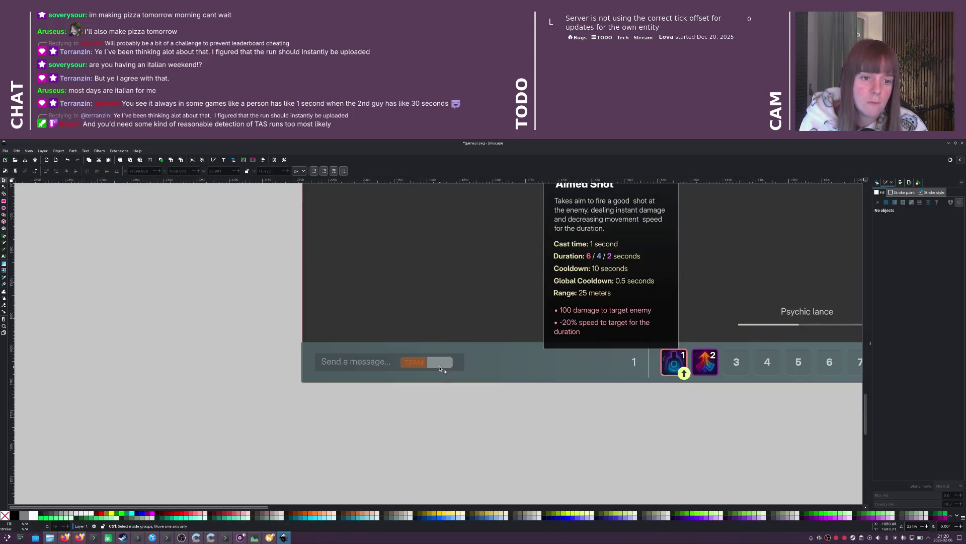
pyautogui.scroll(3, 439, 366)
pyautogui.scroll(-6, 438, 366)
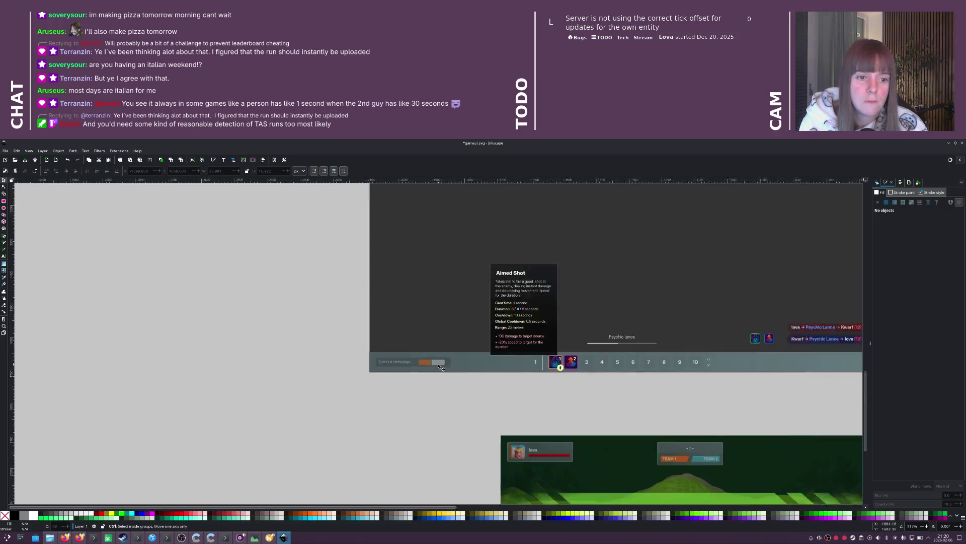
pyautogui.scroll(7, 439, 366)
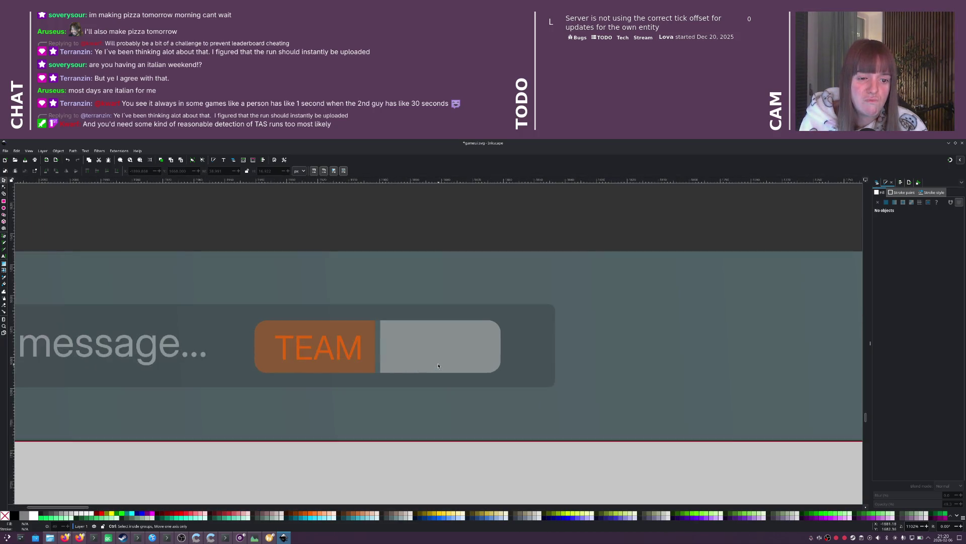
pyautogui.click(410, 344)
# - Copy the TEAM label onto the grey half, retype it as 'ALL' and centre it
pyautogui.click(305, 347)
pyautogui.hotkey('ctrl', 'c')
pyautogui.hotkey('ctrl', 'v')
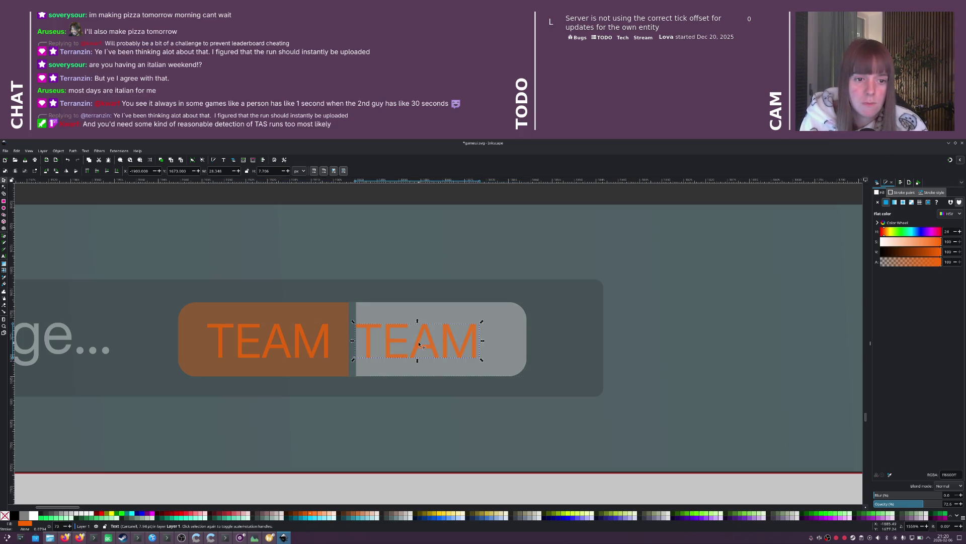
pyautogui.doubleClick(418, 343)
pyautogui.hotkey('ctrl', 'a')
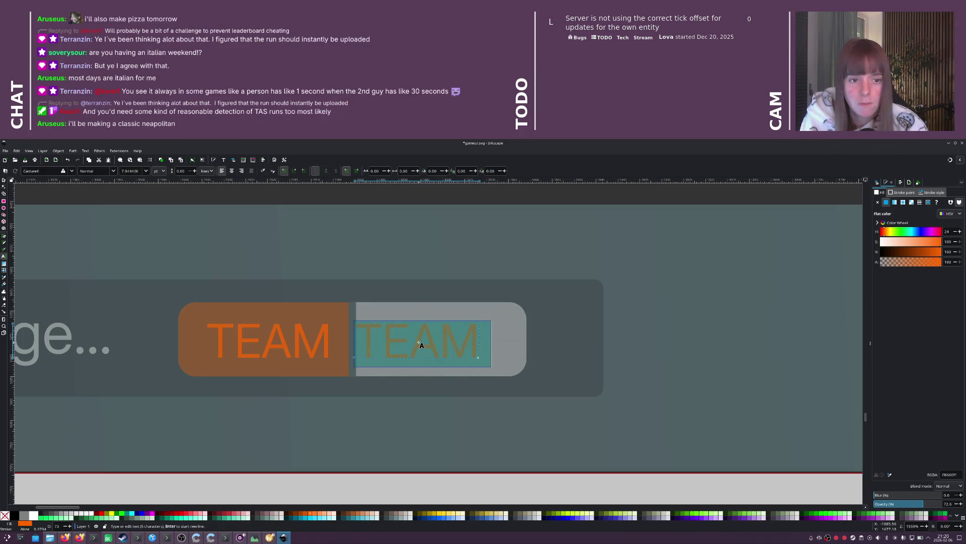
pyautogui.write('ALL')
pyautogui.press('Escape')
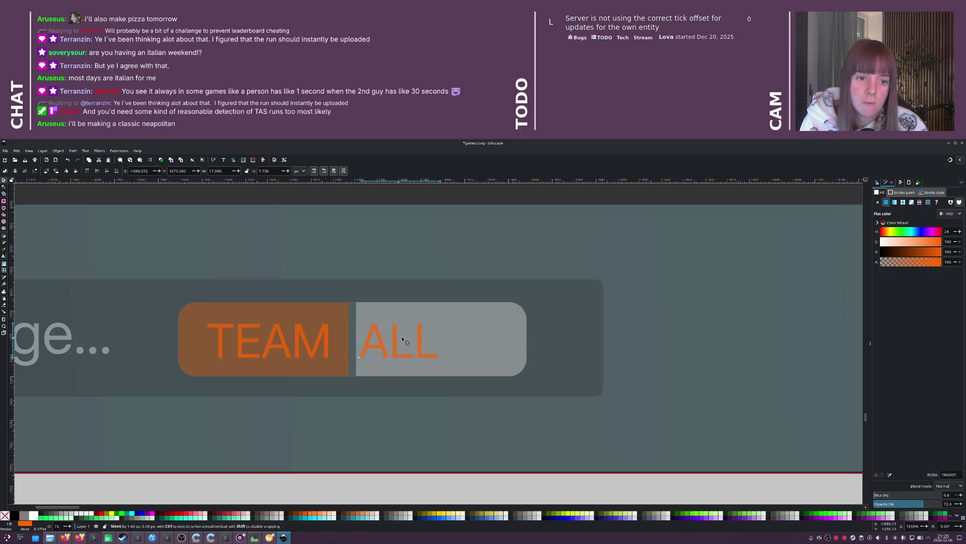
pyautogui.moveTo(389, 339); pyautogui.dragTo(412, 338)
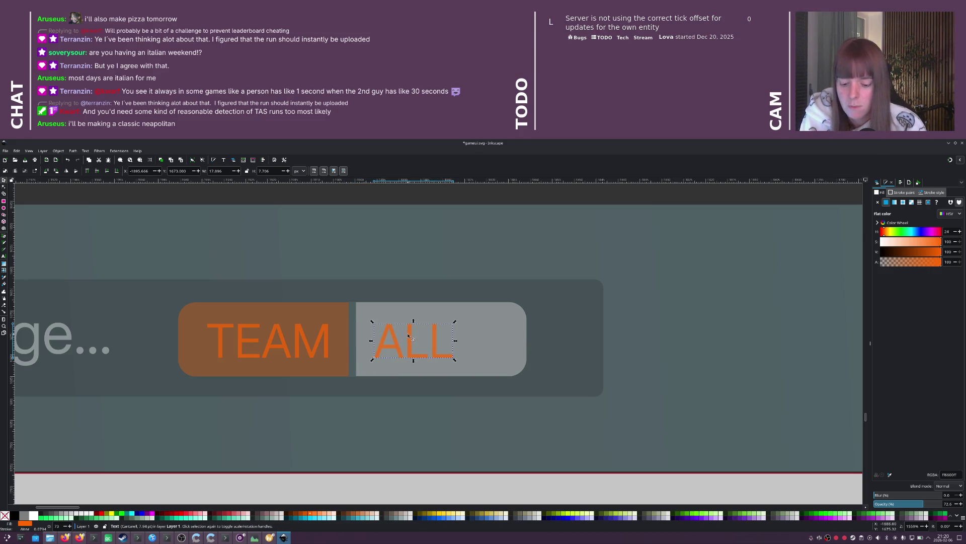
# - Fill the ALL text with the chat panel's dark grey and deselect it
pyautogui.press('d')
pyautogui.click(546, 339)
pyautogui.press('d')
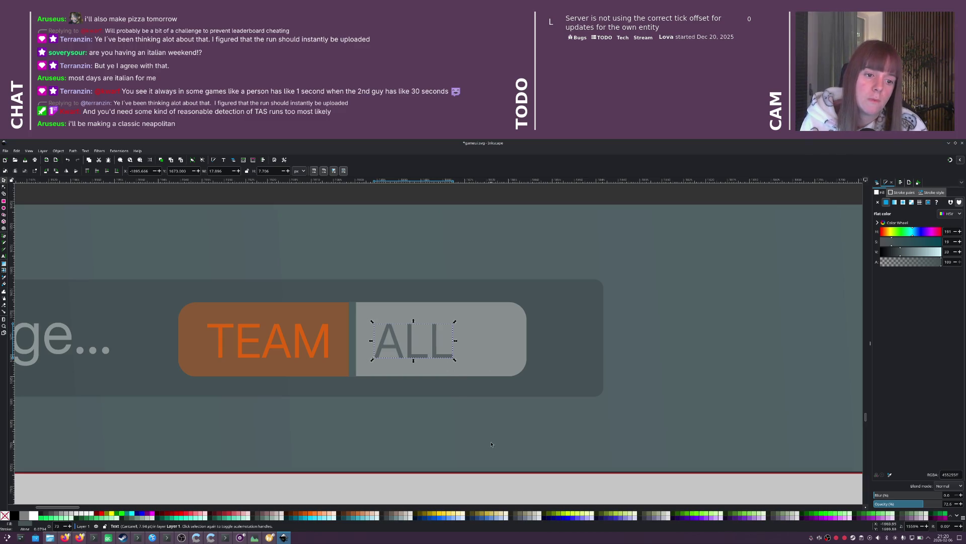
pyautogui.press('Escape')
pyautogui.scroll(-5, 441, 387)
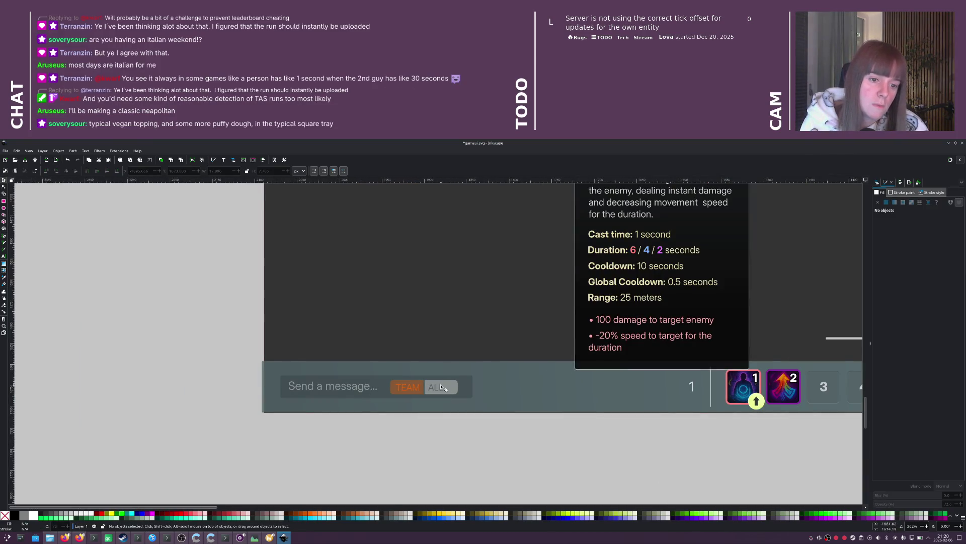
pyautogui.scroll(-2, 441, 386)
pyautogui.scroll(1, 450, 389)
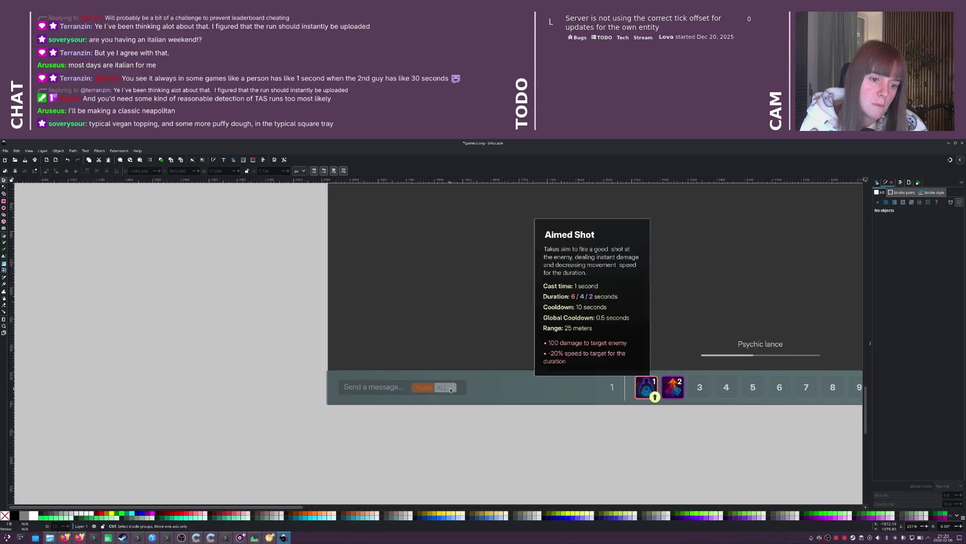
pyautogui.scroll(3, 450, 389)
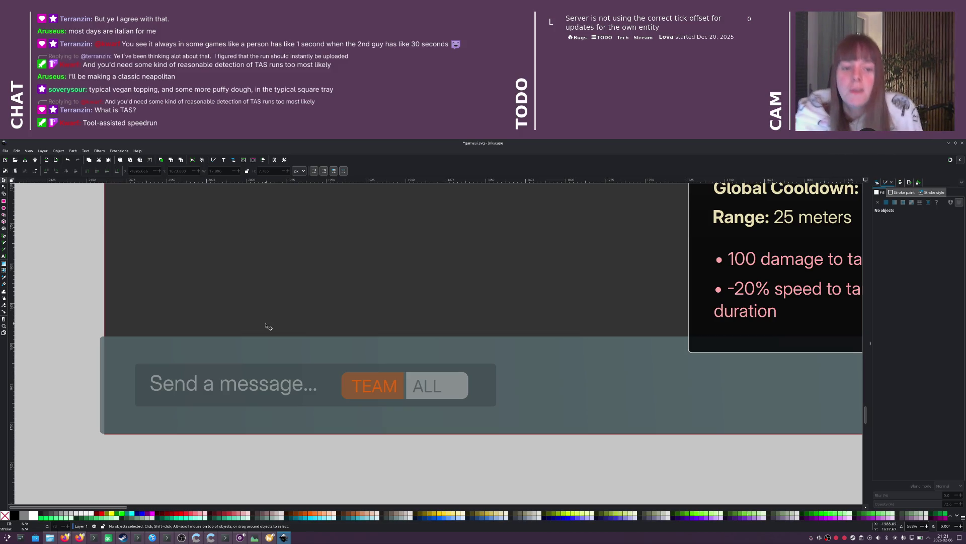
pyautogui.doubleClick(451, 389)
# - Narrow the ALL background rectangle by nudging its right-hand nodes two steps left
pyautogui.moveTo(453, 366); pyautogui.dragTo(496, 416)
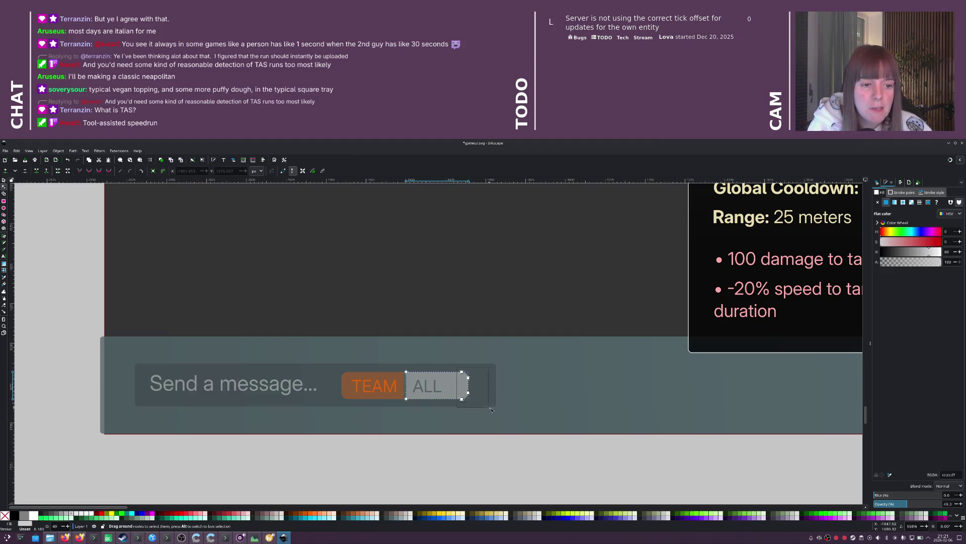
pyautogui.press('Left')
pyautogui.press('Left')
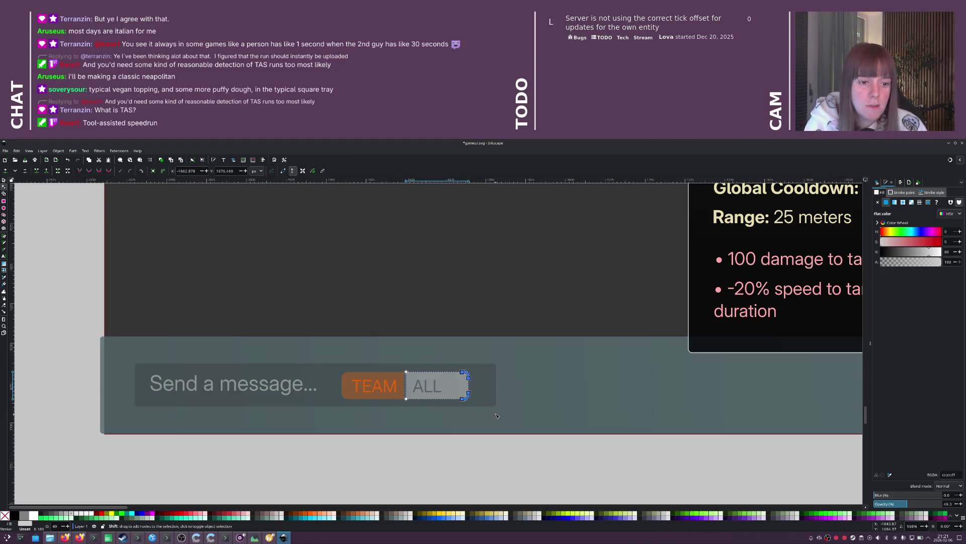
pyautogui.press('Left')
pyautogui.press('Left')
pyautogui.press('Left')
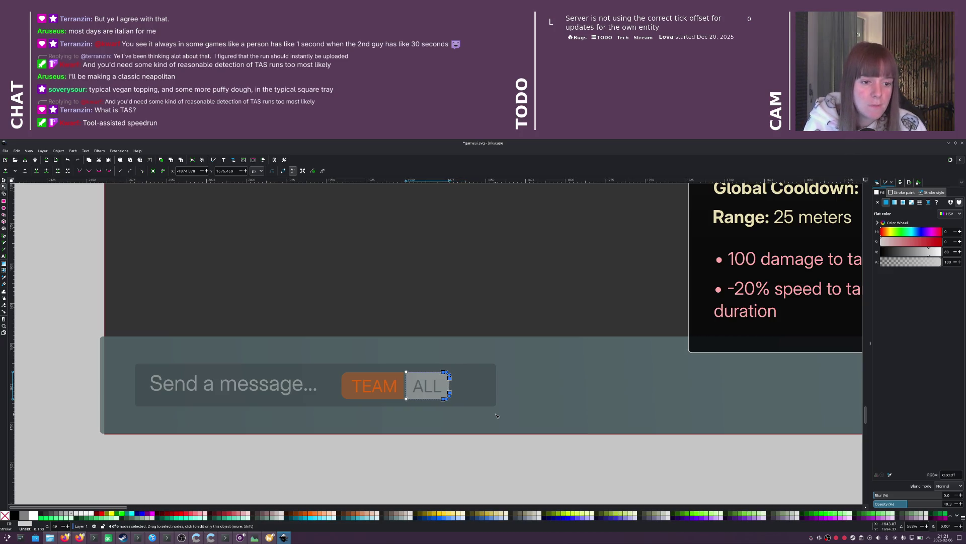
pyautogui.press('s')
pyautogui.press('Escape')
pyautogui.scroll(-4, 498, 400)
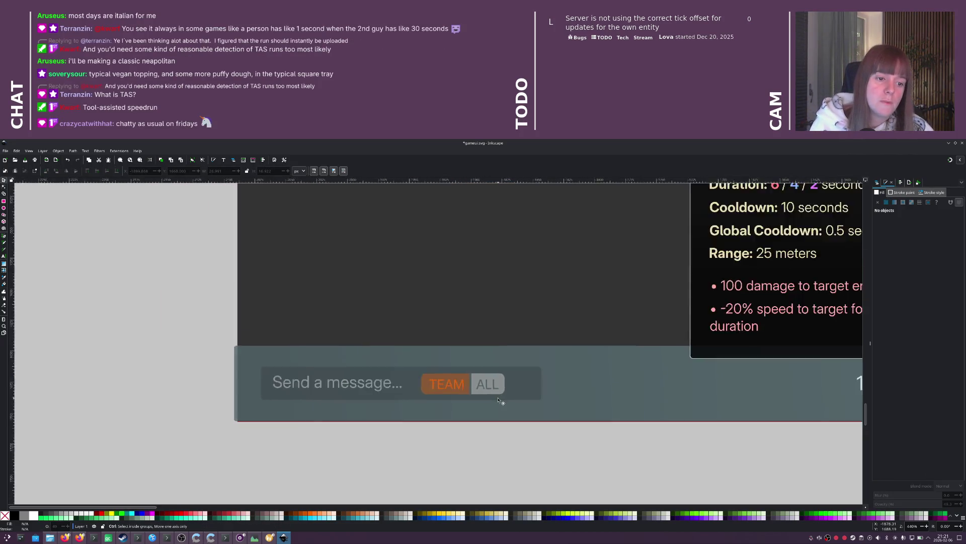
pyautogui.scroll(4, 498, 400)
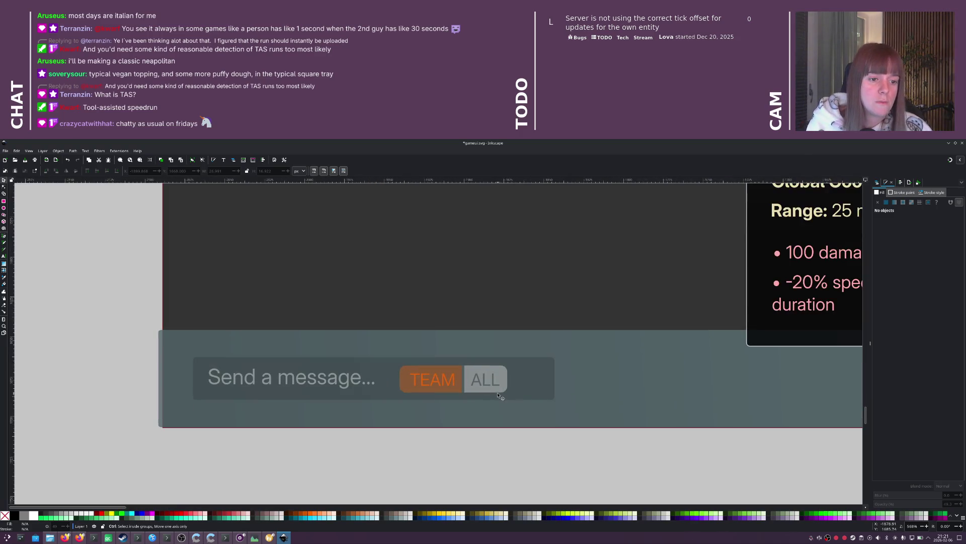
# - Lower the ALL background rectangle's opacity to about 27
pyautogui.click(500, 392)
pyautogui.moveTo(896, 504); pyautogui.dragTo(891, 504)
pyautogui.click(629, 470)
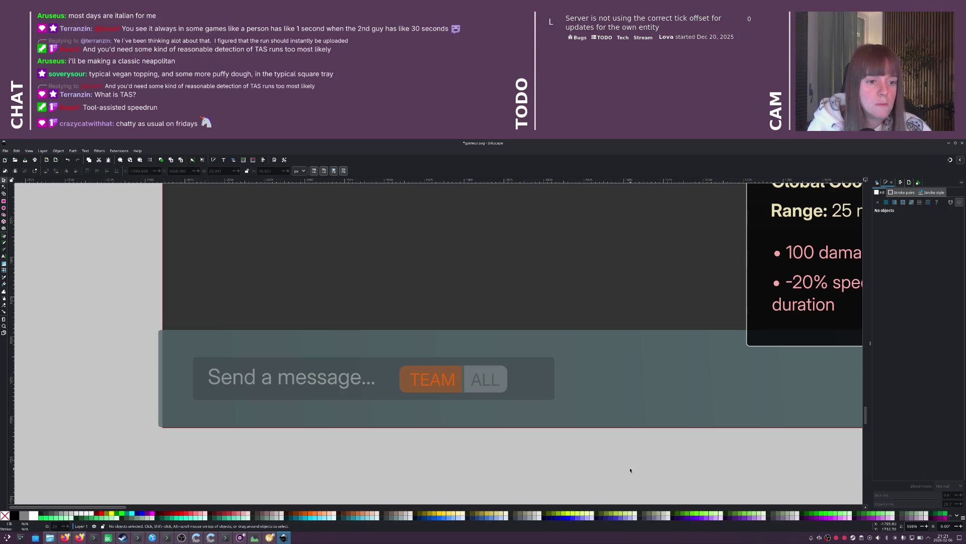
# - Colour the ALL text with a light grey sampled from the canvas using the dropper
pyautogui.click(486, 385)
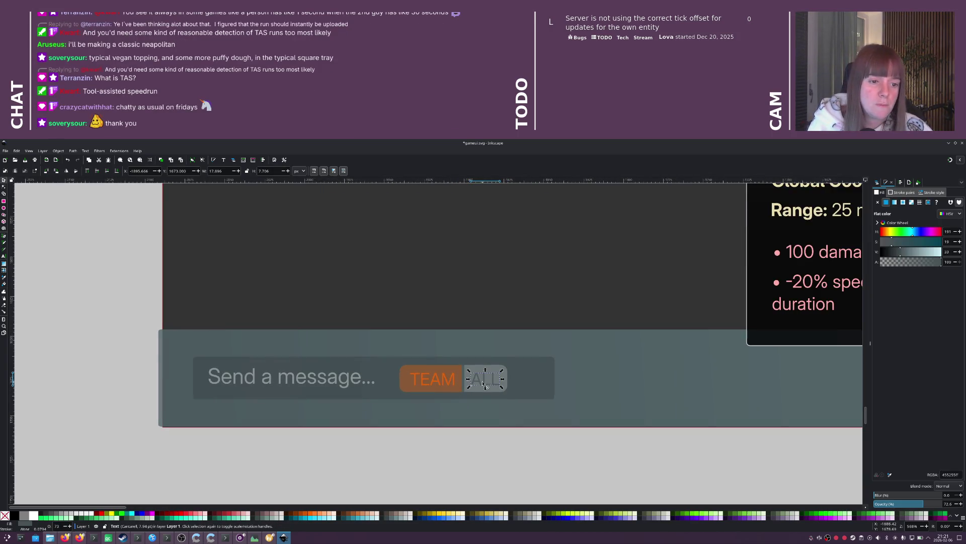
pyautogui.press('d')
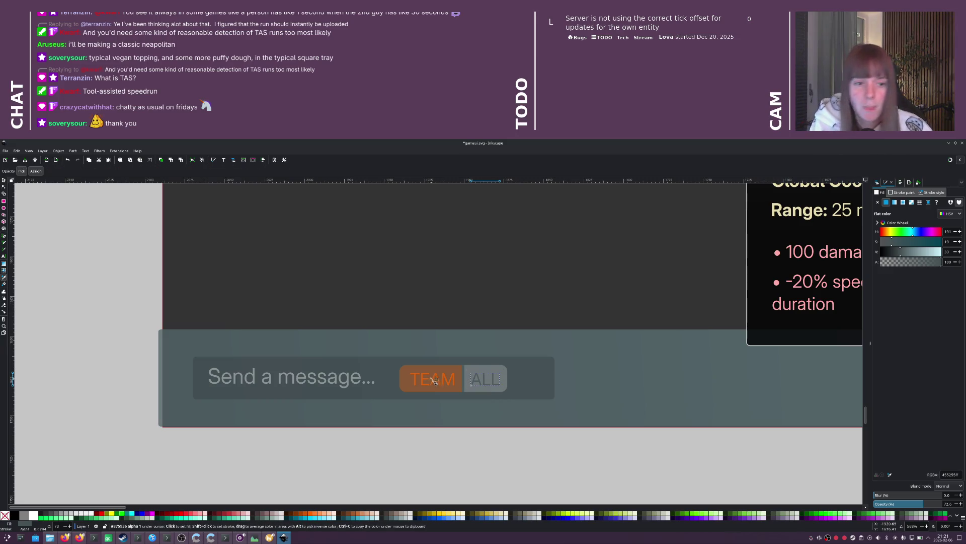
pyautogui.click(358, 375)
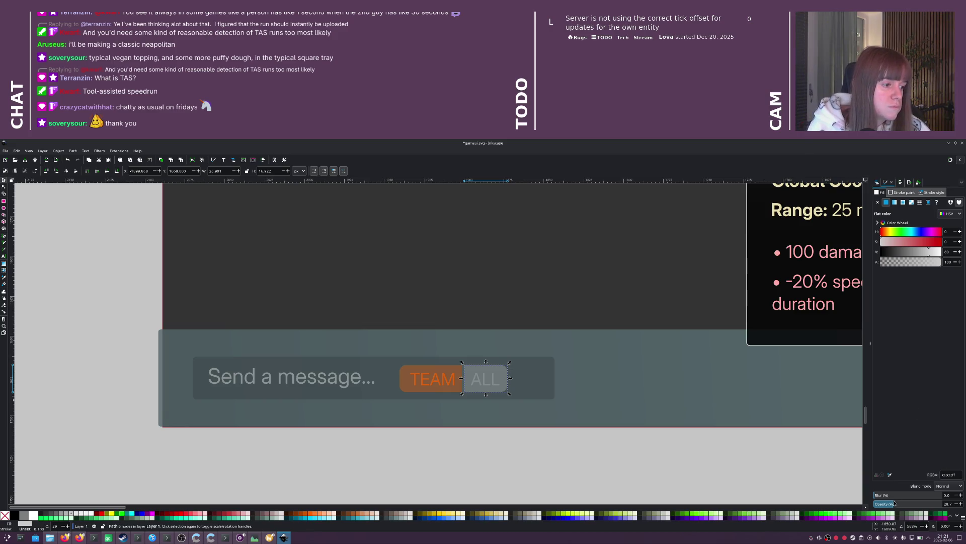
pyautogui.hotkey('shift', 'Tab')
pyautogui.press('Escape')
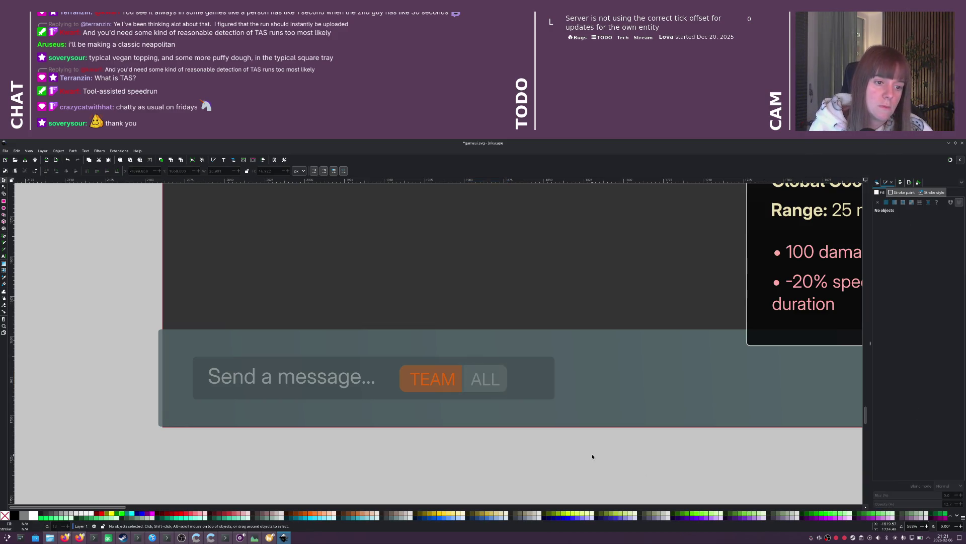
pyautogui.hscroll(-2, 462, 402)
pyautogui.scroll(1, 463, 401)
# - Lower the TEAM background opacity to about 30 and drag the TEAM text's alpha down to about 58
pyautogui.click(490, 386)
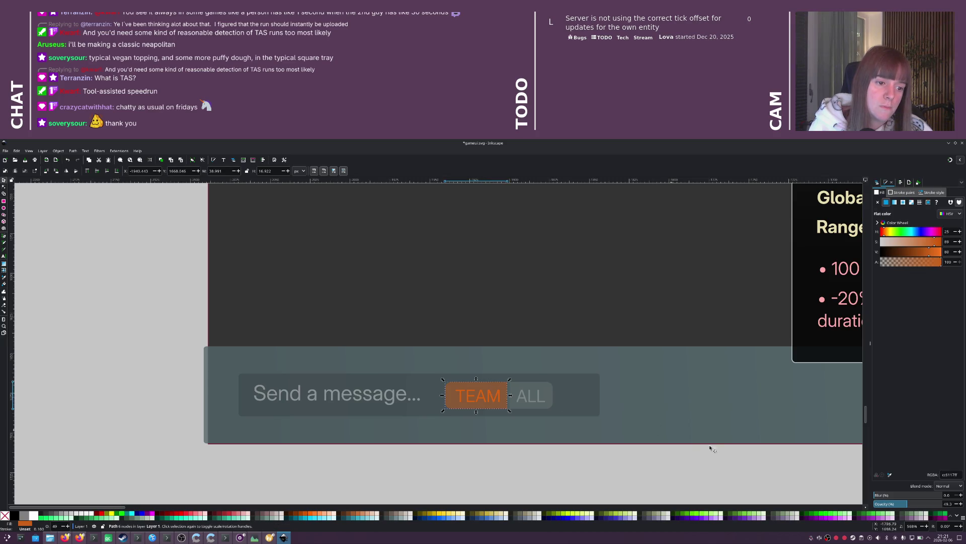
pyautogui.moveTo(898, 507); pyautogui.dragTo(895, 505)
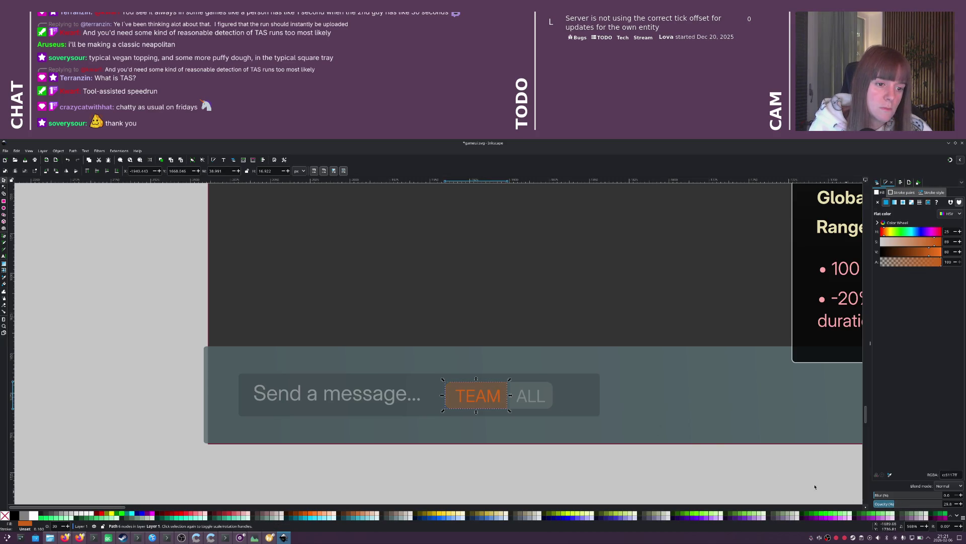
pyautogui.press('Tab')
pyautogui.press('Tab')
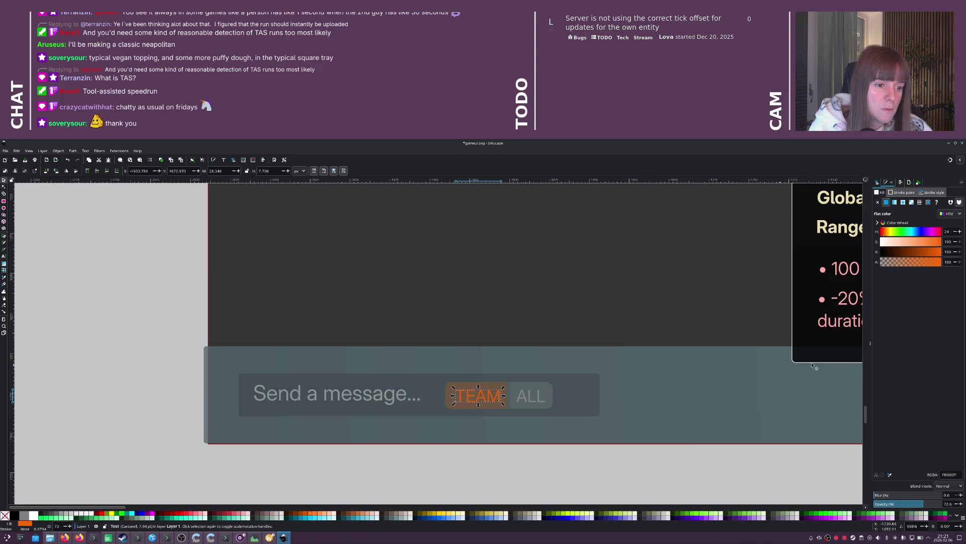
pyautogui.click(933, 252)
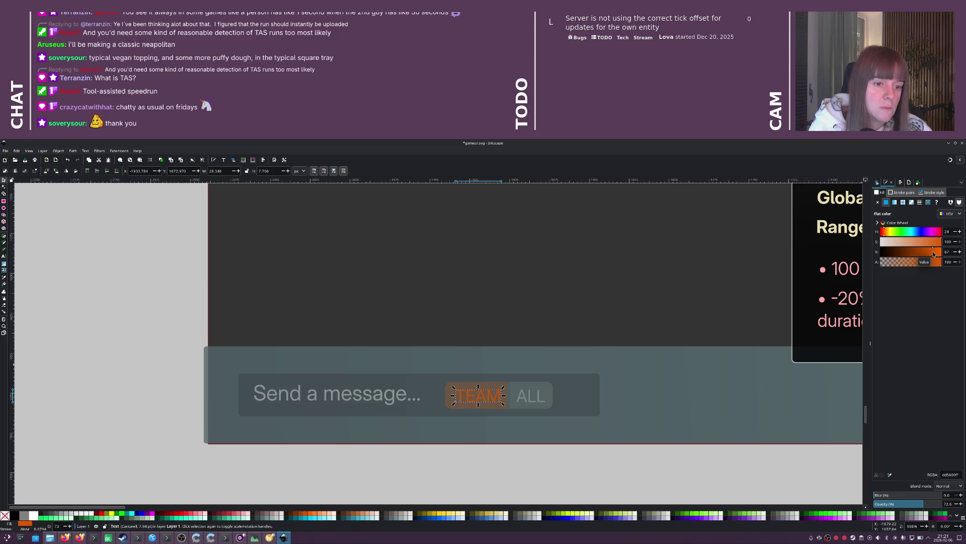
pyautogui.scroll(-3, 934, 254)
pyautogui.scroll(5, 934, 254)
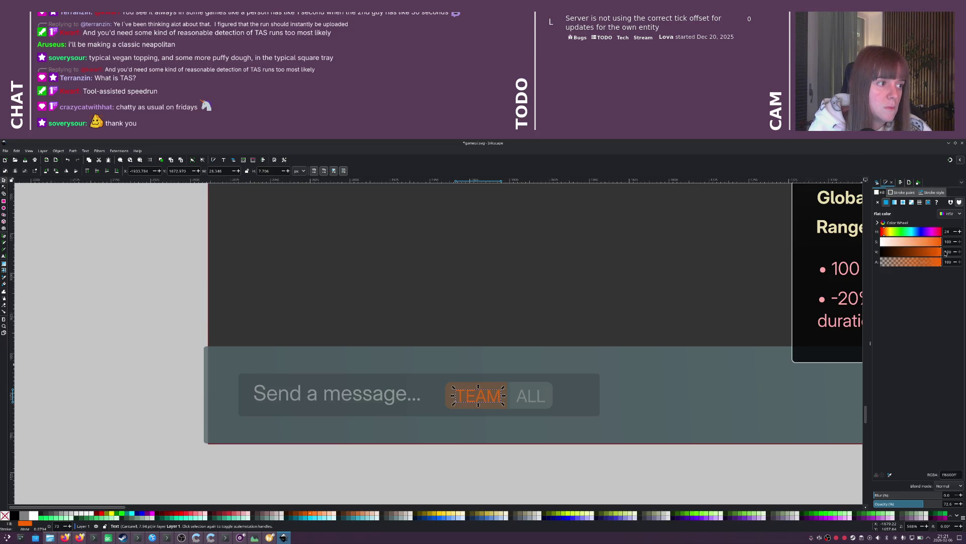
pyautogui.moveTo(932, 262); pyautogui.dragTo(916, 265)
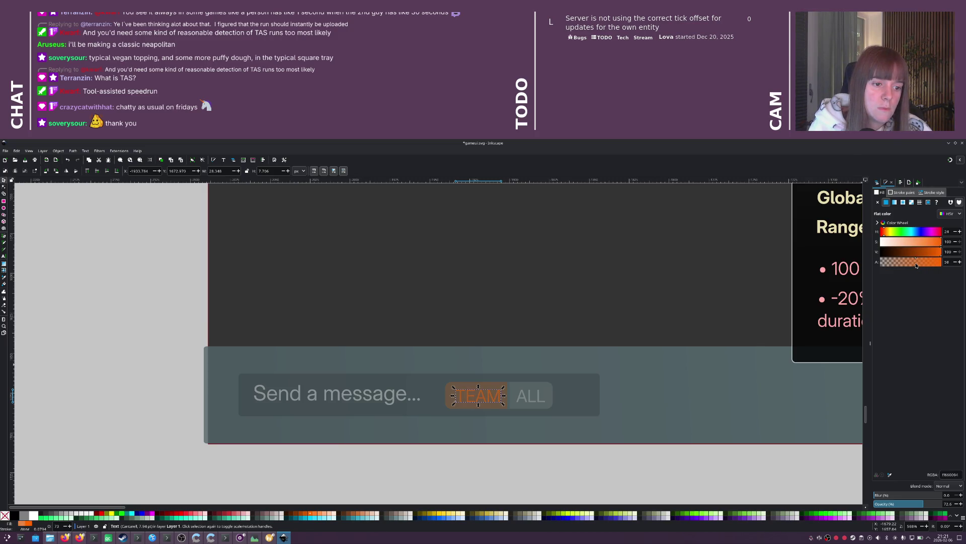
pyautogui.click(604, 449)
pyautogui.scroll(-4, 595, 449)
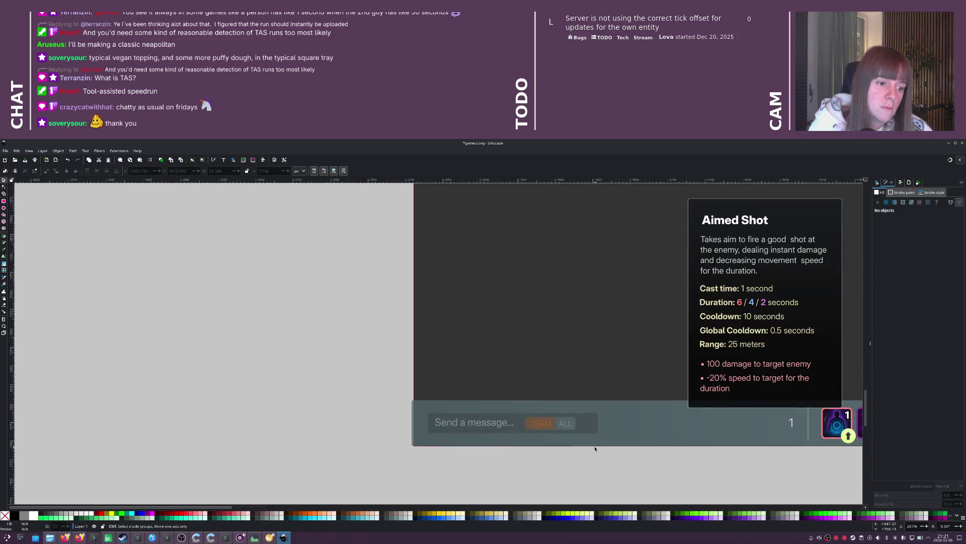
pyautogui.scroll(2, 594, 448)
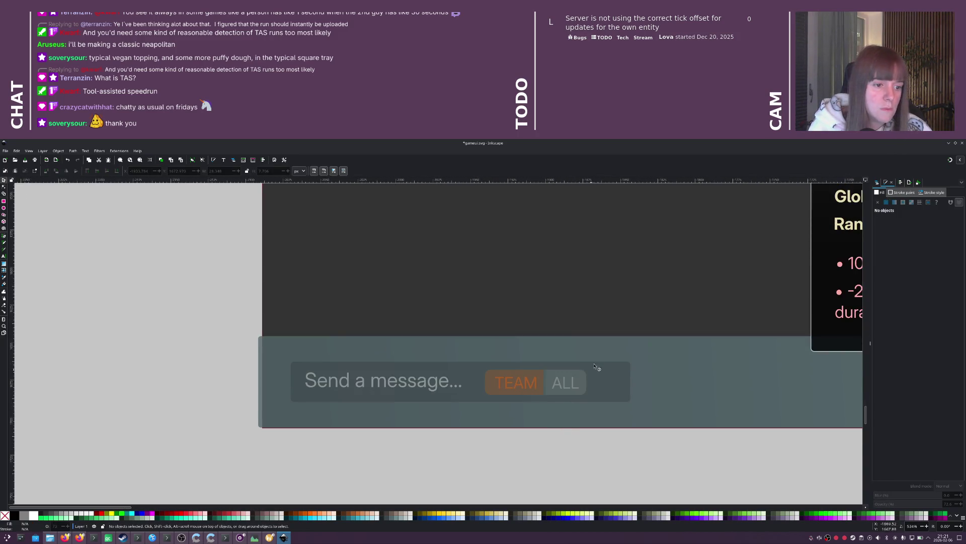
pyautogui.scroll(-3, 579, 377)
pyautogui.scroll(3, 578, 379)
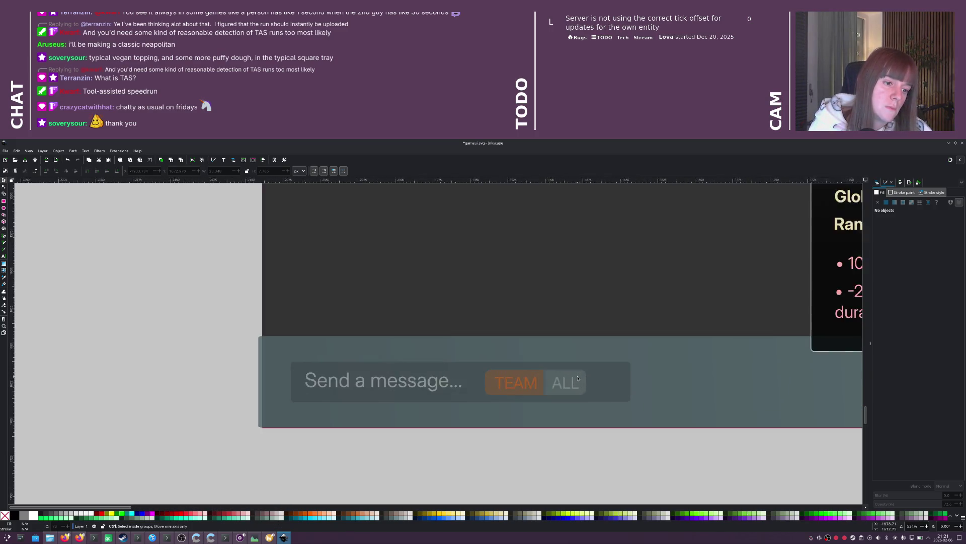
# - Centre the TEAM text on its orange button with Align and Distribute
pyautogui.scroll(1, 578, 378)
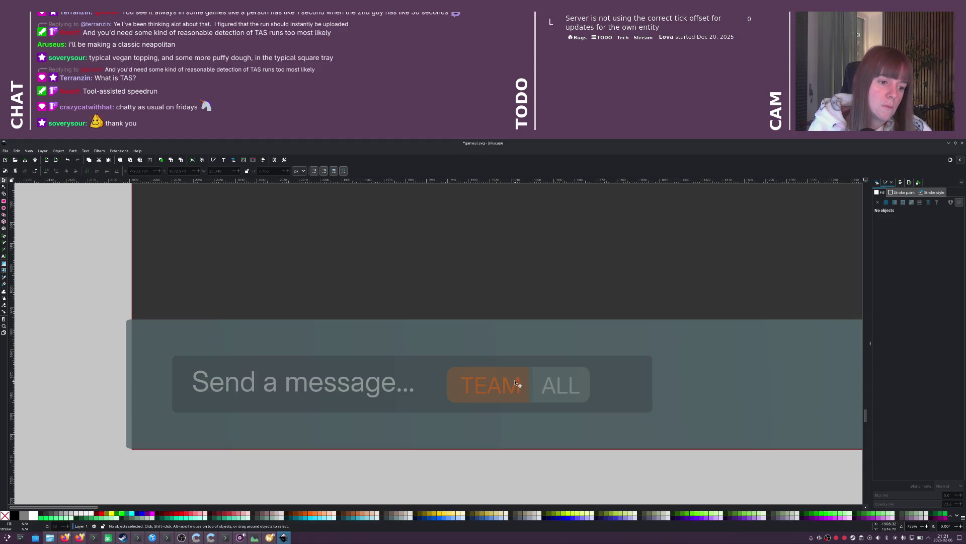
pyautogui.hscroll(-2, 516, 383)
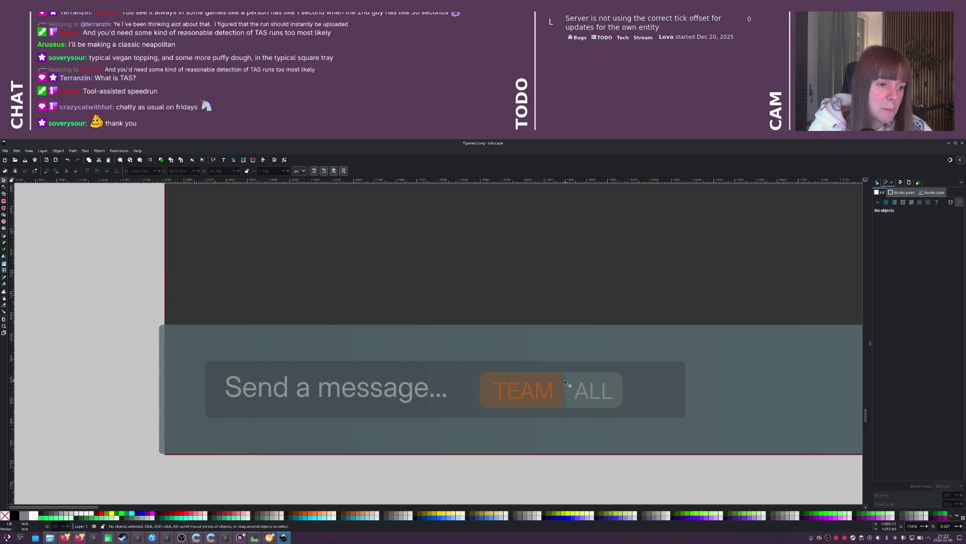
pyautogui.click(567, 384)
pyautogui.press('Escape')
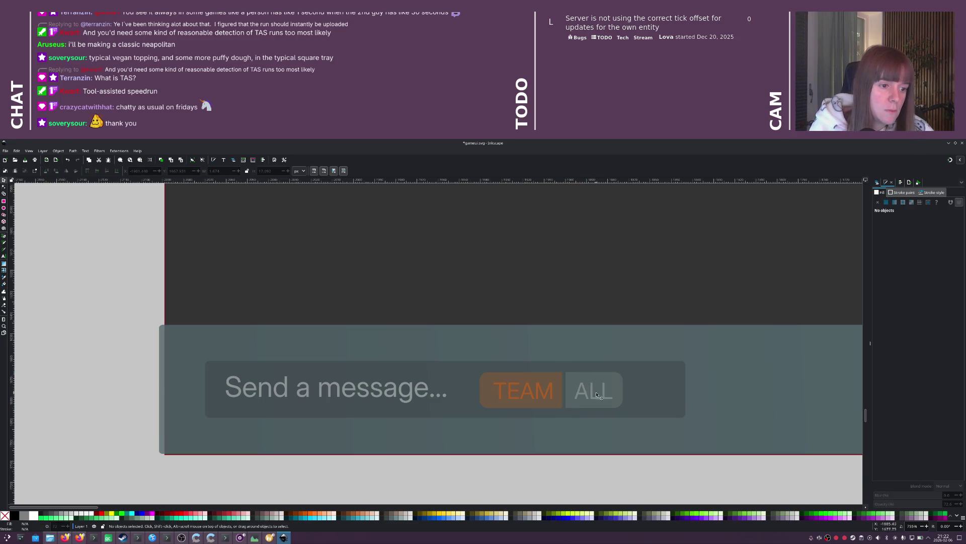
pyautogui.moveTo(659, 469); pyautogui.dragTo(636, 452)
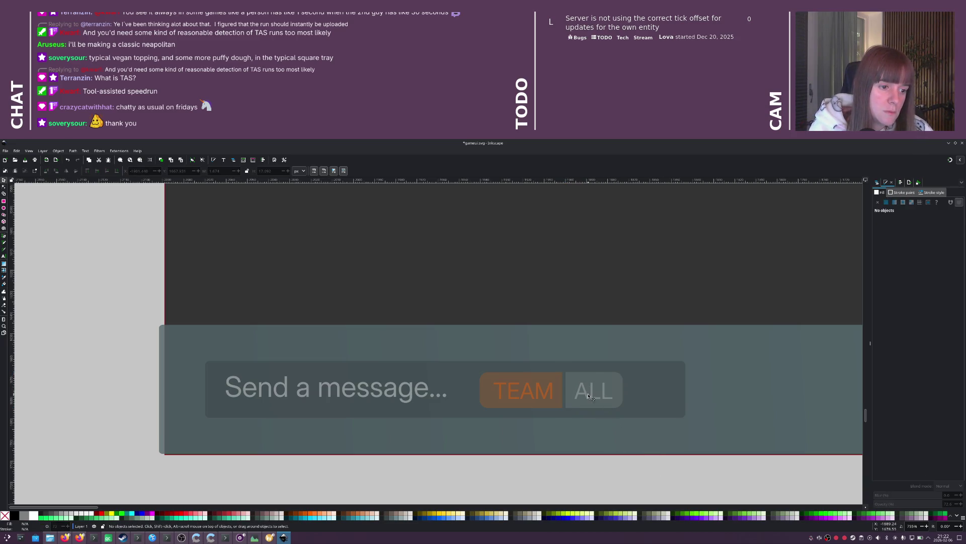
pyautogui.click(590, 396)
pyautogui.keyDown('shift'); pyautogui.click(615, 380); pyautogui.keyUp('shift')
pyautogui.hotkey('ctrl', 'shift', 'a')
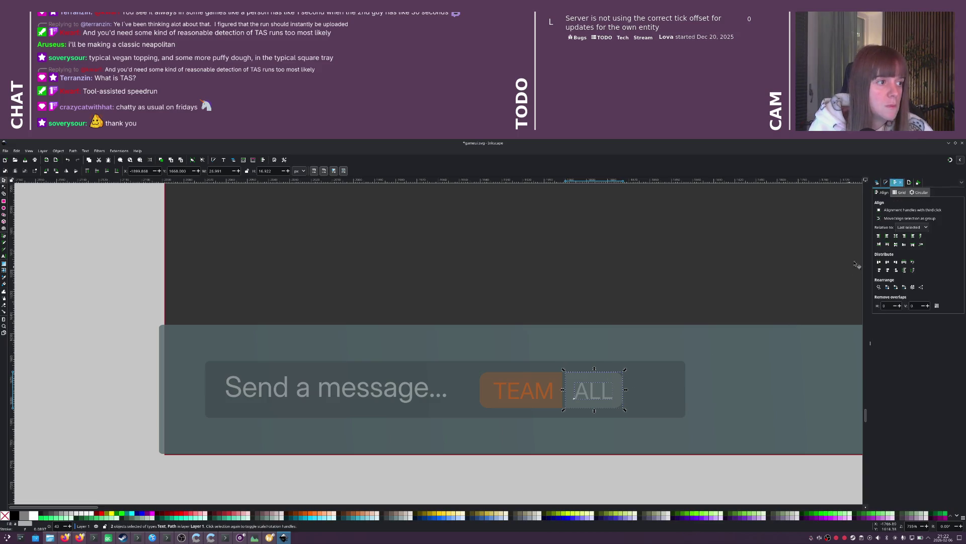
pyautogui.click(540, 395)
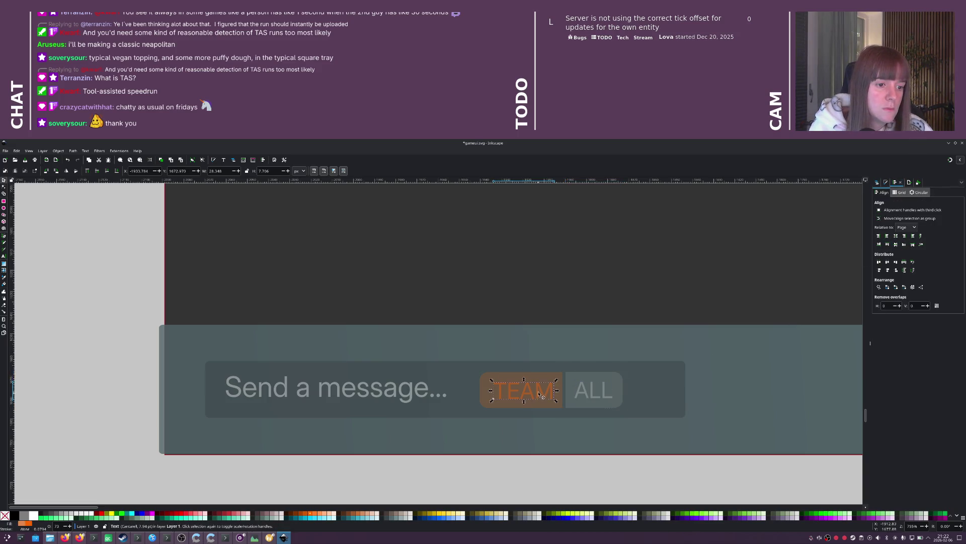
pyautogui.keyDown('shift'); pyautogui.click(554, 380); pyautogui.keyUp('shift')
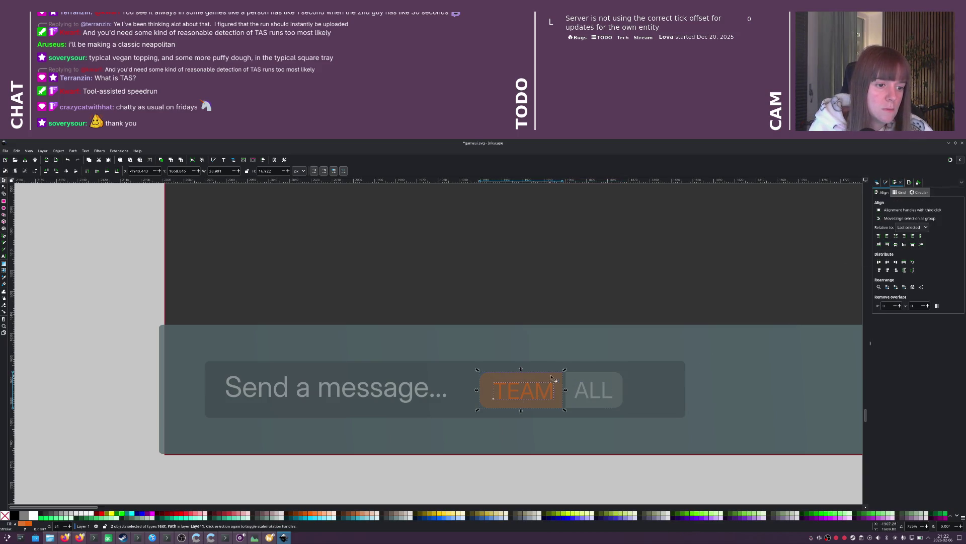
pyautogui.click(893, 238)
pyautogui.click(593, 456)
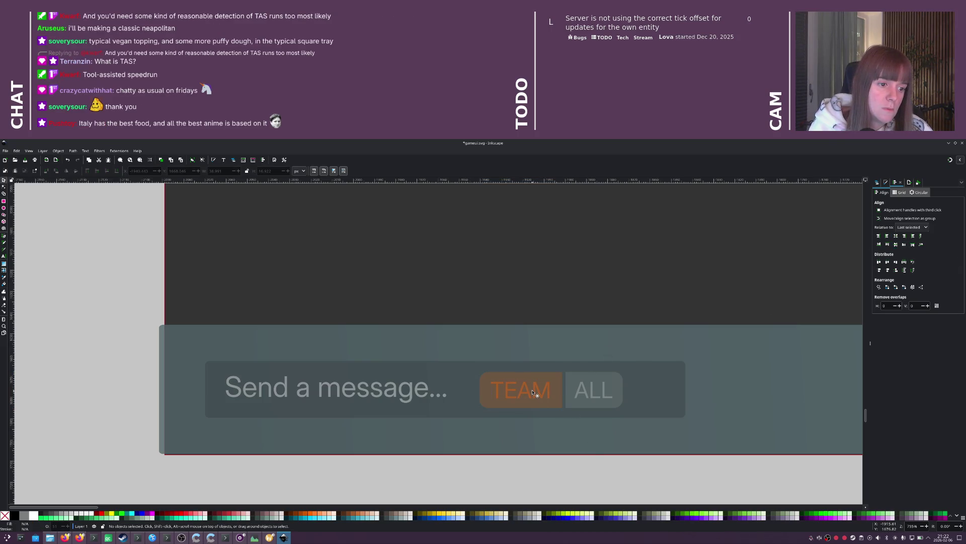
# - Group the TEAM/ALL buttons and labels and move the group right to the bar's end
pyautogui.moveTo(651, 472)
pyautogui.mouseDown()
pyautogui.moveTo(500, 420)
pyautogui.moveTo(473, 359)
pyautogui.mouseUp()
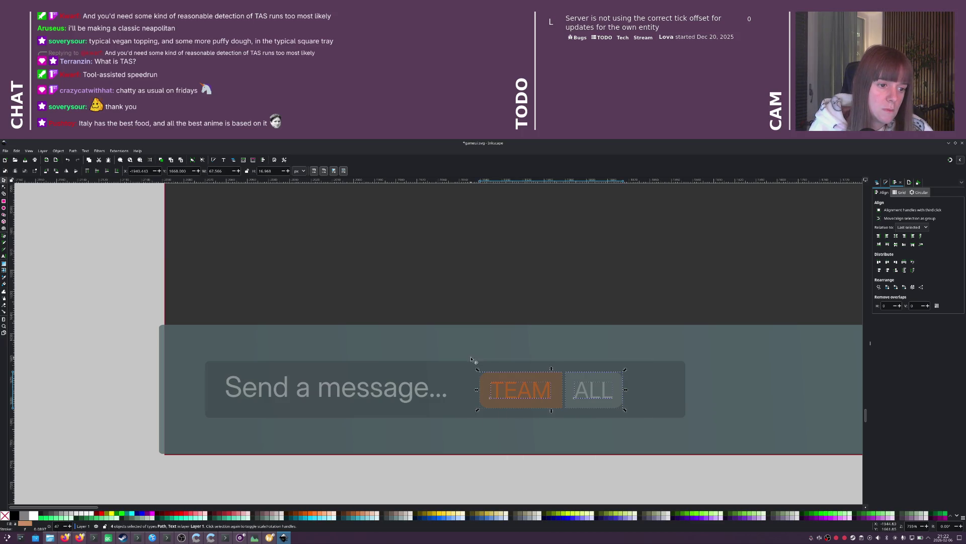
pyautogui.hotkey('ctrl', 'g')
pyautogui.moveTo(589, 386); pyautogui.dragTo(639, 386)
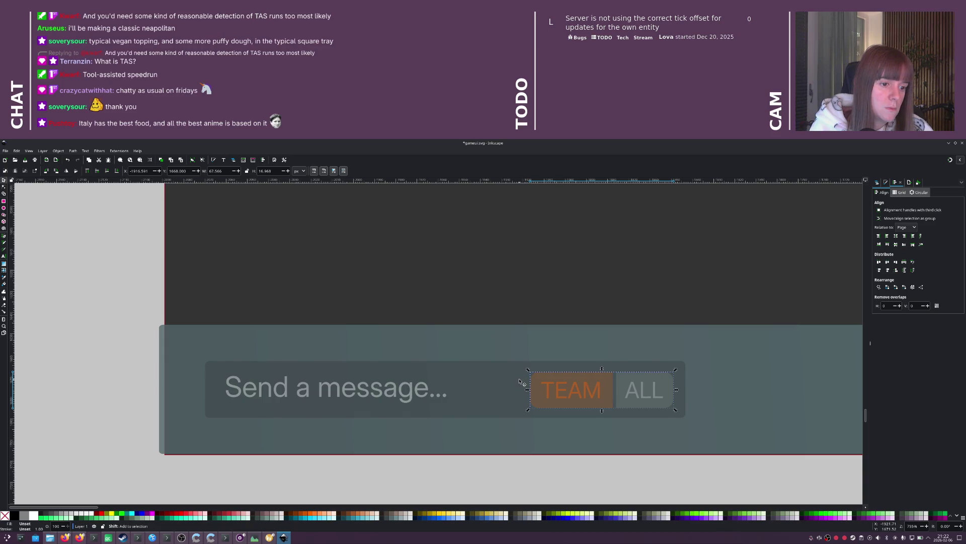
pyautogui.press('Escape')
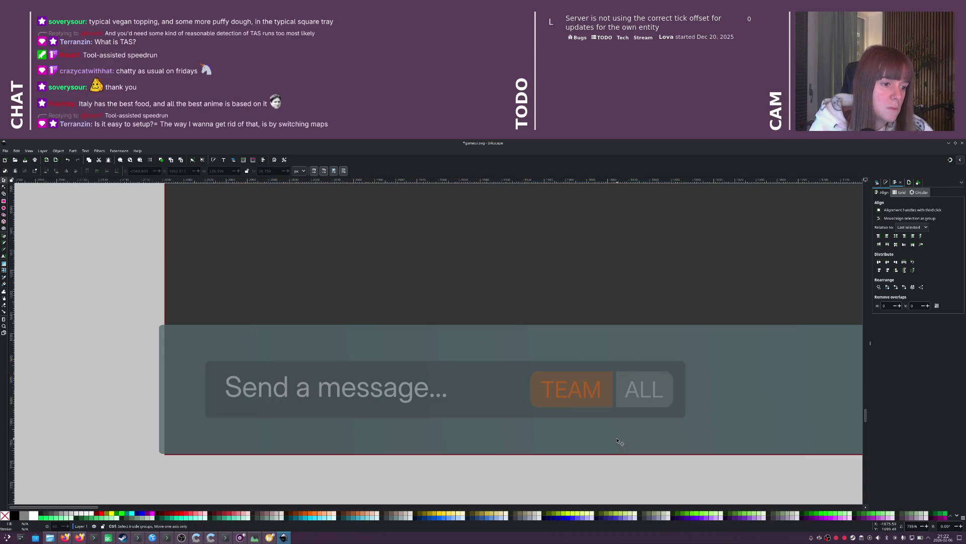
pyautogui.scroll(-4, 620, 442)
# - Save the document and raise the TEAM text's opacity to 100
pyautogui.hotkey('ctrl', 's')
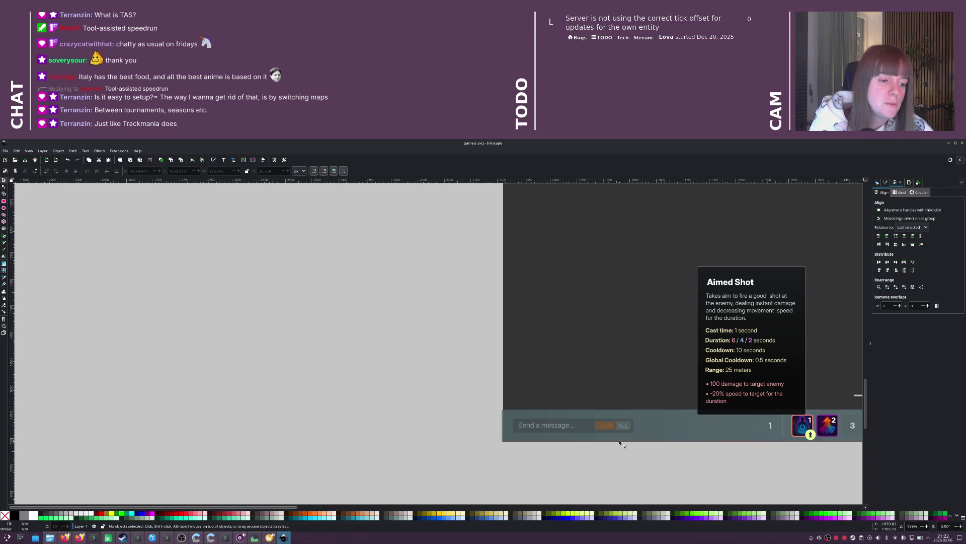
pyautogui.scroll(3, 615, 442)
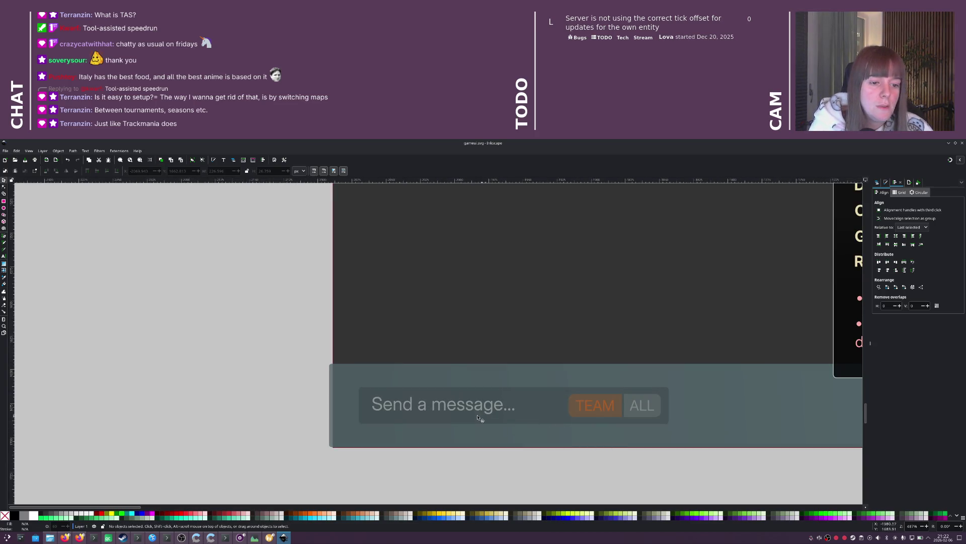
pyautogui.doubleClick(588, 408)
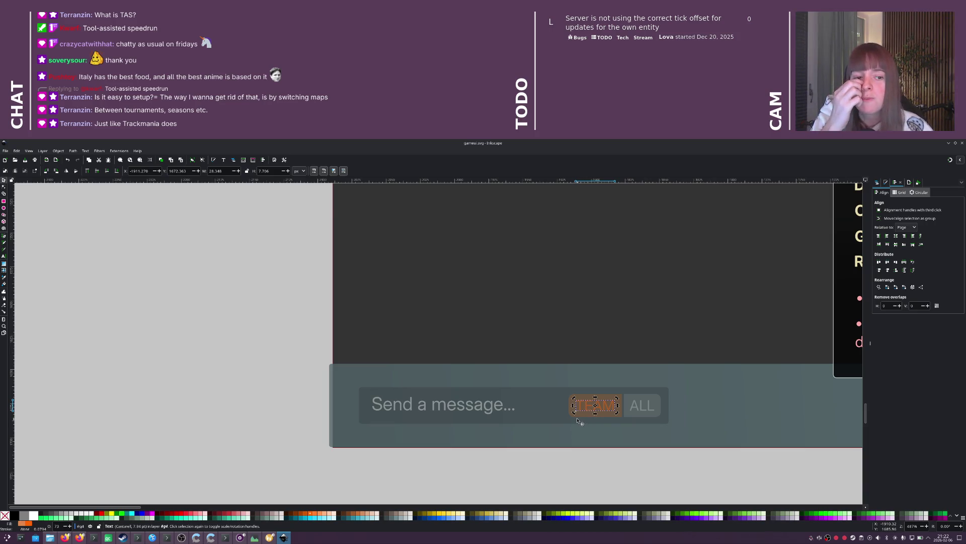
pyautogui.hotkey('ctrl', 'shift', 'f')
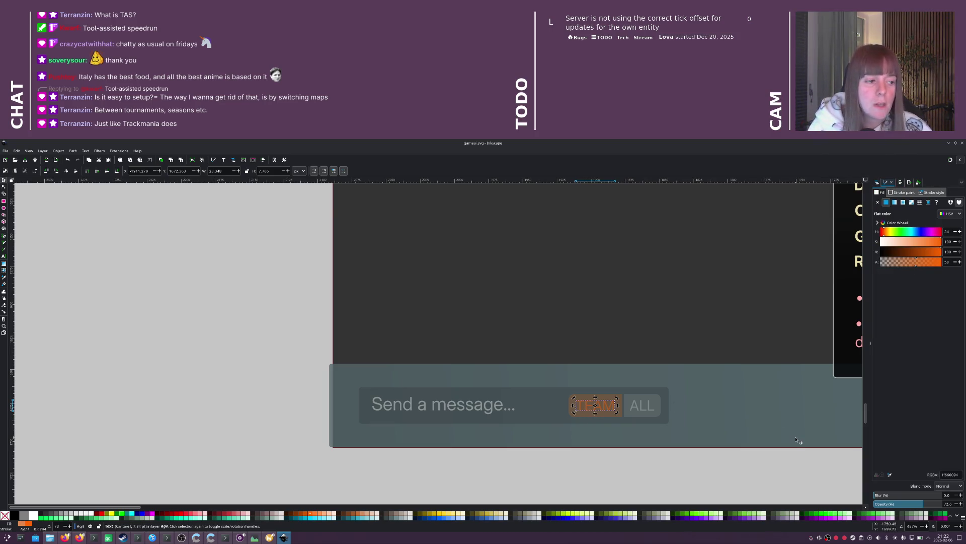
pyautogui.moveTo(937, 510); pyautogui.dragTo(946, 504)
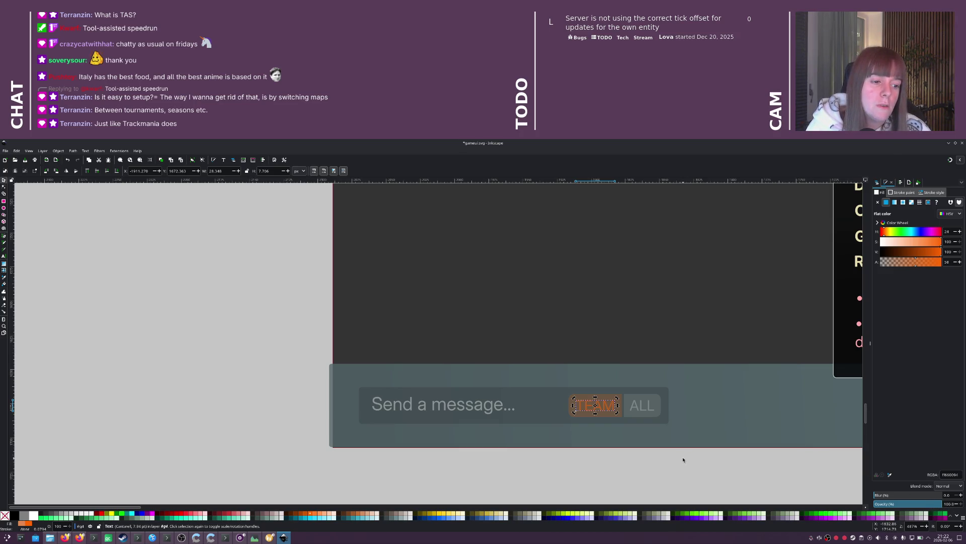
# - Set the orange background behind TEAM to 50% opacity
pyautogui.click(621, 419)
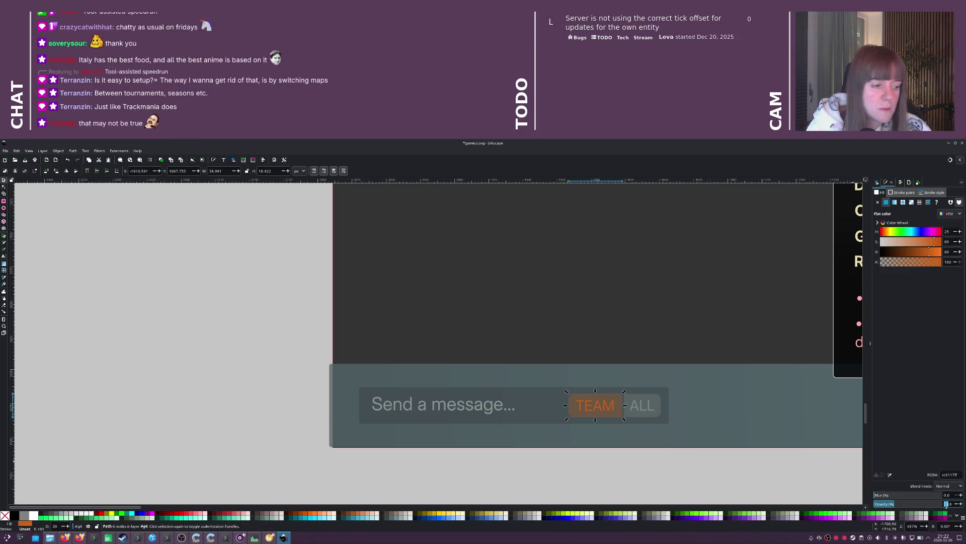
pyautogui.write('50')
pyautogui.press('Return')
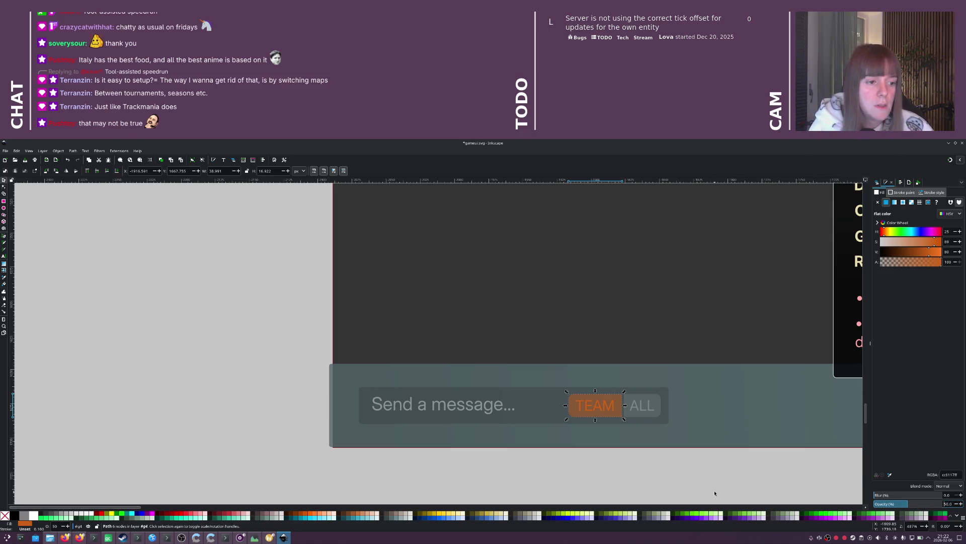
pyautogui.click(706, 474)
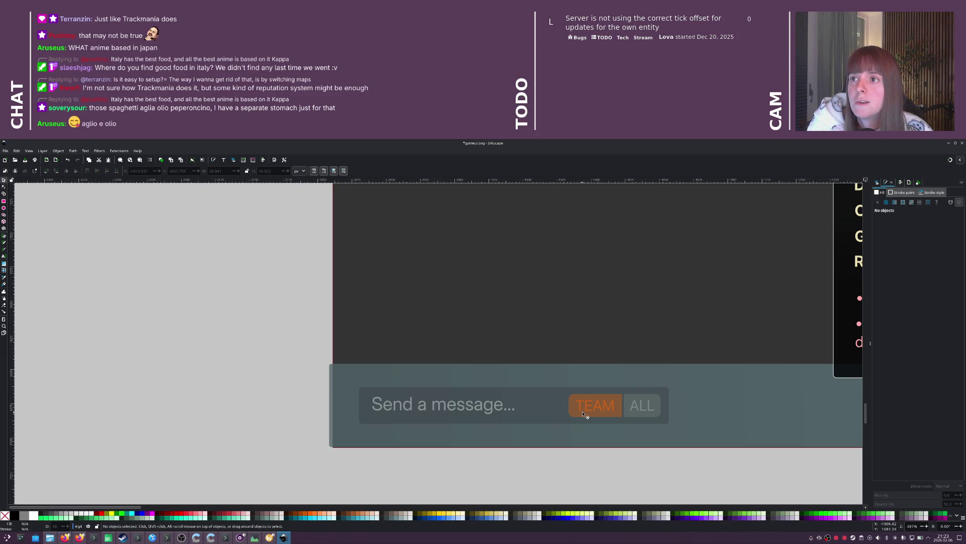
pyautogui.keyDown('ctrl'); pyautogui.scroll(-2, 629, 434); pyautogui.keyUp('ctrl')
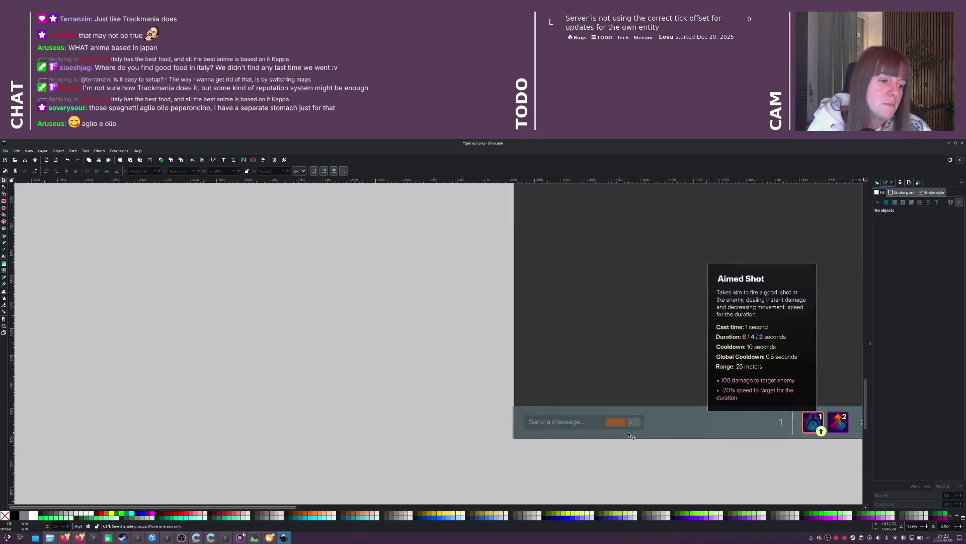
# - Make the TEAM text fill fully opaque orange (RGBA ff6600ff)
pyautogui.keyDown('ctrl'); pyautogui.scroll(2, 628, 434); pyautogui.keyUp('ctrl')
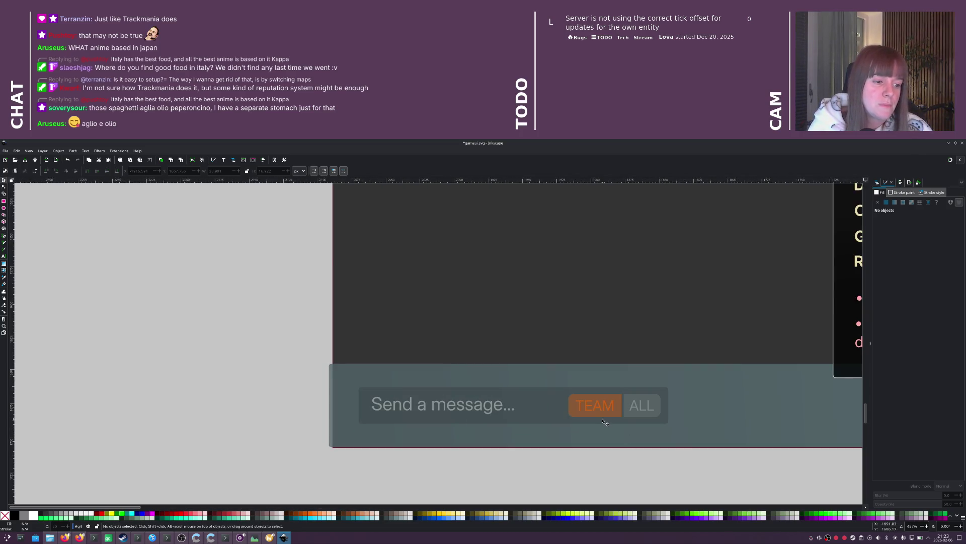
pyautogui.hscroll(2, 632, 419)
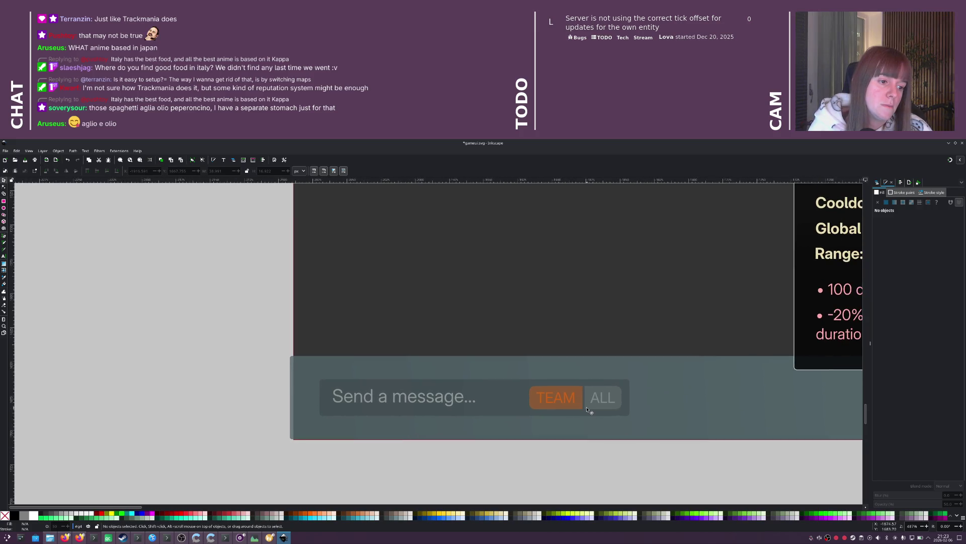
pyautogui.keyDown('ctrl'); pyautogui.scroll(1, 591, 411); pyautogui.keyUp('ctrl')
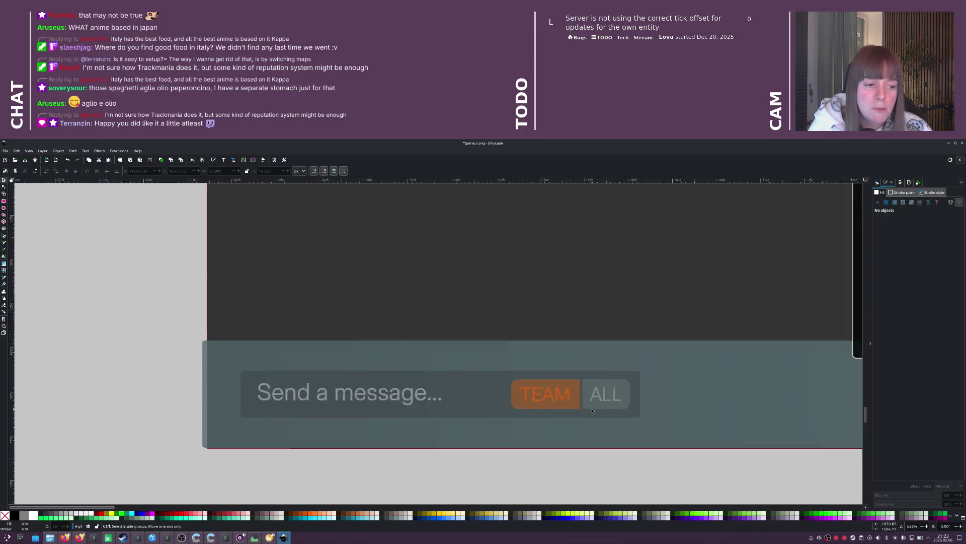
pyautogui.keyDown('ctrl'); pyautogui.click(537, 404); pyautogui.keyUp('ctrl')
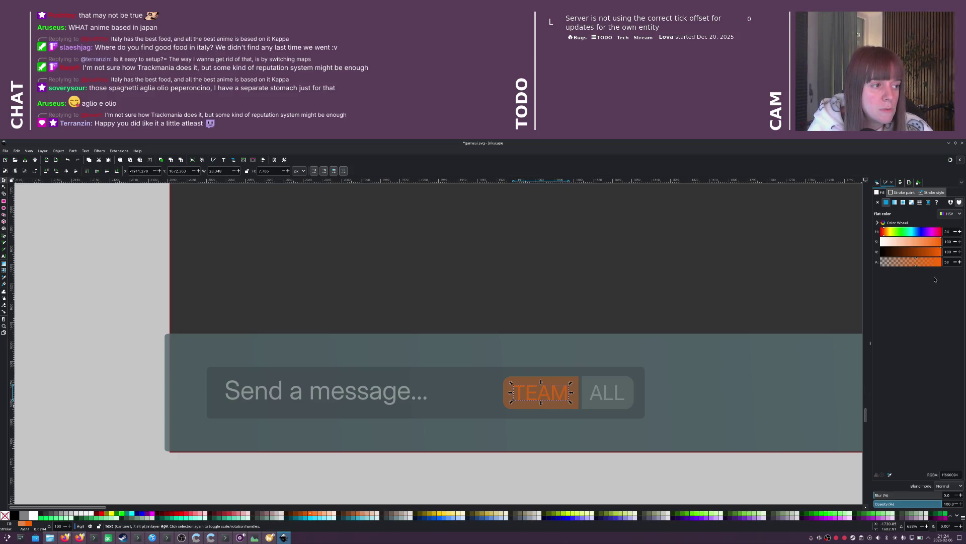
pyautogui.moveTo(931, 263); pyautogui.dragTo(953, 262)
pyautogui.click(669, 474)
# - Navigate the canvas and select the whole chat input group
pyautogui.scroll(-3, 648, 457)
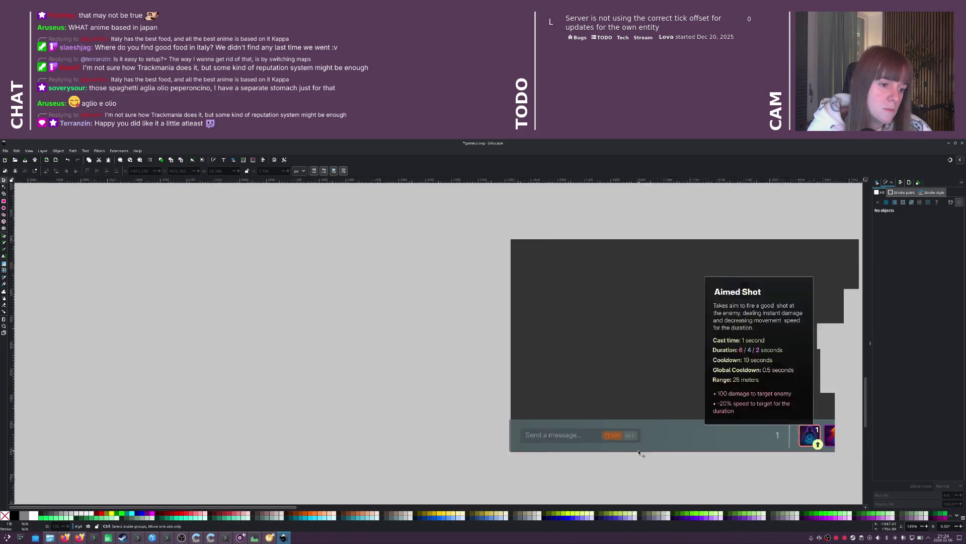
pyautogui.scroll(1, 612, 437)
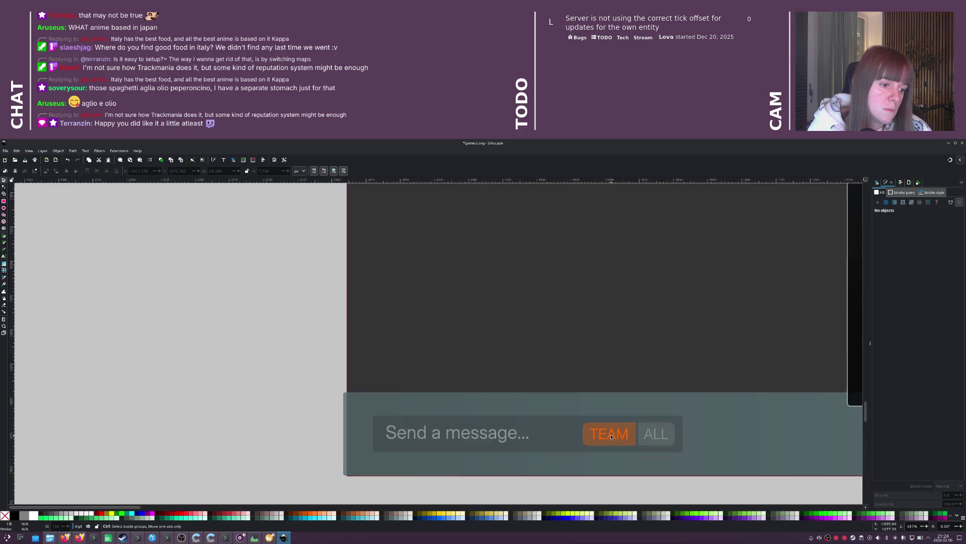
pyautogui.scroll(-3, 612, 437)
pyautogui.scroll(5, 613, 437)
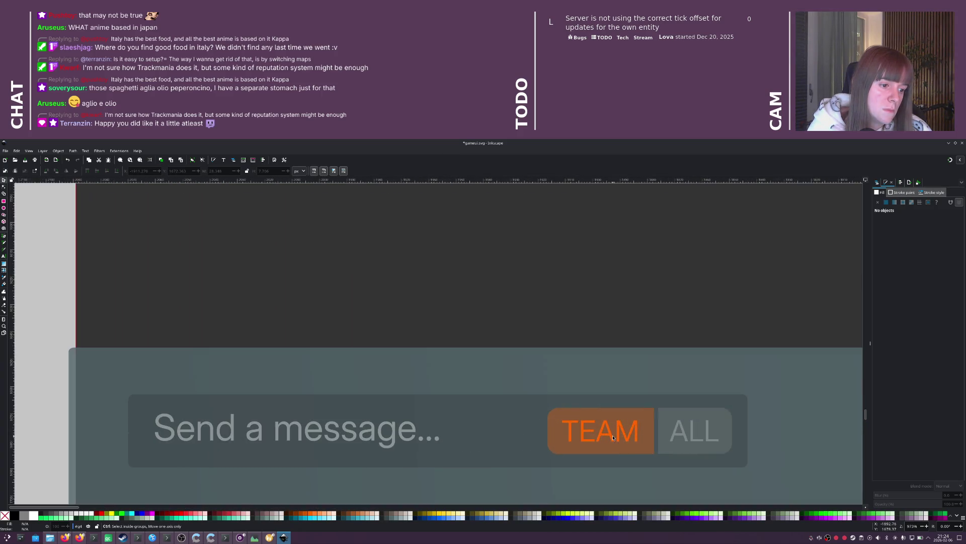
pyautogui.scroll(1, 618, 440)
pyautogui.scroll(-2, 618, 440)
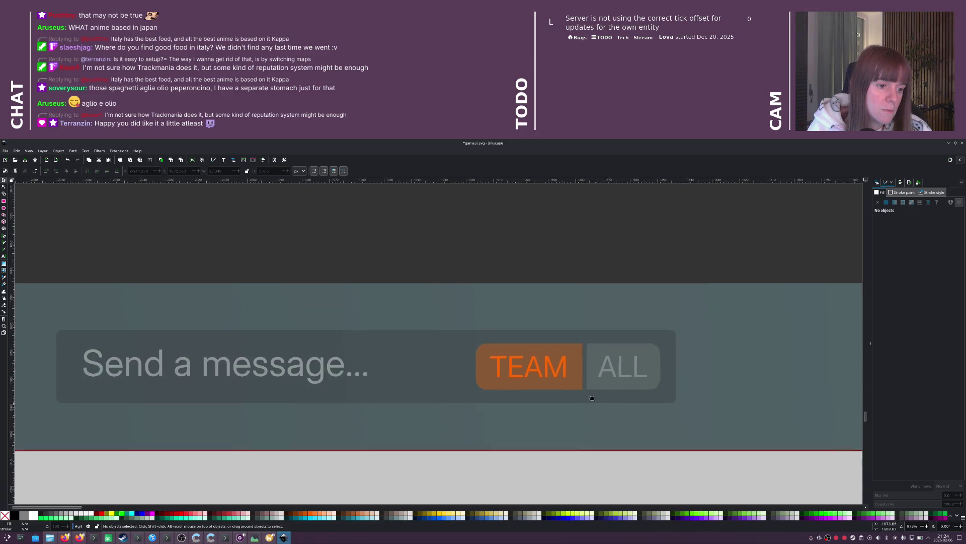
pyautogui.moveTo(706, 459)
pyautogui.mouseDown()
pyautogui.moveTo(628, 382)
pyautogui.moveTo(629, 392)
pyautogui.mouseUp()
pyautogui.scroll(-4, 629, 392)
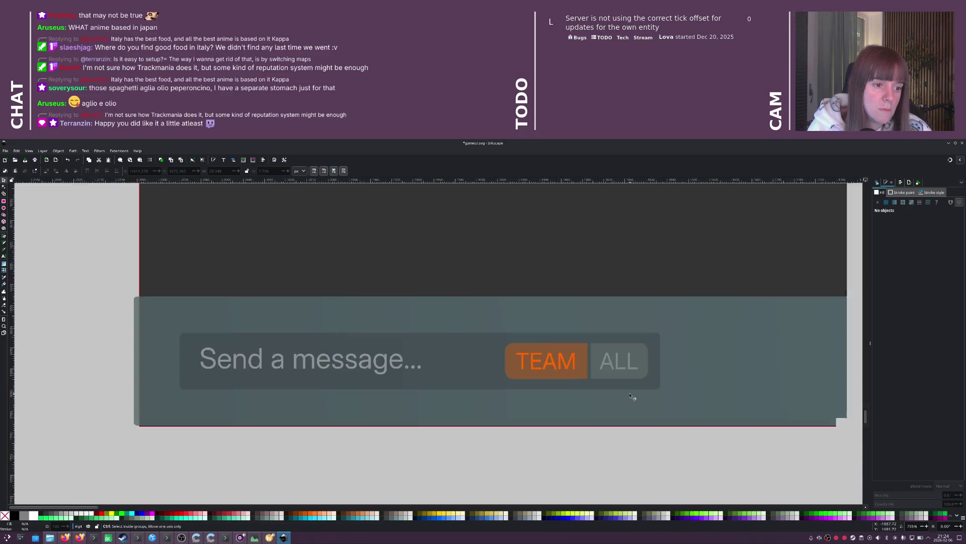
pyautogui.moveTo(462, 370); pyautogui.dragTo(661, 411)
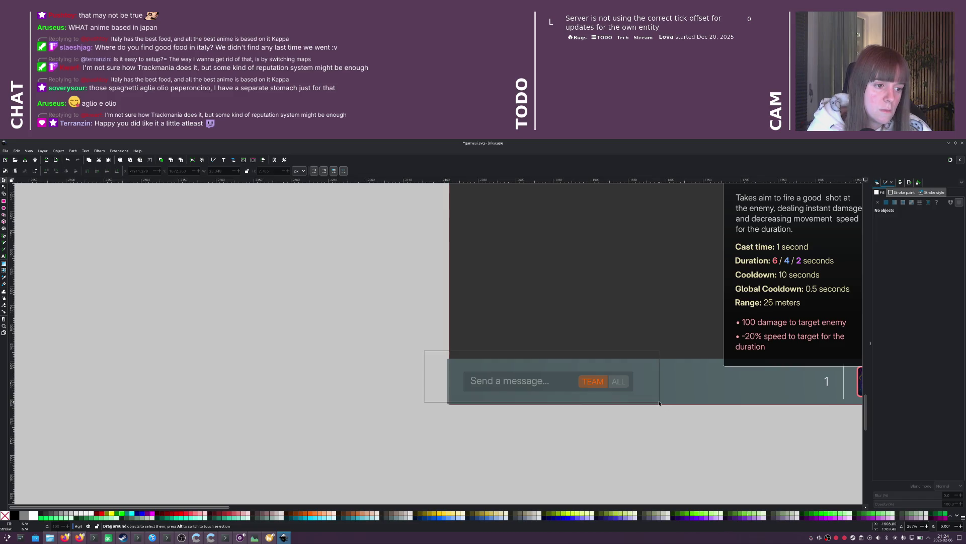
# - Duplicate the chat input group and move the copy to the right in the bar
pyautogui.hotkey('ctrl', 'd')
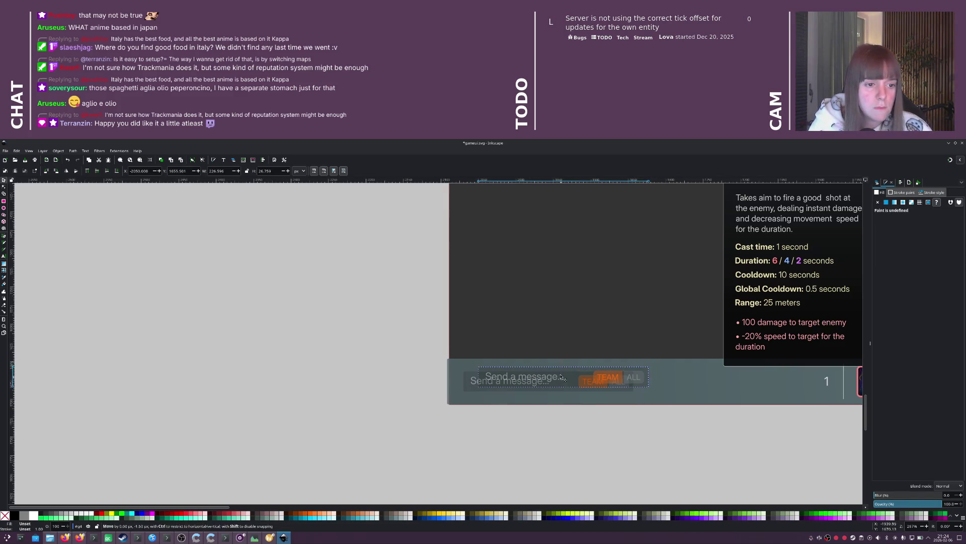
pyautogui.moveTo(567, 383)
pyautogui.mouseDown()
pyautogui.moveTo(563, 354)
pyautogui.moveTo(538, 358)
pyautogui.moveTo(757, 381)
pyautogui.moveTo(740, 383)
pyautogui.mouseUp()
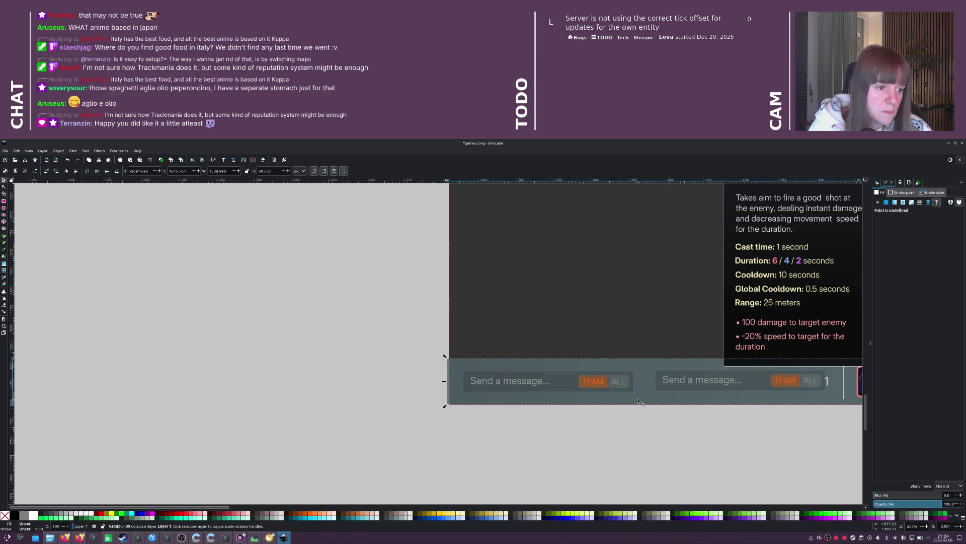
pyautogui.hscroll(2, 599, 390)
# - Stretch the bar's background rectangle downward below the chat input boxes
pyautogui.click(566, 383)
pyautogui.hscroll(2, 532, 380)
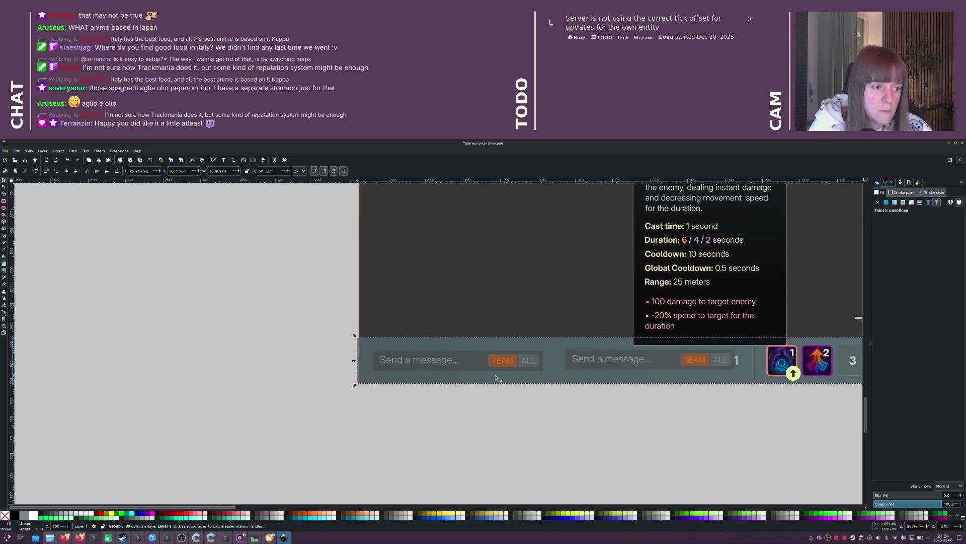
pyautogui.moveTo(353, 386); pyautogui.dragTo(354, 409)
pyautogui.press('Escape')
pyautogui.click(440, 393)
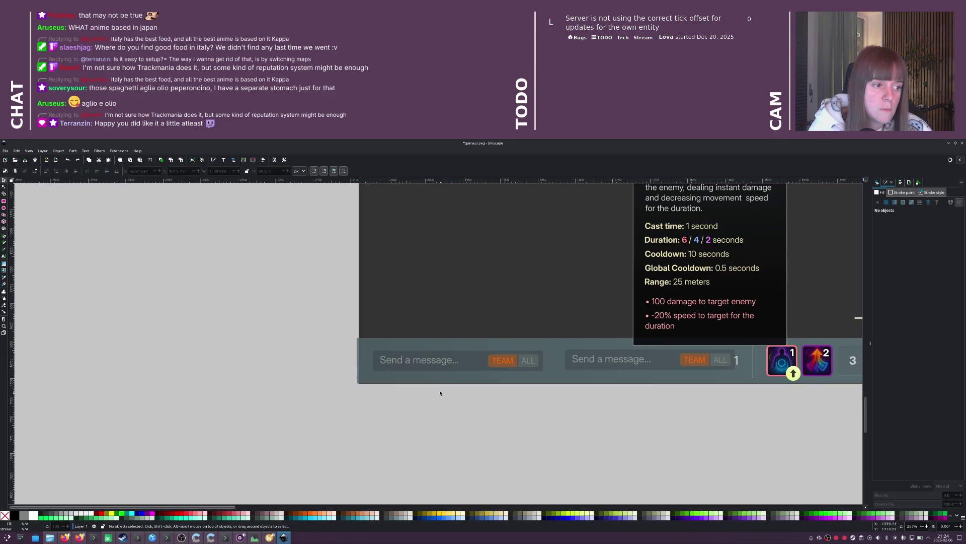
pyautogui.click(433, 379)
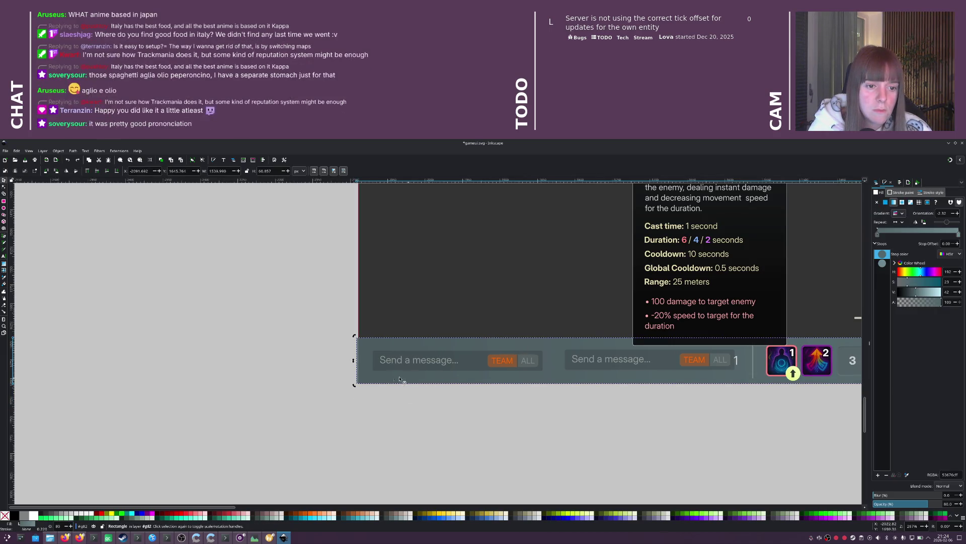
pyautogui.moveTo(354, 385); pyautogui.dragTo(355, 423)
pyautogui.click(499, 368)
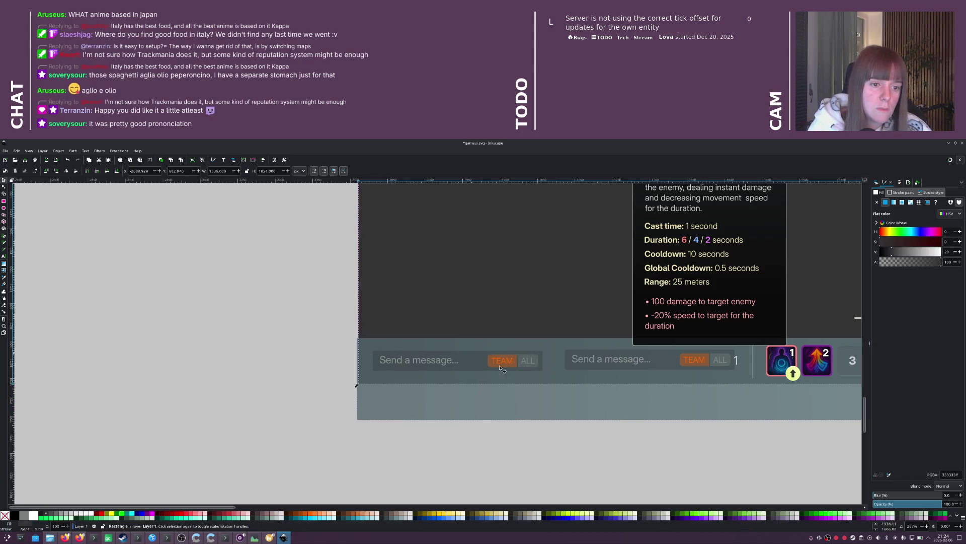
pyautogui.scroll(-3, 619, 391)
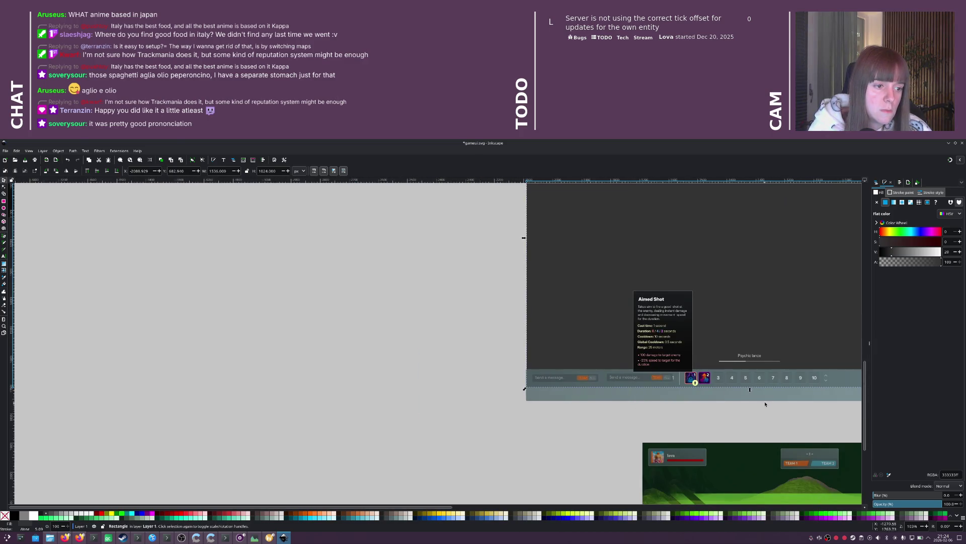
pyautogui.press('Escape')
pyautogui.scroll(3, 629, 373)
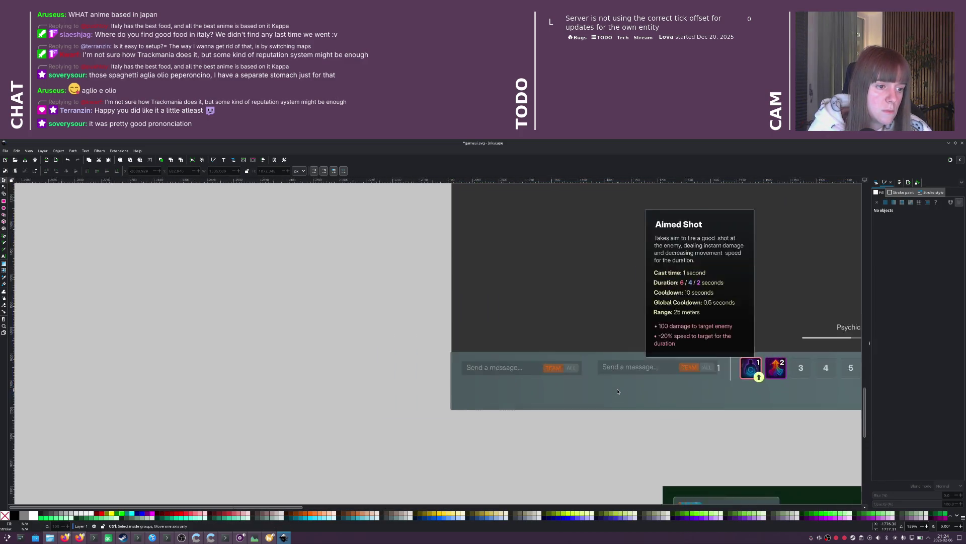
# - Move the second chat input field directly under the first one
pyautogui.click(631, 368)
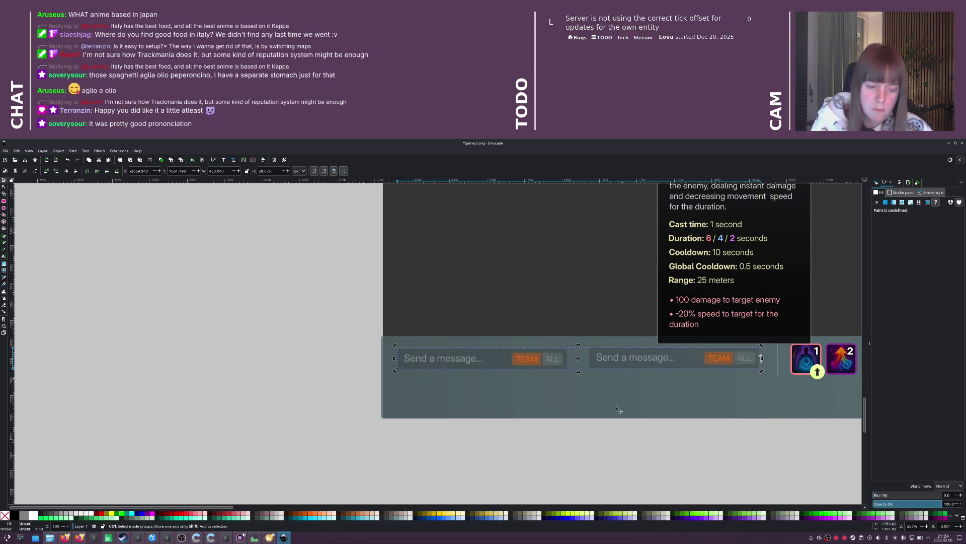
pyautogui.moveTo(633, 367)
pyautogui.mouseDown()
pyautogui.moveTo(564, 396)
pyautogui.moveTo(428, 397)
pyautogui.mouseUp()
pyautogui.press('Escape')
pyautogui.scroll(1, 555, 384)
pyautogui.scroll(1, 555, 384)
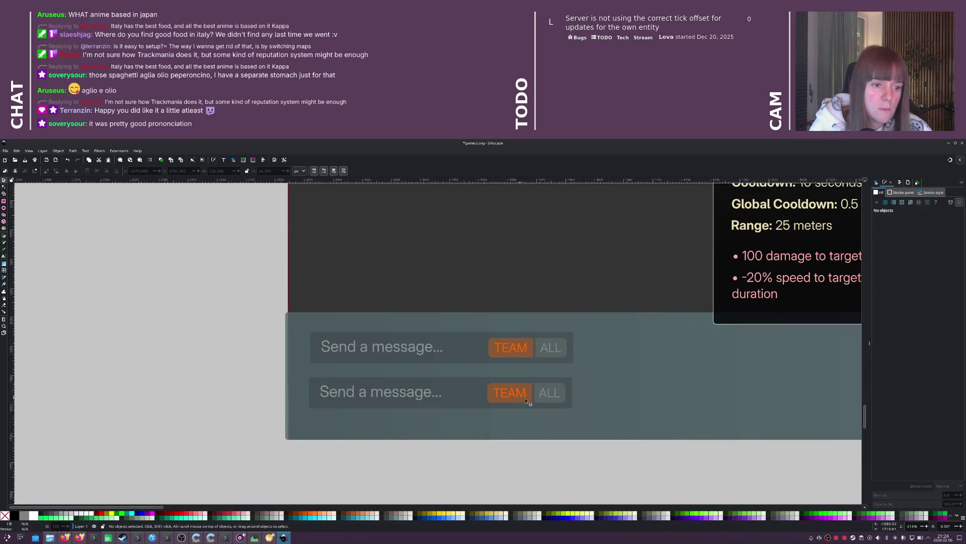
# - Make the lower bar's ALL label fully opaque and bright white
pyautogui.click(549, 393)
pyautogui.keyDown('ctrl'); pyautogui.click(548, 393); pyautogui.keyUp('ctrl')
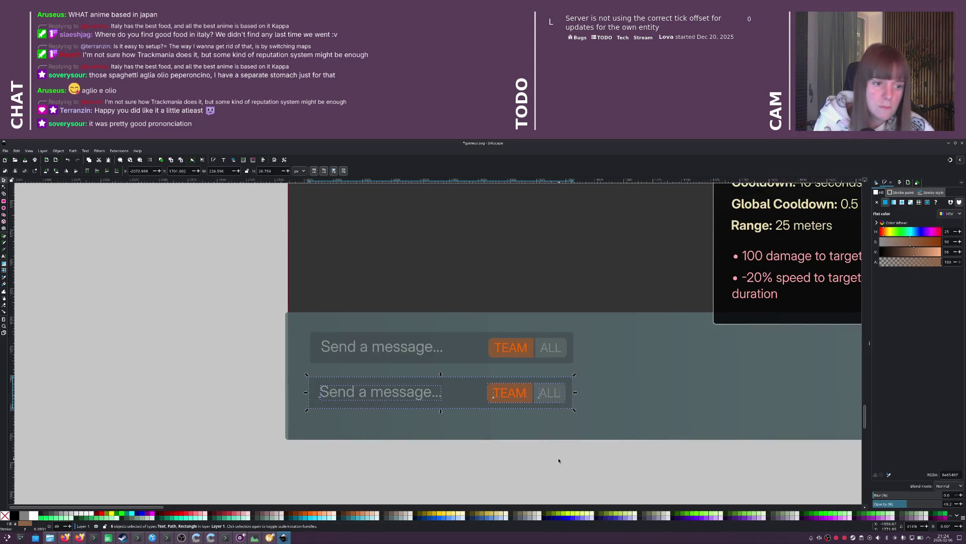
pyautogui.scroll(3, 543, 391)
pyautogui.keyDown('ctrl'); pyautogui.click(542, 381); pyautogui.keyUp('ctrl')
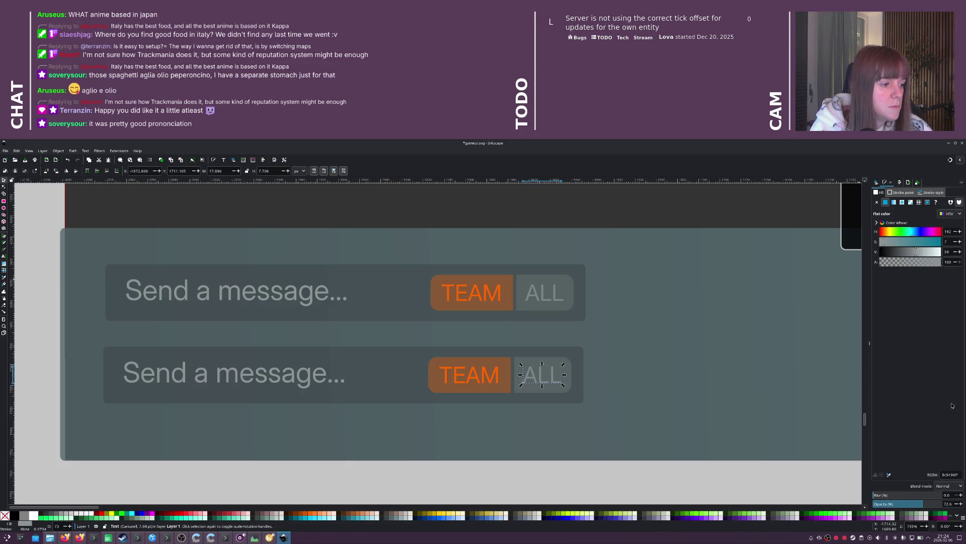
pyautogui.click(939, 504)
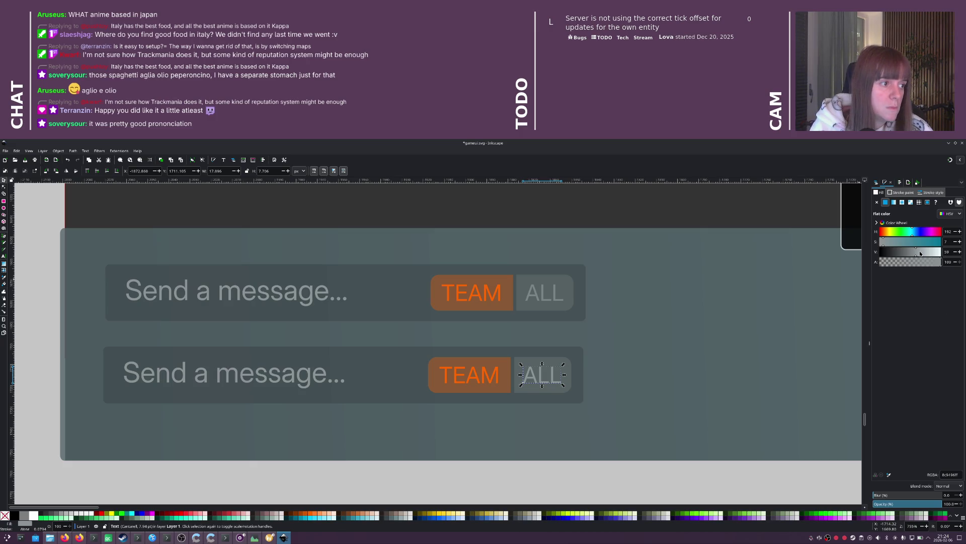
pyautogui.moveTo(920, 253); pyautogui.dragTo(935, 253)
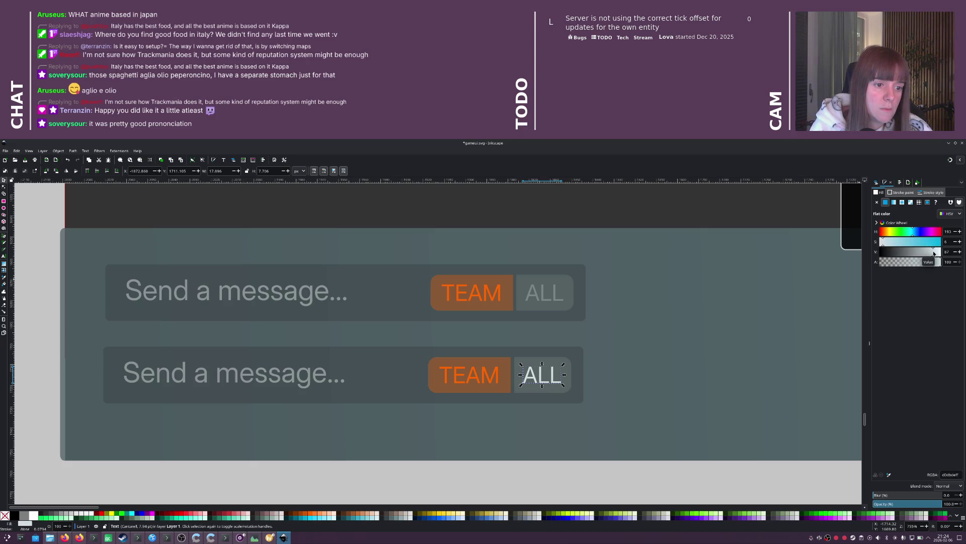
# - Set the lower bar's TEAM text alpha to 70
pyautogui.click(499, 378)
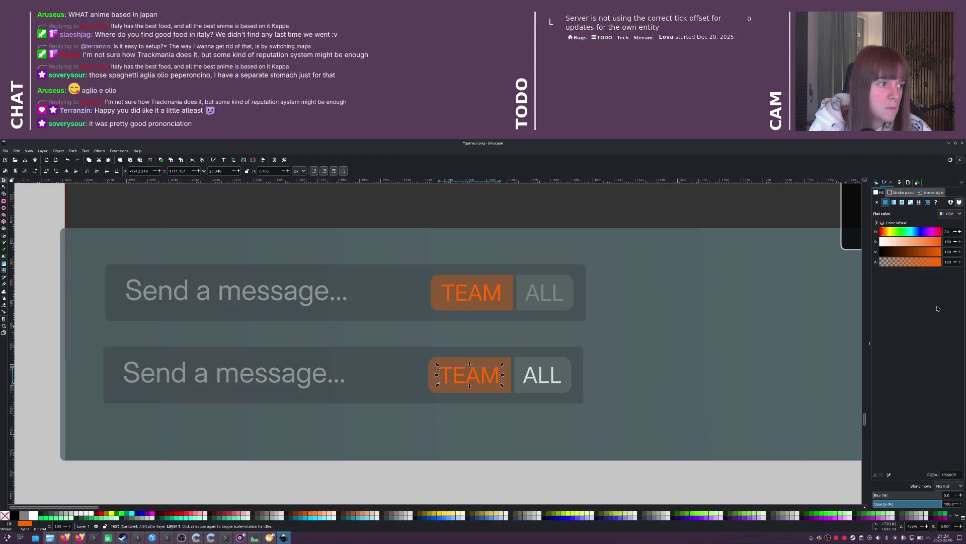
pyautogui.doubleClick(947, 262)
pyautogui.write('70')
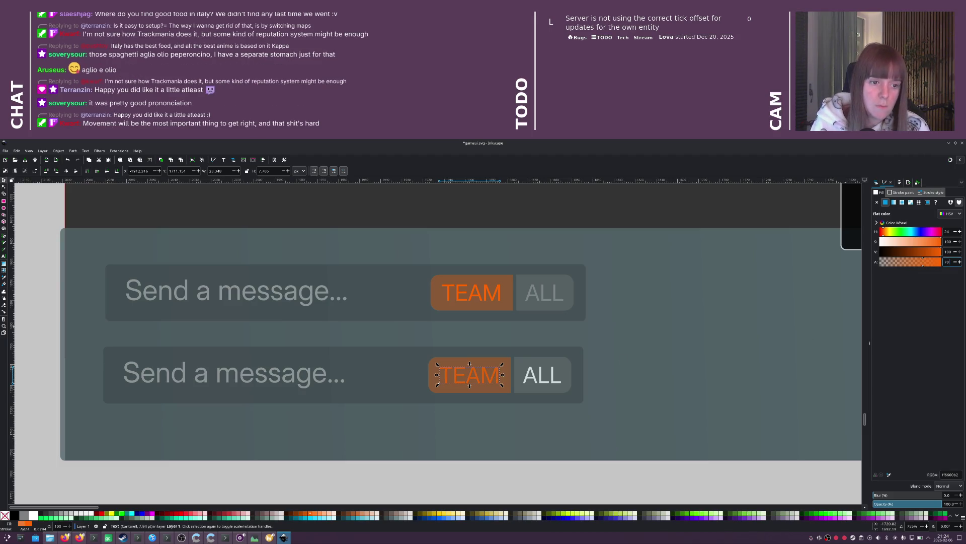
pyautogui.doubleClick(948, 262)
pyautogui.write('30')
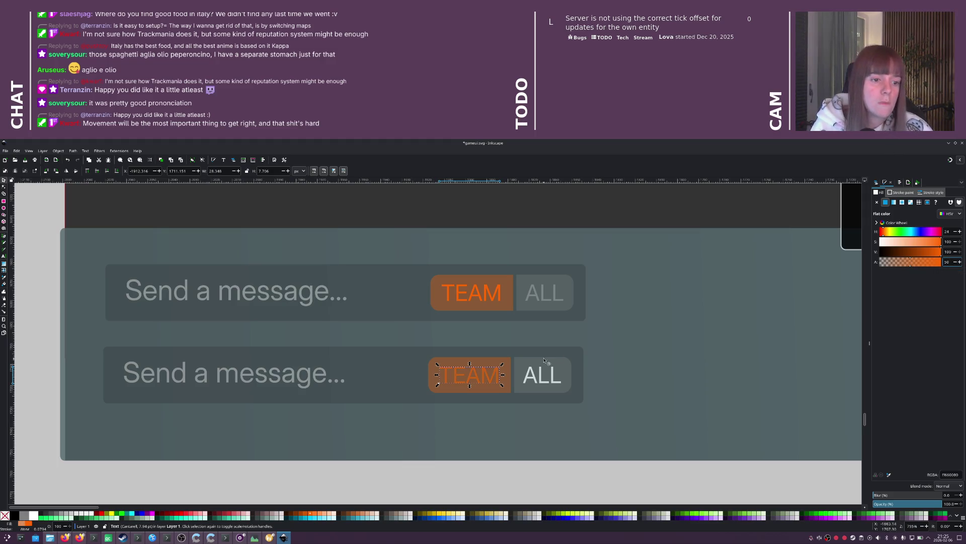
pyautogui.click(548, 373)
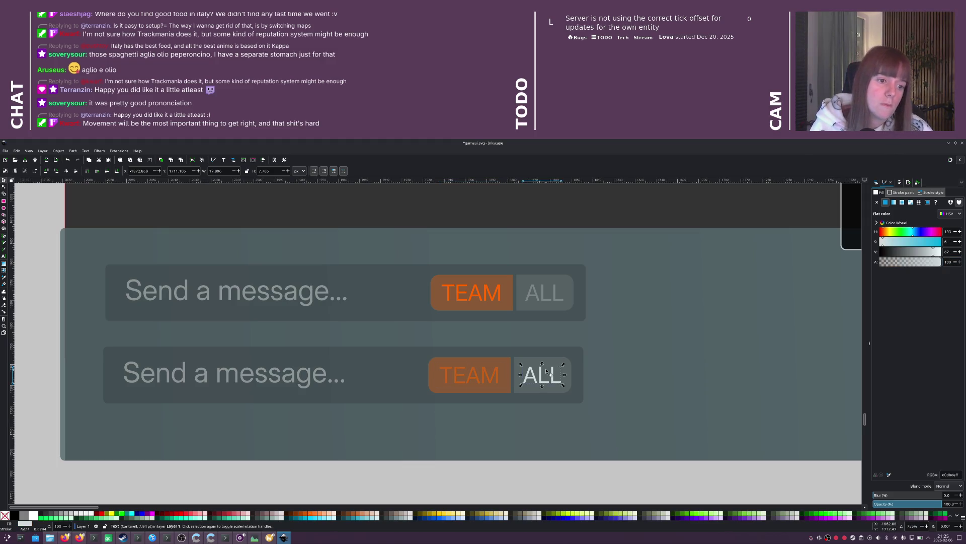
pyautogui.click(574, 462)
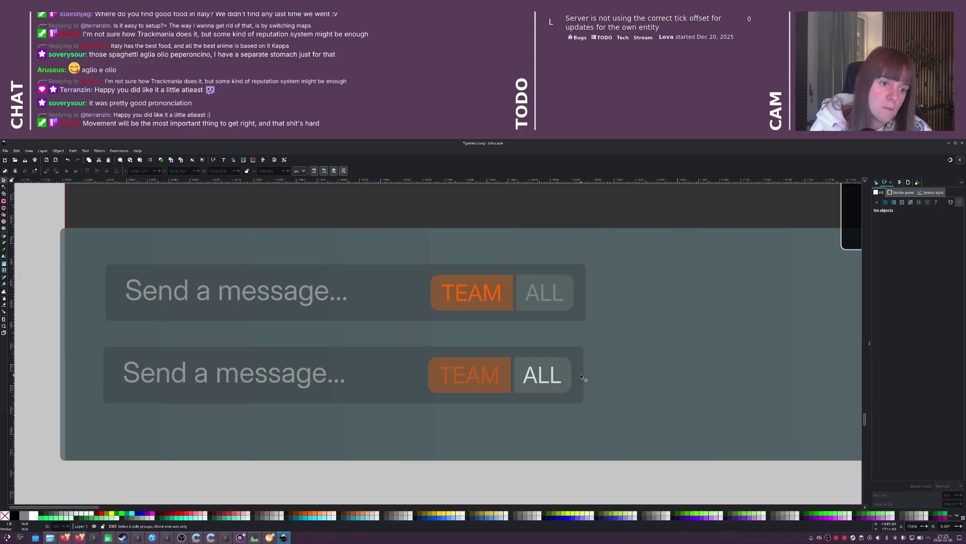
# - Set the lower ALL button background's opacity to 20%, trying 40 and 30 first
pyautogui.scroll(-4, 583, 378)
pyautogui.scroll(5, 582, 378)
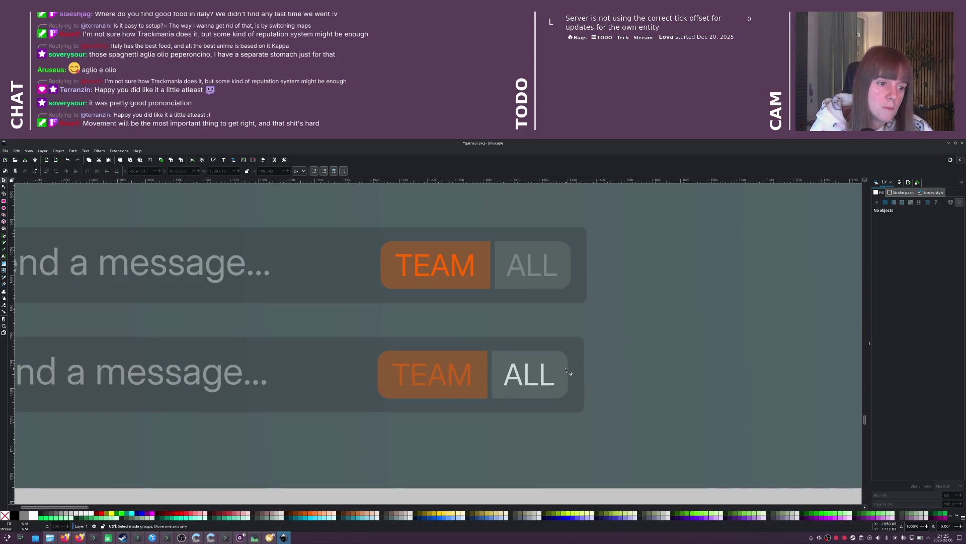
pyautogui.click(565, 368)
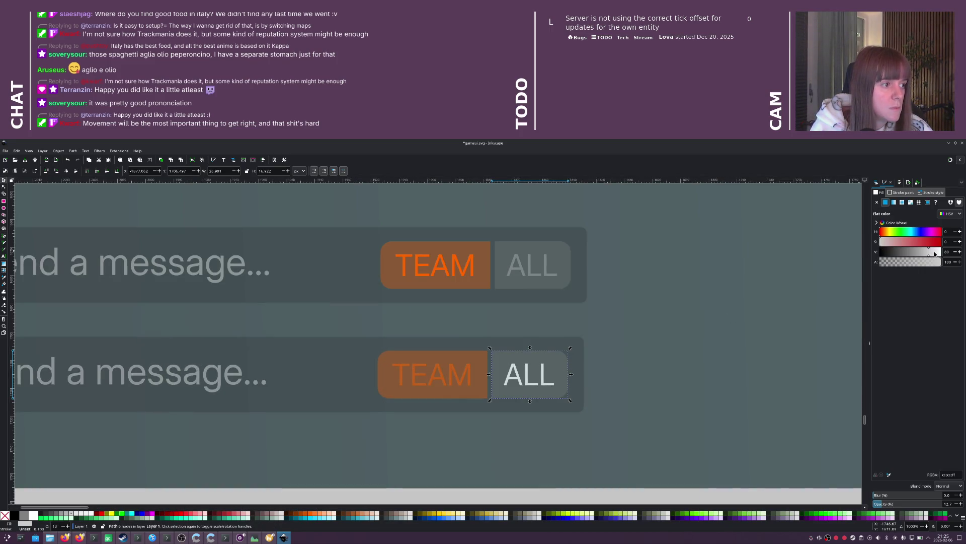
pyautogui.doubleClick(951, 504)
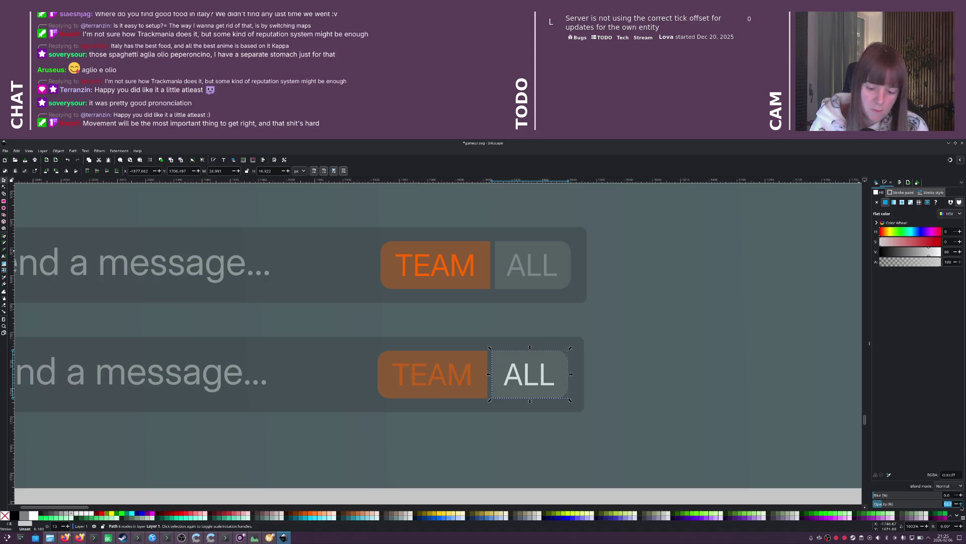
pyautogui.write('40')
pyautogui.press('Return')
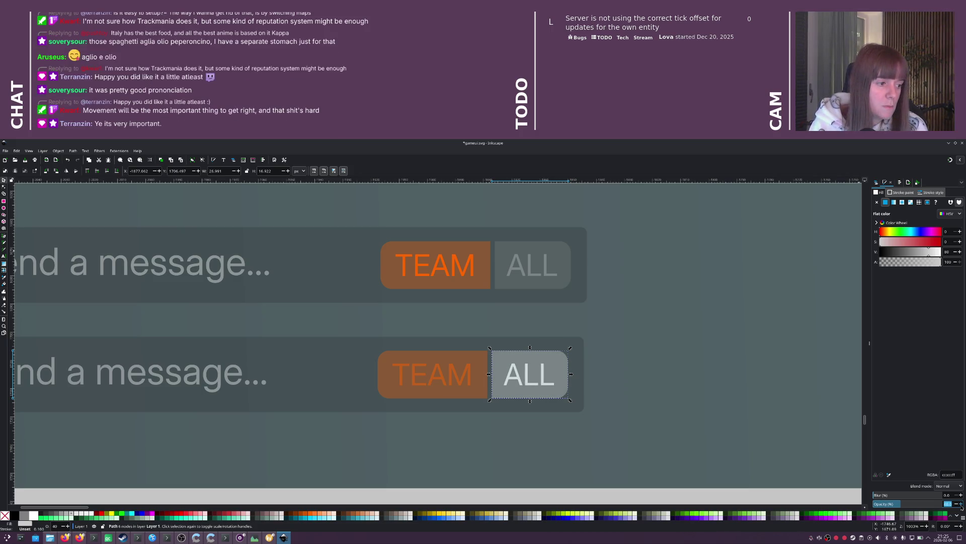
pyautogui.write('30')
pyautogui.press('Return')
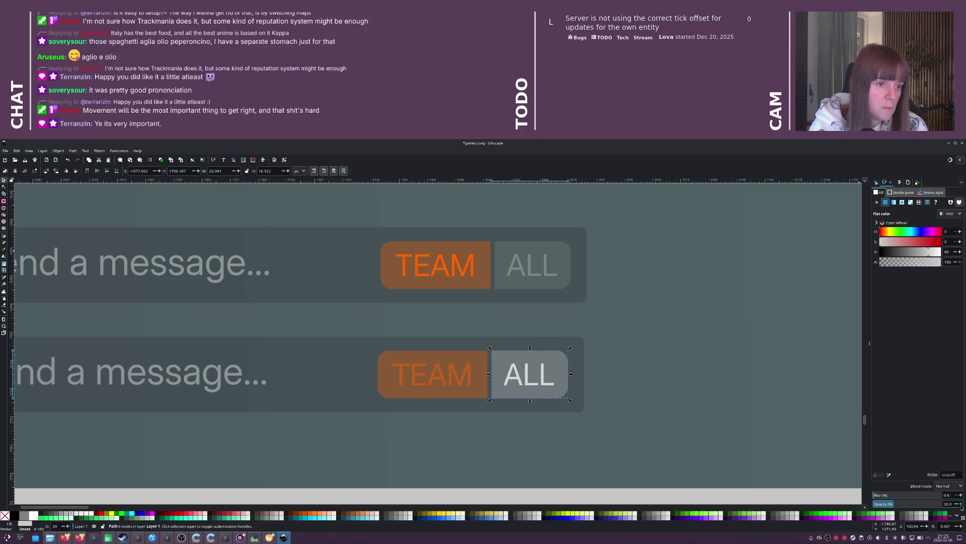
pyautogui.write('20')
pyautogui.press('Return')
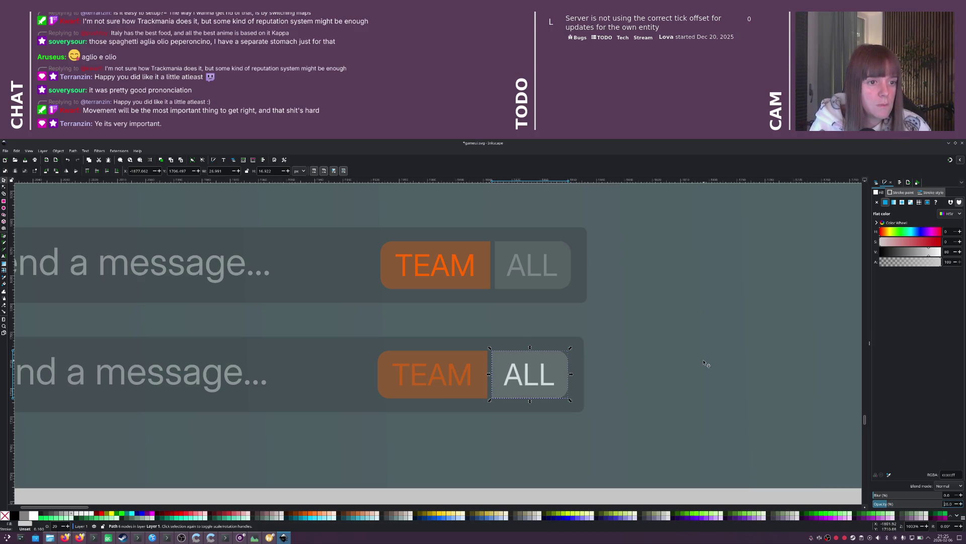
# - Check the upper bar's ALL background and save gameui.svg
pyautogui.click(557, 287)
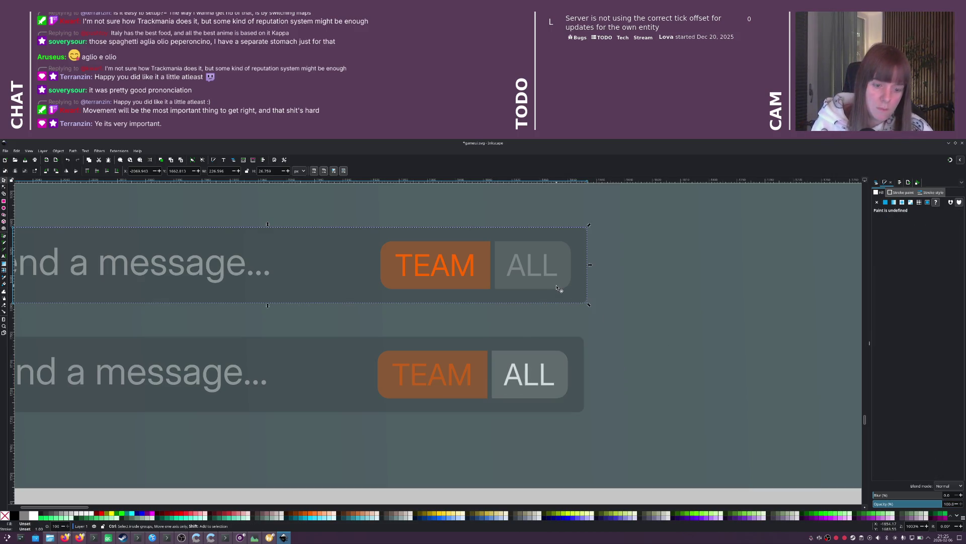
pyautogui.keyDown('ctrl'); pyautogui.click(559, 289); pyautogui.keyUp('ctrl')
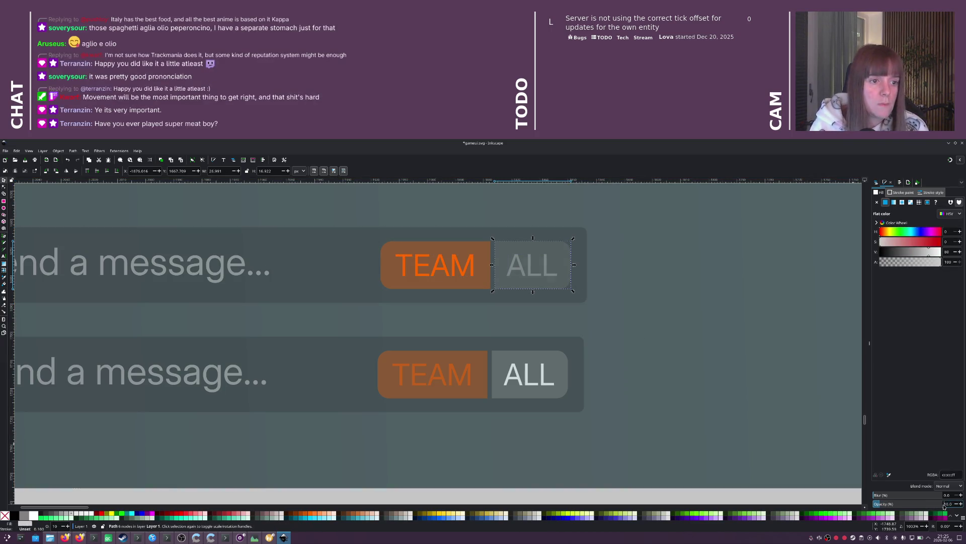
pyautogui.click(672, 435)
pyautogui.hotkey('ctrl', 's')
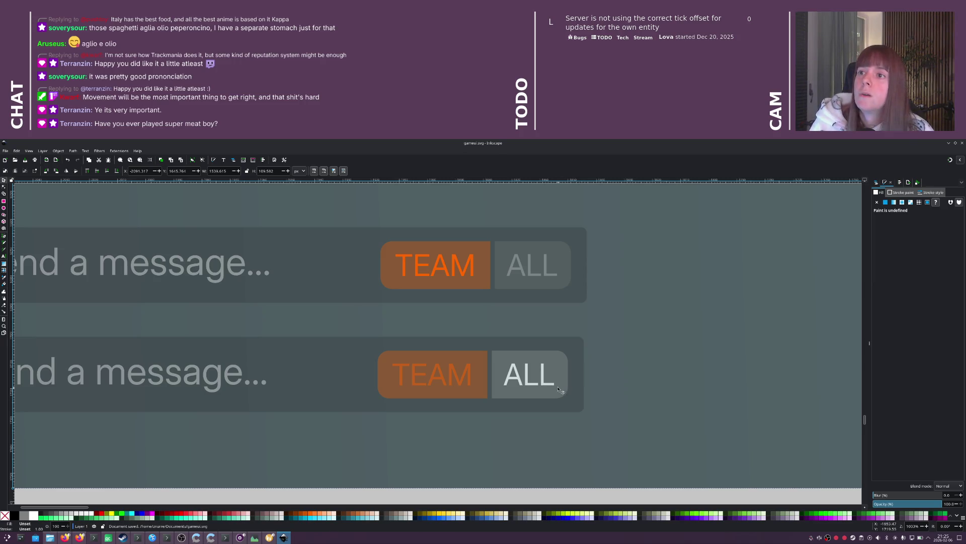
pyautogui.click(256, 346)
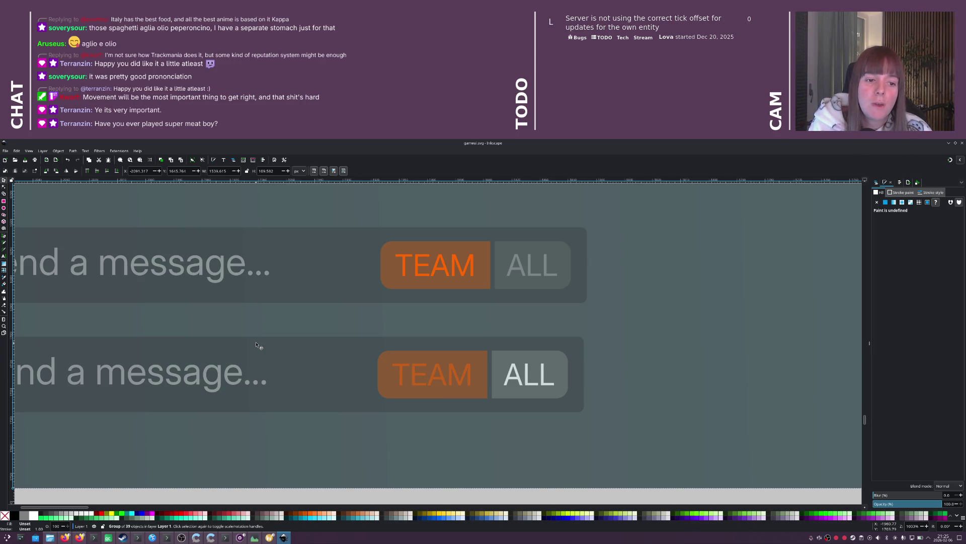
# - Set the lower bar's orange TEAM button background to 10% opacity
pyautogui.keyDown('ctrl'); pyautogui.scroll(-6, 295, 350); pyautogui.keyUp('ctrl')
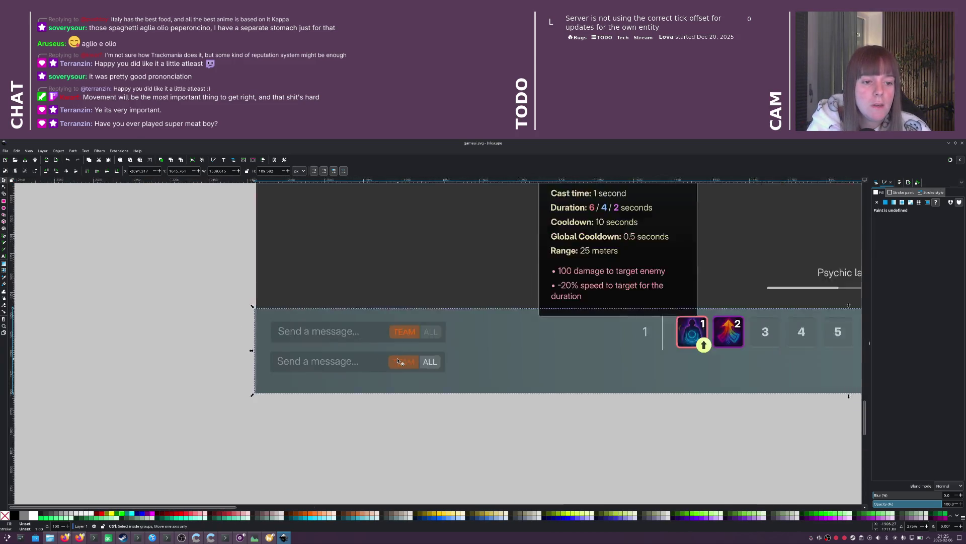
pyautogui.keyDown('ctrl'); pyautogui.scroll(3, 410, 359); pyautogui.keyUp('ctrl')
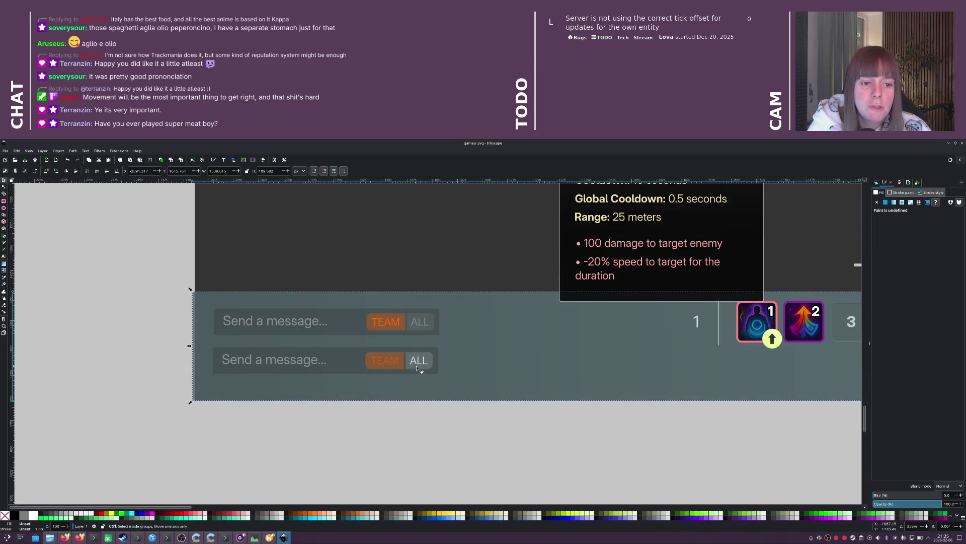
pyautogui.keyDown('ctrl'); pyautogui.scroll(4, 406, 360); pyautogui.keyUp('ctrl')
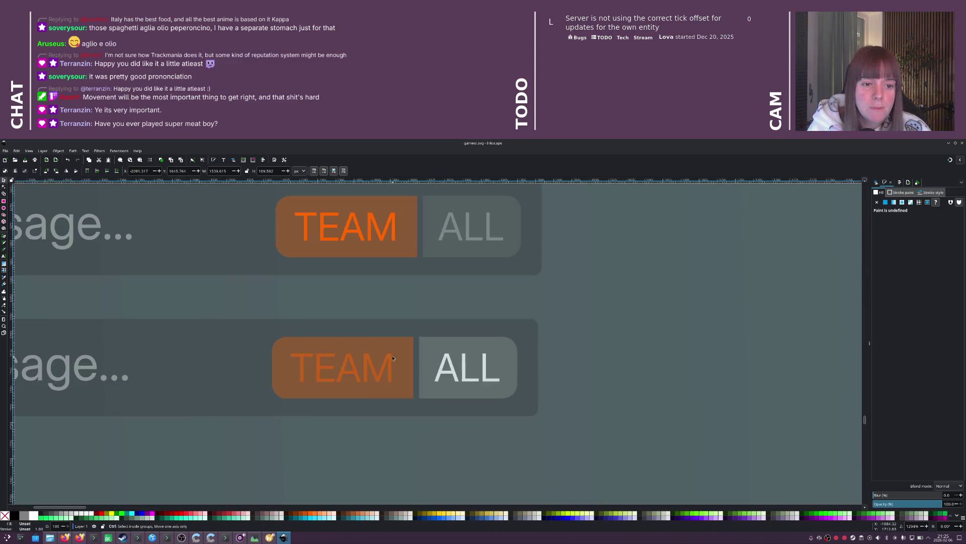
pyautogui.keyDown('ctrl'); pyautogui.click(402, 361); pyautogui.keyUp('ctrl')
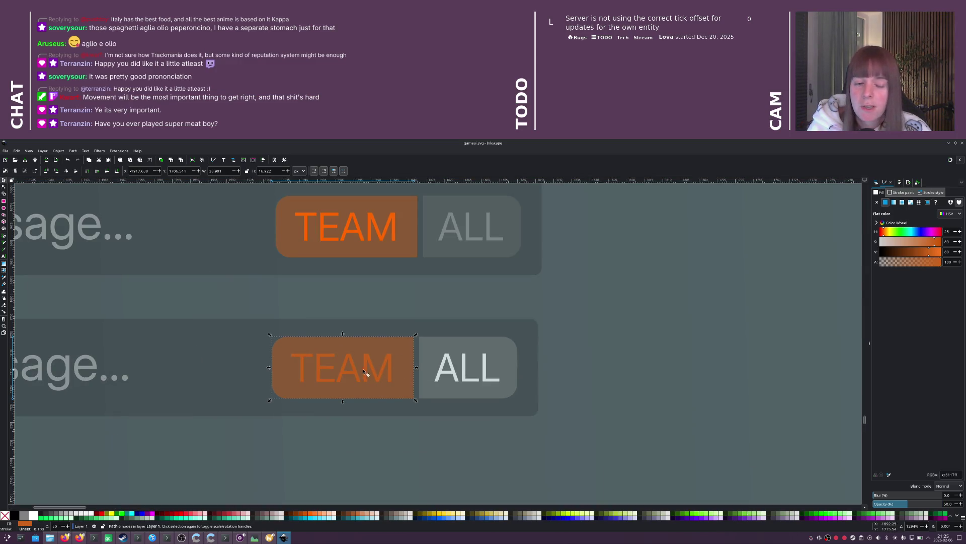
pyautogui.hscroll(-1, 367, 365)
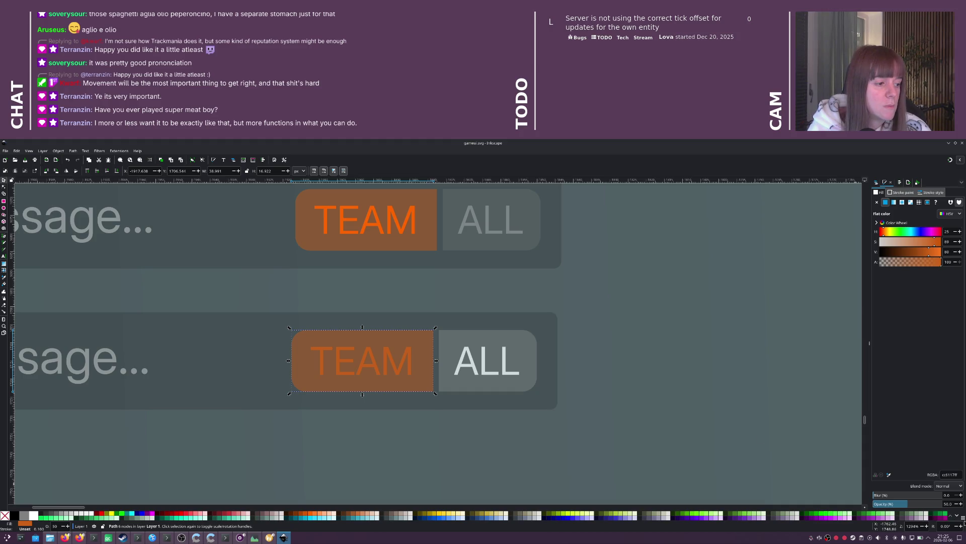
pyautogui.doubleClick(947, 503)
pyautogui.write('10')
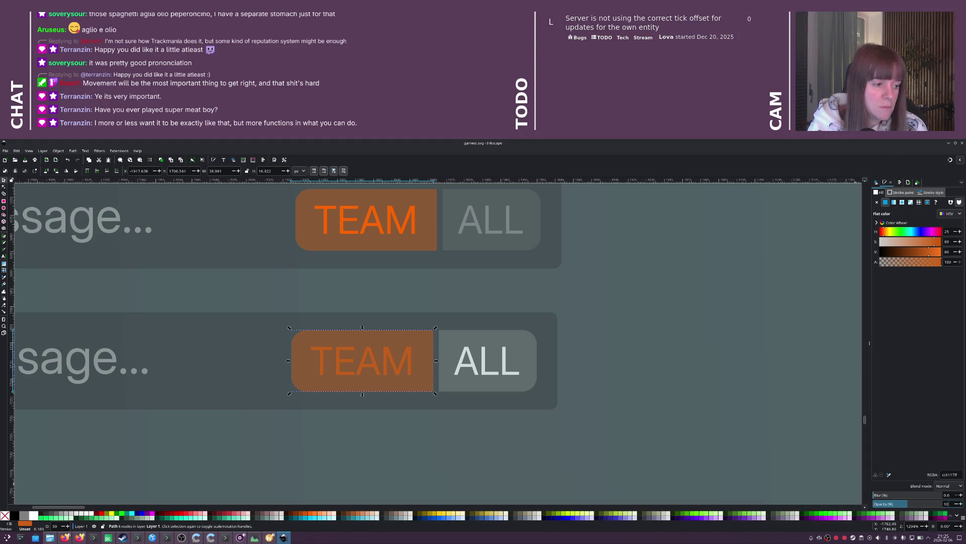
pyautogui.press('Return')
pyautogui.click(741, 430)
pyautogui.scroll(-4, 714, 427)
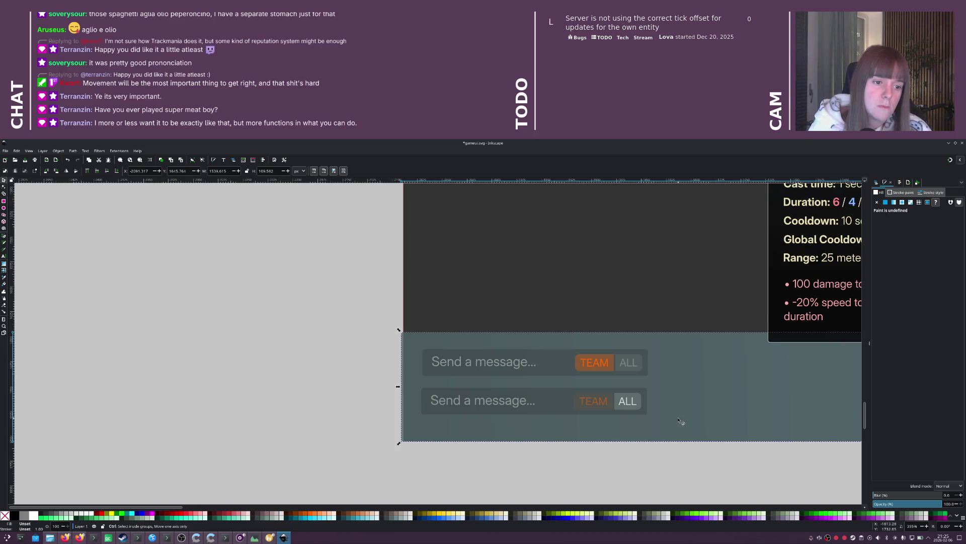
pyautogui.scroll(2, 678, 420)
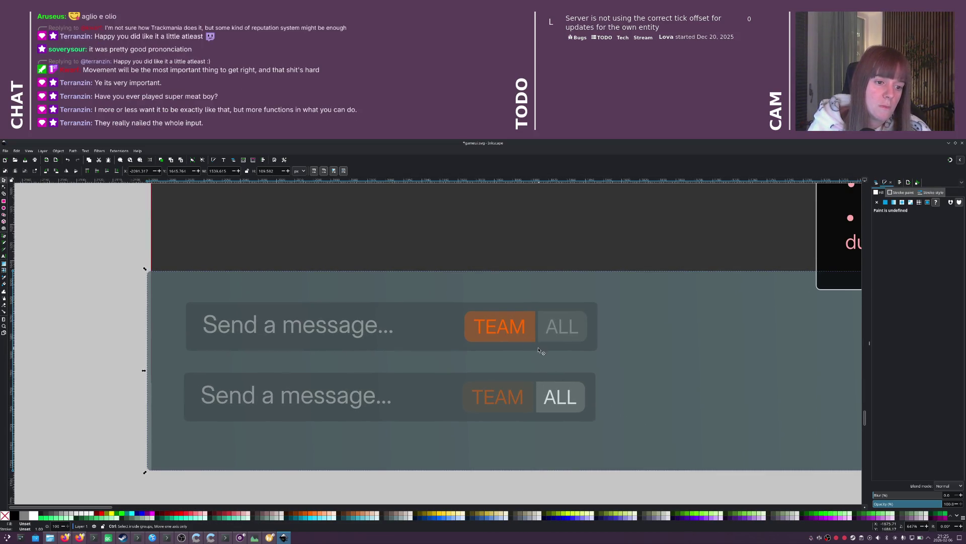
# - Fade the upper TEAM button background to 20% opacity
pyautogui.hotkey('ctrl', 'z')
pyautogui.hotkey('ctrl', 'shift', 'z')
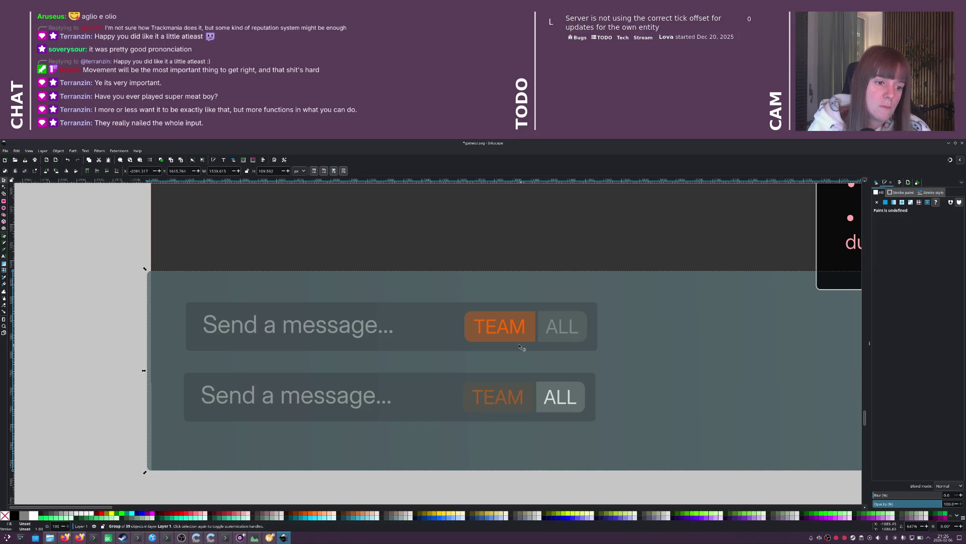
pyautogui.click(511, 342)
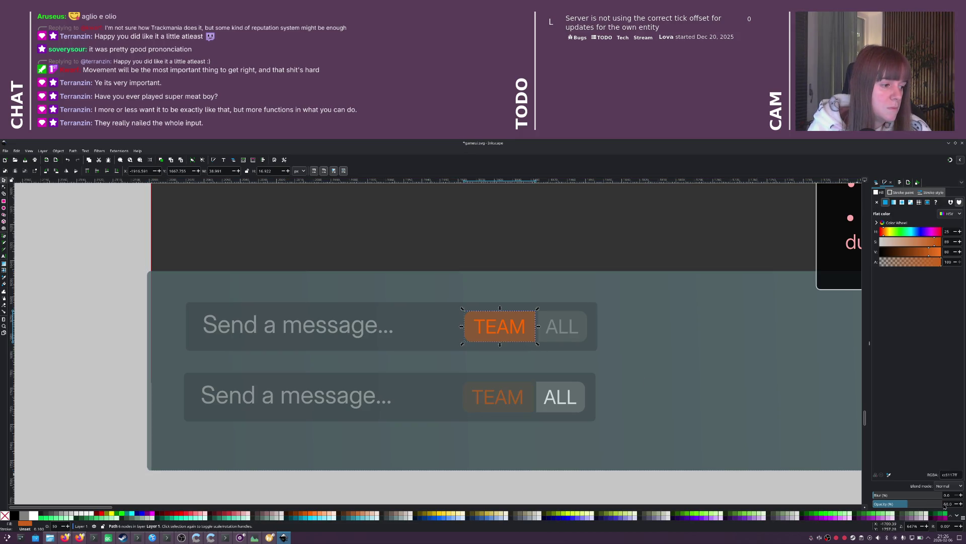
pyautogui.tripleClick(946, 504)
pyautogui.write('20')
pyautogui.press('Return')
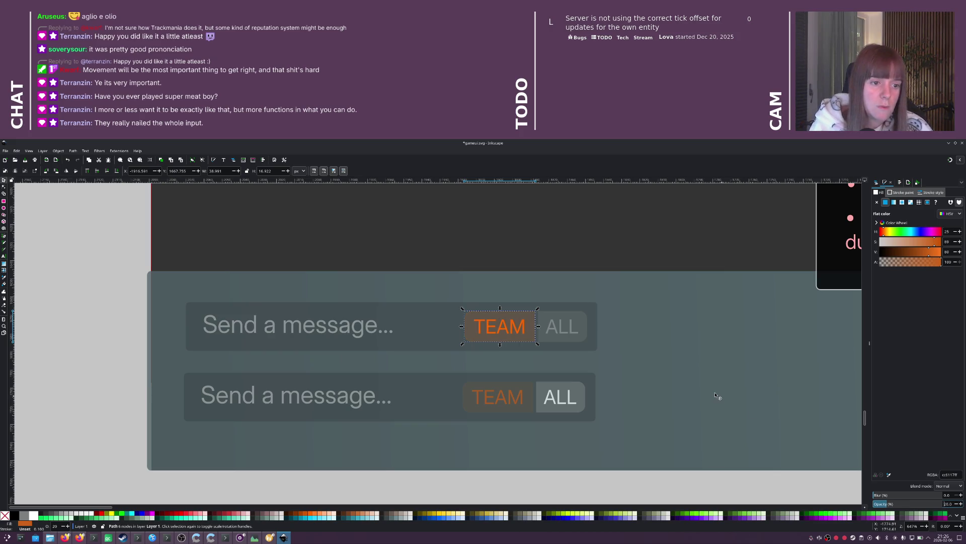
# - Lighten the lower ALL label to brightness 80
pyautogui.click(694, 387)
pyautogui.keyDown('ctrl'); pyautogui.click(524, 331); pyautogui.keyUp('ctrl')
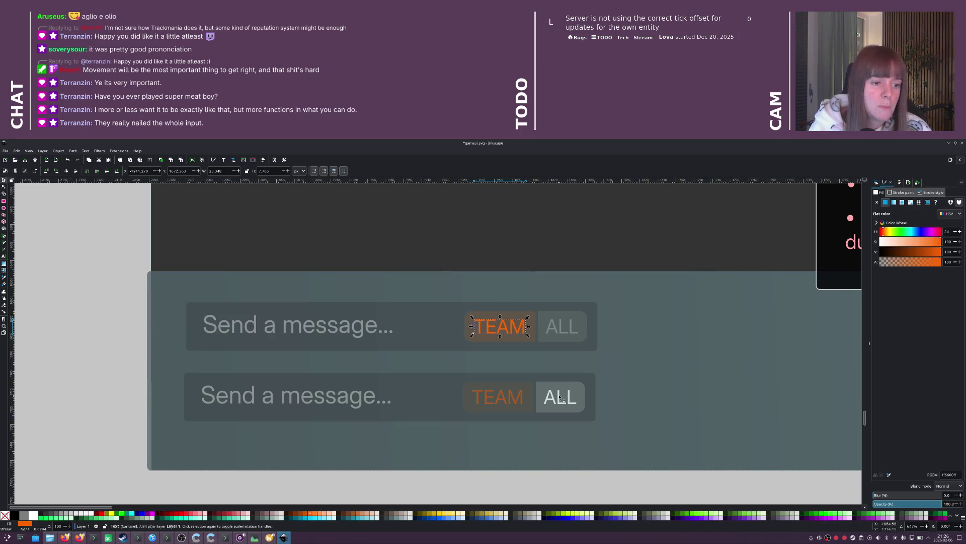
pyautogui.keyDown('ctrl'); pyautogui.click(567, 385); pyautogui.keyUp('ctrl')
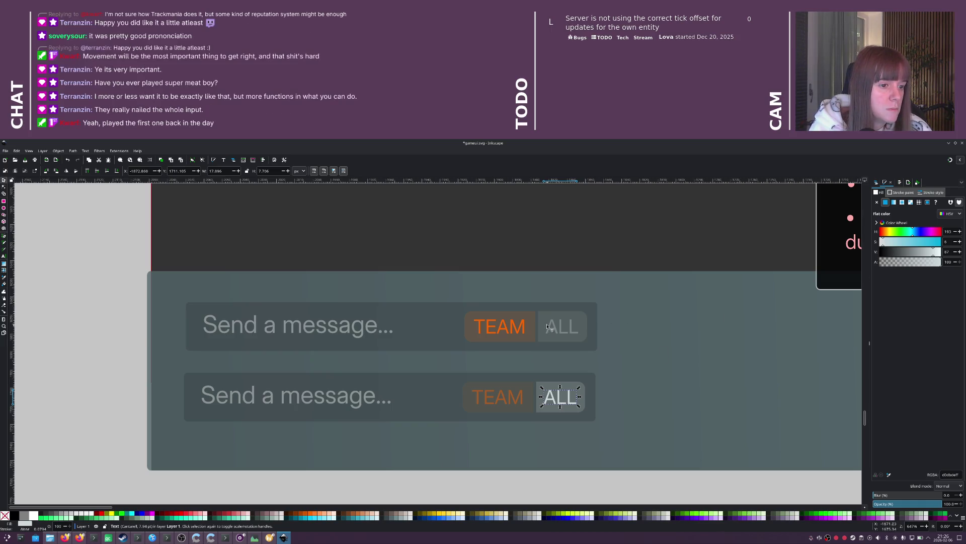
pyautogui.keyDown('ctrl'); pyautogui.click(561, 327); pyautogui.keyUp('ctrl')
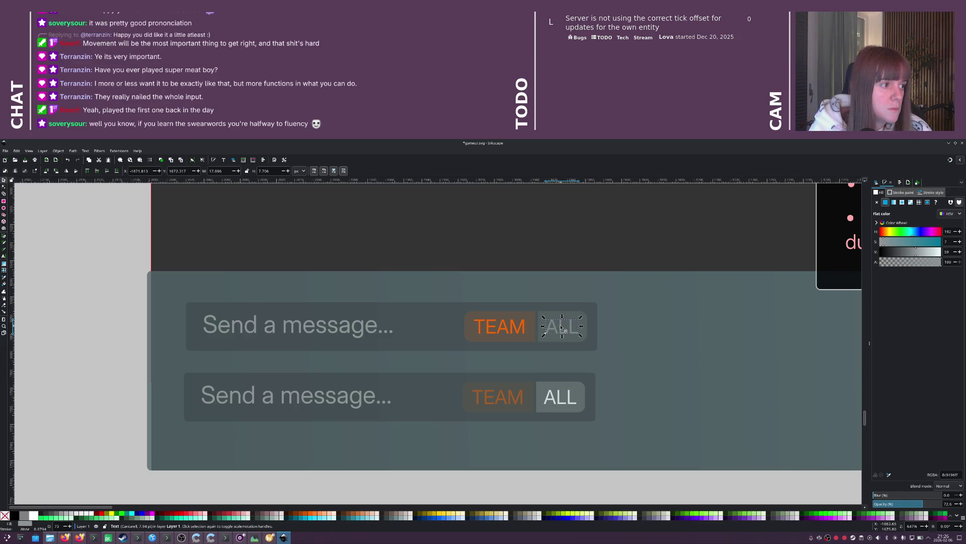
pyautogui.keyDown('ctrl'); pyautogui.click(562, 398); pyautogui.keyUp('ctrl')
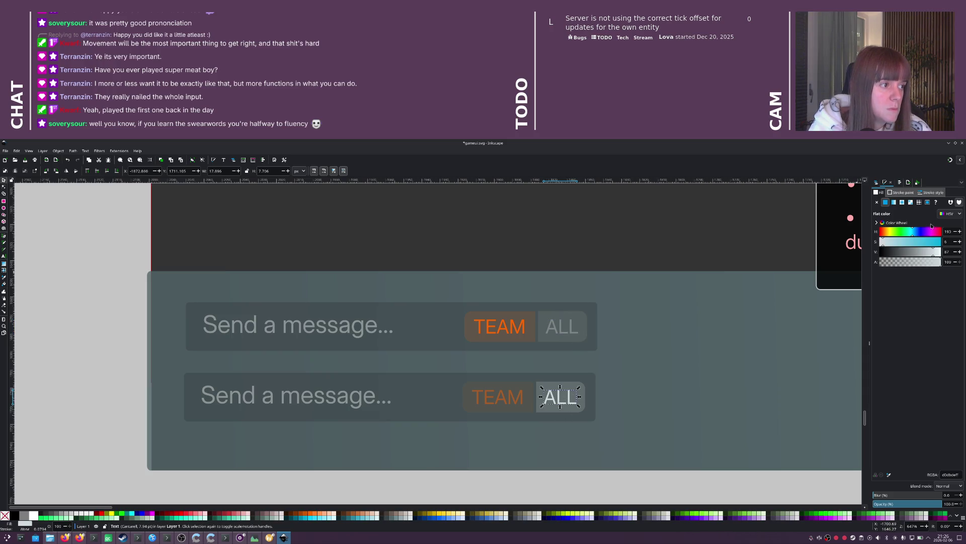
pyautogui.click(947, 251)
pyautogui.write('80')
pyautogui.press('Return')
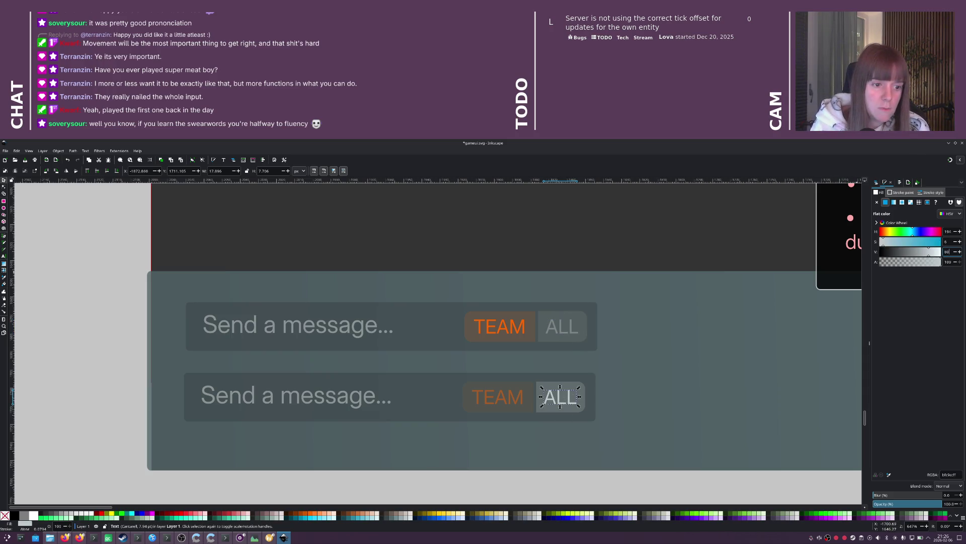
# - Lighten the upper ALL label to brightness 80 and set it to 50% opacity
pyautogui.click(563, 326)
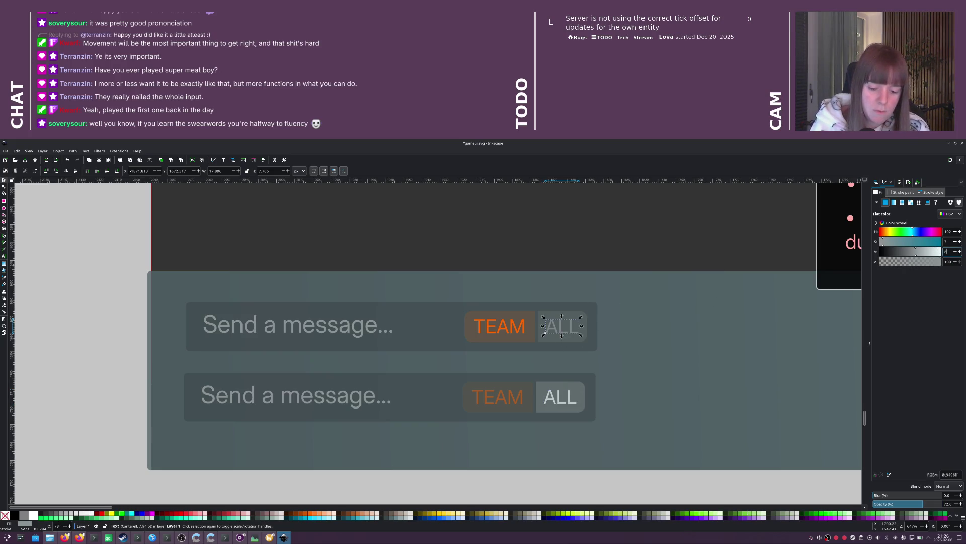
pyautogui.write('0')
pyautogui.press('Return')
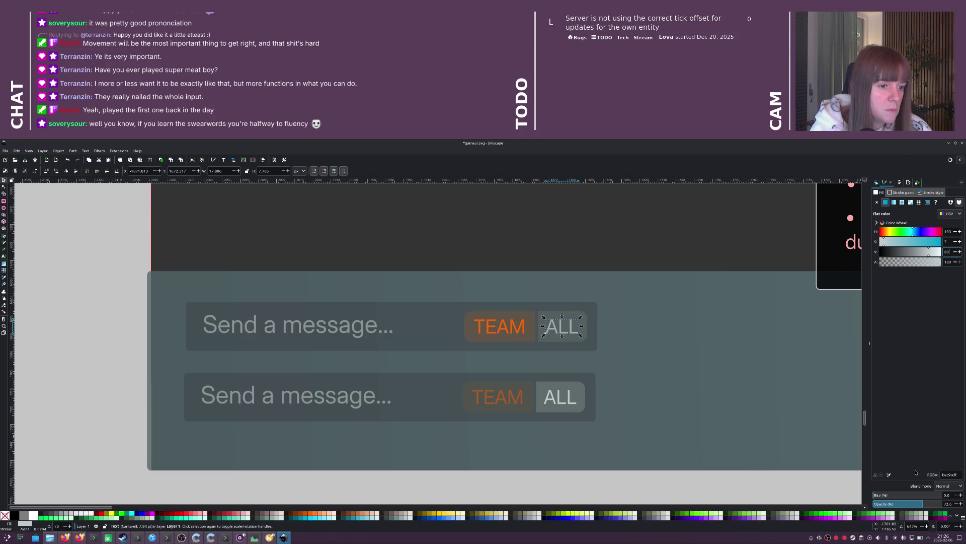
pyautogui.click(941, 503)
pyautogui.write('50')
pyautogui.press('Return')
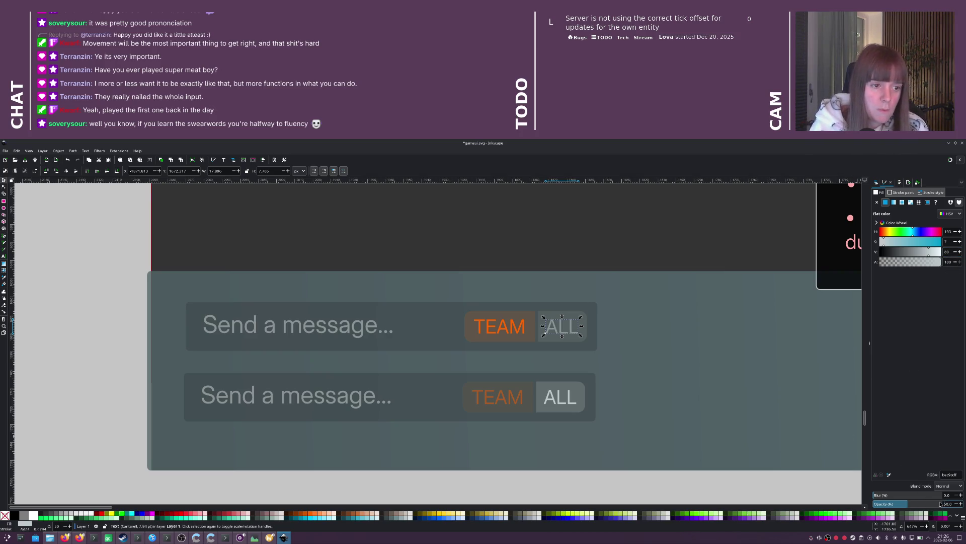
# - Set the lower TEAM label to 50% opacity and save the file
pyautogui.click(561, 401)
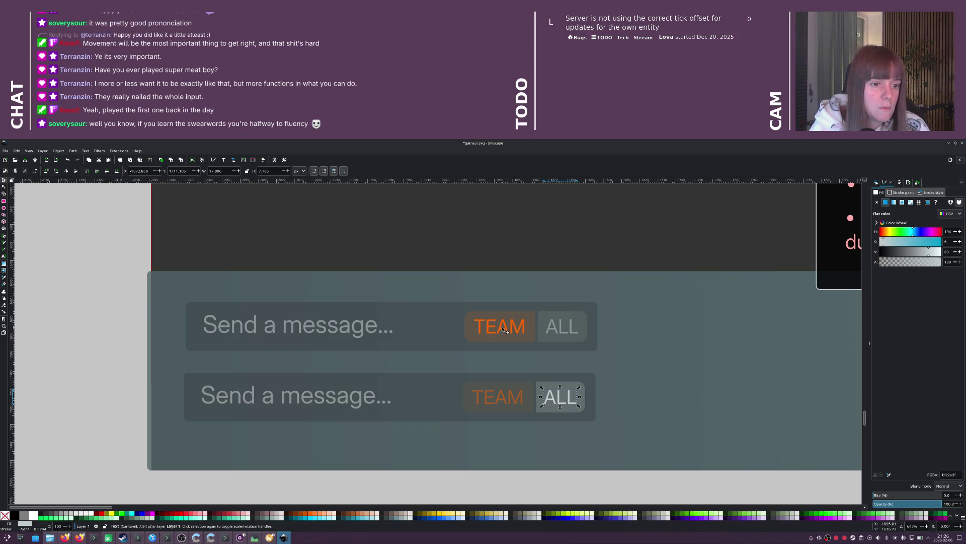
pyautogui.click(506, 331)
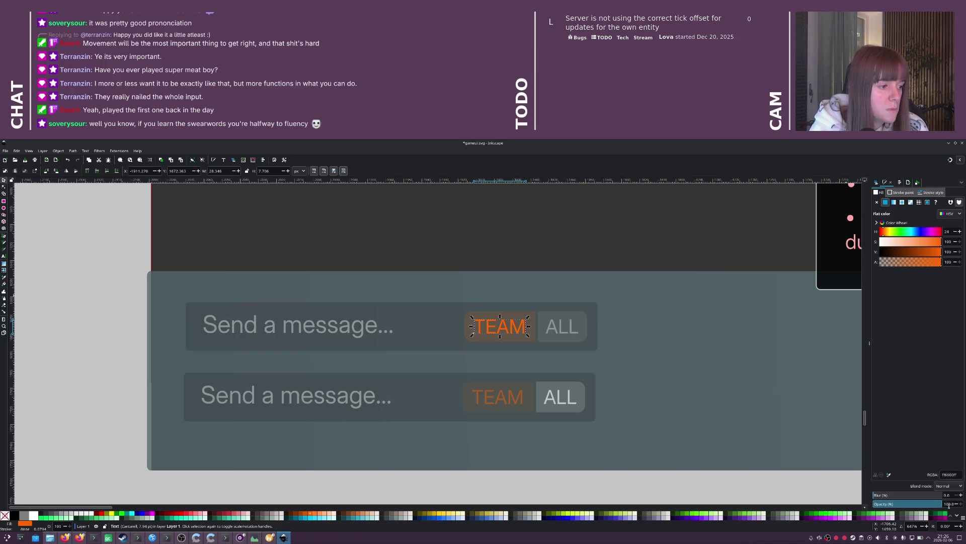
pyautogui.click(523, 398)
pyautogui.moveTo(921, 263); pyautogui.dragTo(963, 265)
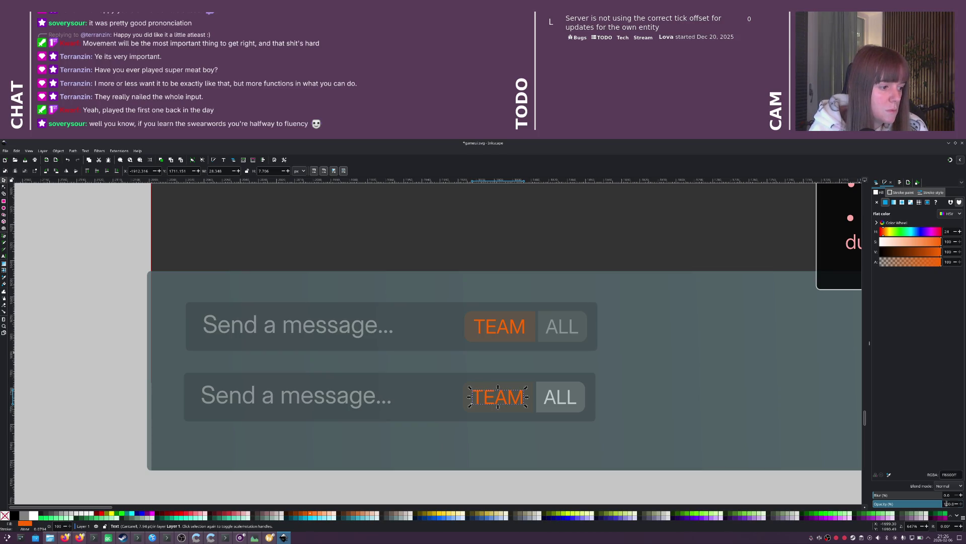
pyautogui.write('50')
pyautogui.press('Return')
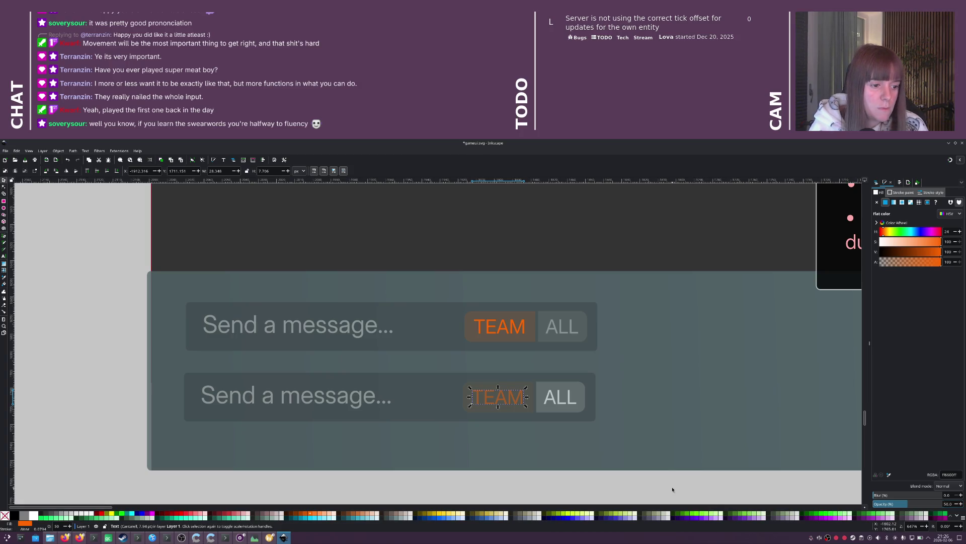
pyautogui.click(673, 490)
pyautogui.hotkey('ctrl', 's')
# - Brighten both TEAM button backgrounds to full value and save
pyautogui.keyDown('ctrl'); pyautogui.scroll(-5, 622, 390); pyautogui.keyUp('ctrl')
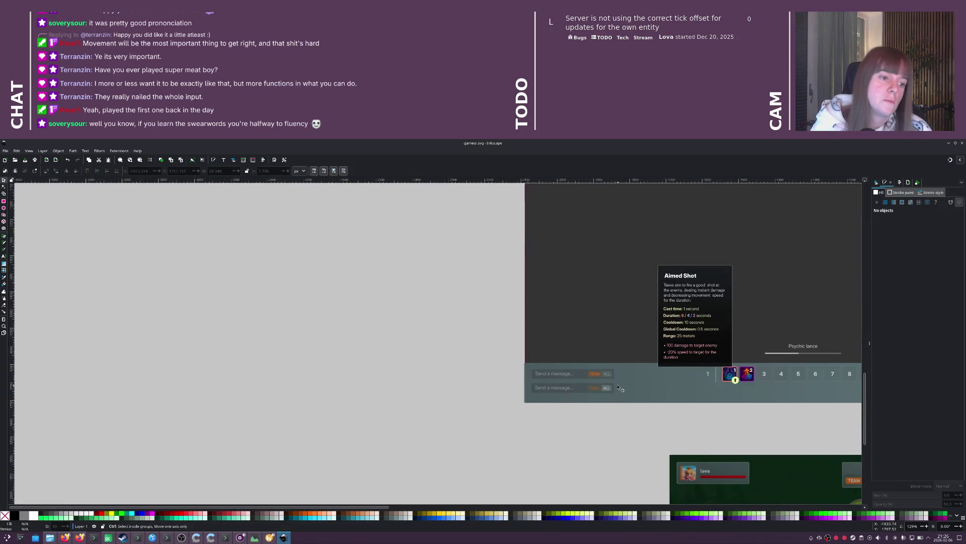
pyautogui.keyDown('ctrl'); pyautogui.scroll(1, 621, 389); pyautogui.keyUp('ctrl')
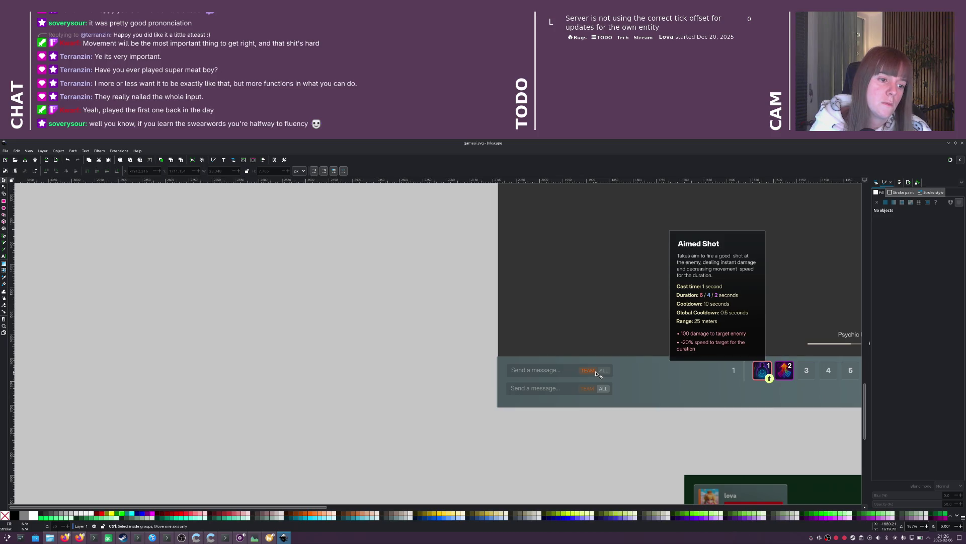
pyautogui.keyDown('ctrl'); pyautogui.scroll(5, 596, 373); pyautogui.keyUp('ctrl')
pyautogui.keyDown('ctrl'); pyautogui.click(598, 375); pyautogui.keyUp('ctrl')
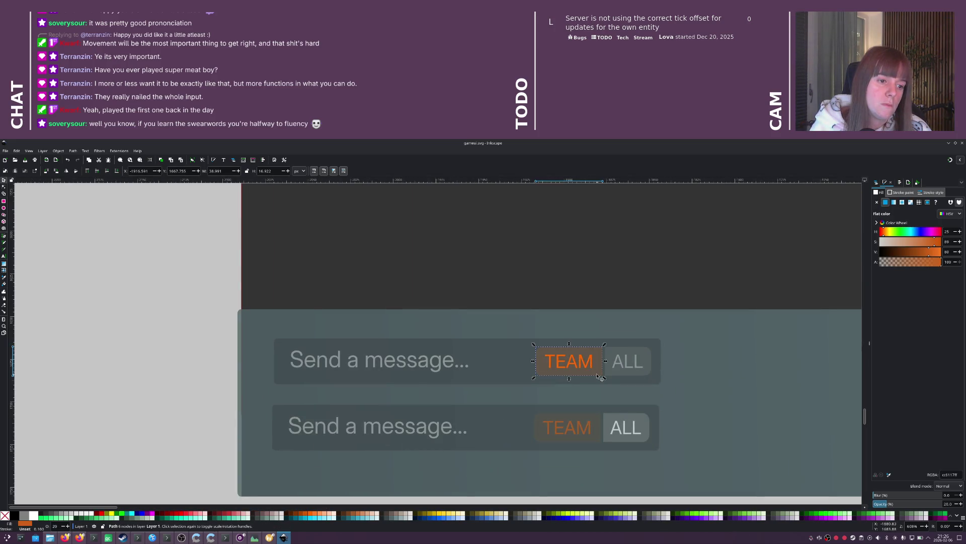
pyautogui.moveTo(935, 252); pyautogui.dragTo(960, 254)
pyautogui.click(602, 420)
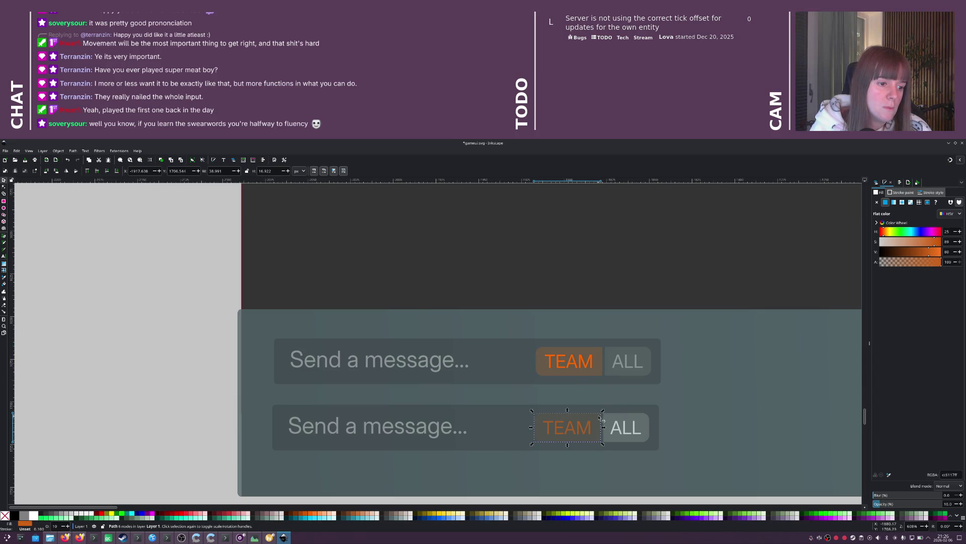
pyautogui.moveTo(939, 255); pyautogui.dragTo(965, 258)
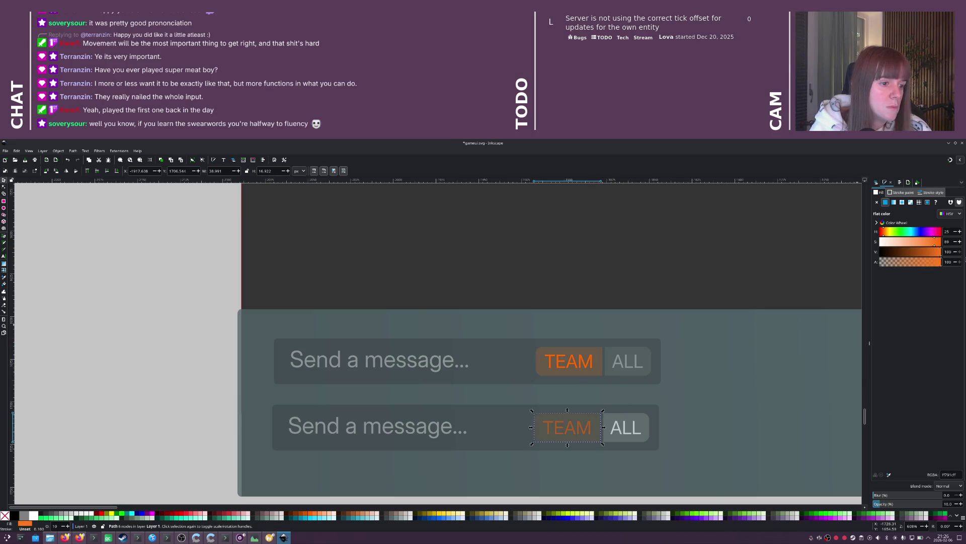
pyautogui.click(751, 377)
pyautogui.scroll(-3, 754, 380)
pyautogui.hotkey('ctrl', 's')
pyautogui.moveTo(755, 380); pyautogui.dragTo(652, 363)
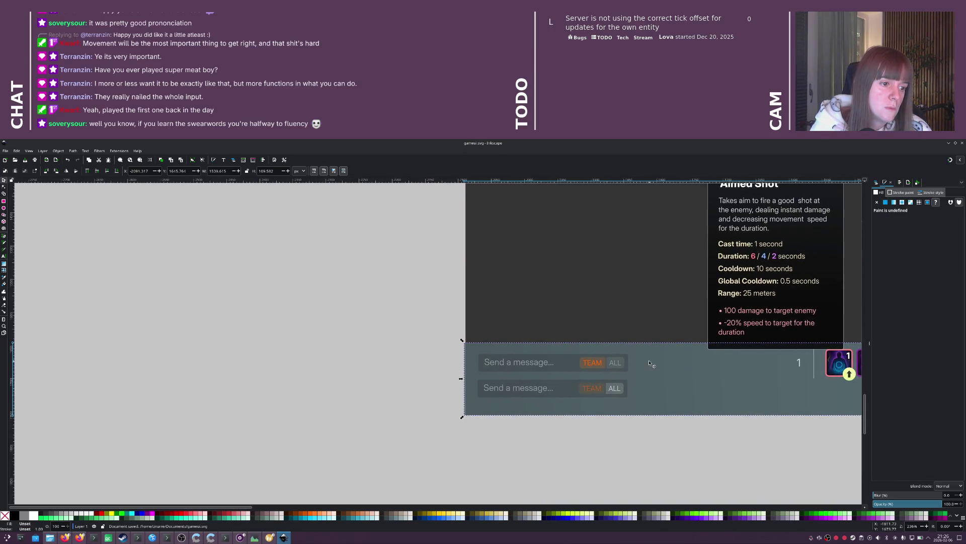
pyautogui.scroll(2, 617, 363)
# - Soften the upper and lower TEAM labels to saturation 80 and save
pyautogui.click(574, 362)
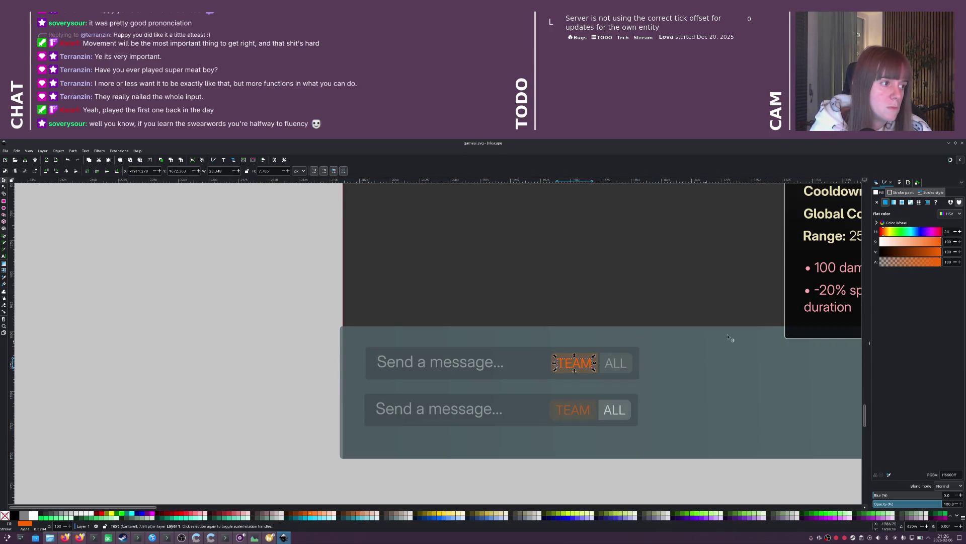
pyautogui.doubleClick(952, 242)
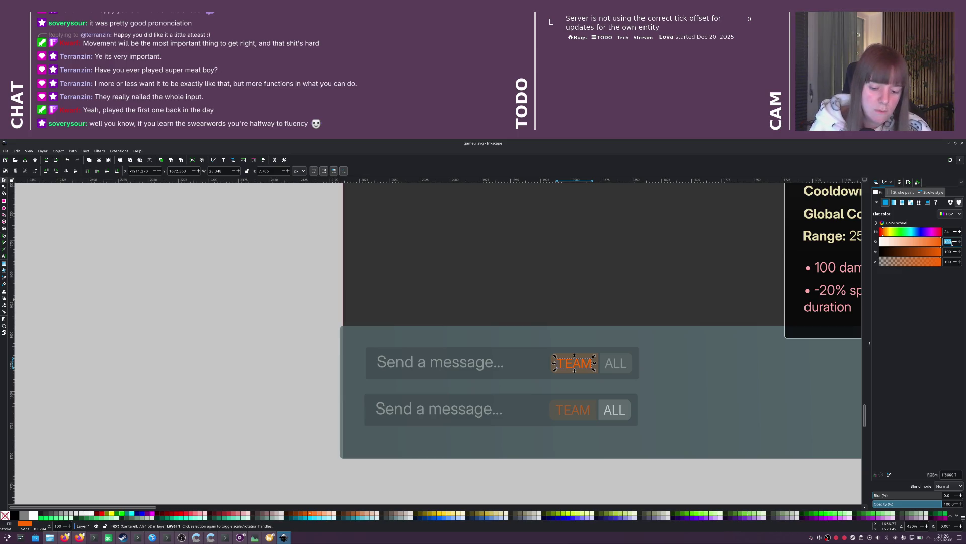
pyautogui.write('80')
pyautogui.press('Return')
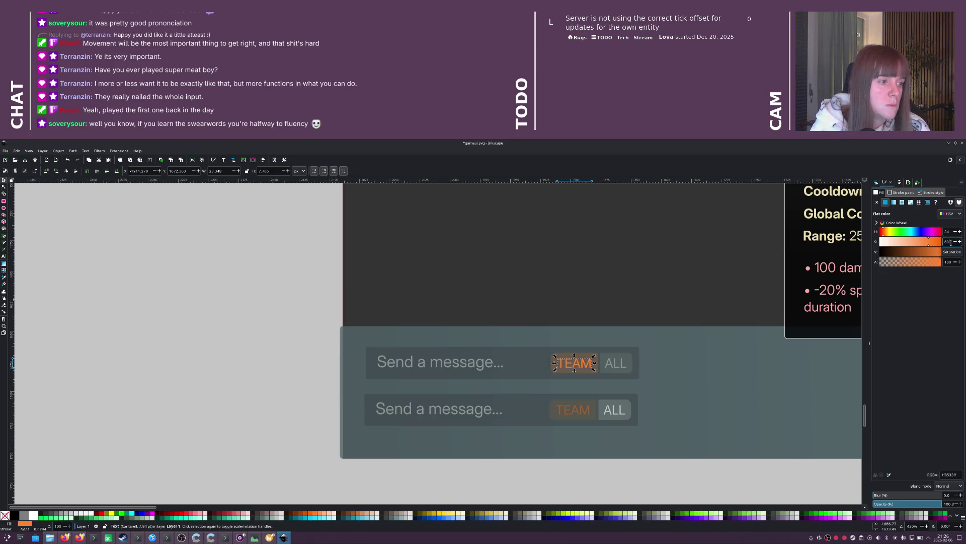
pyautogui.click(588, 413)
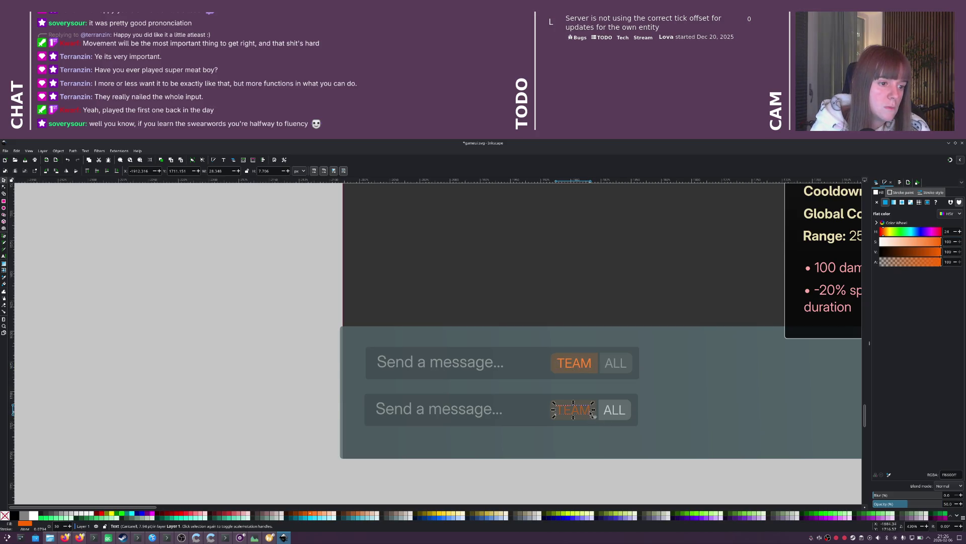
pyautogui.doubleClick(947, 242)
pyautogui.write('80')
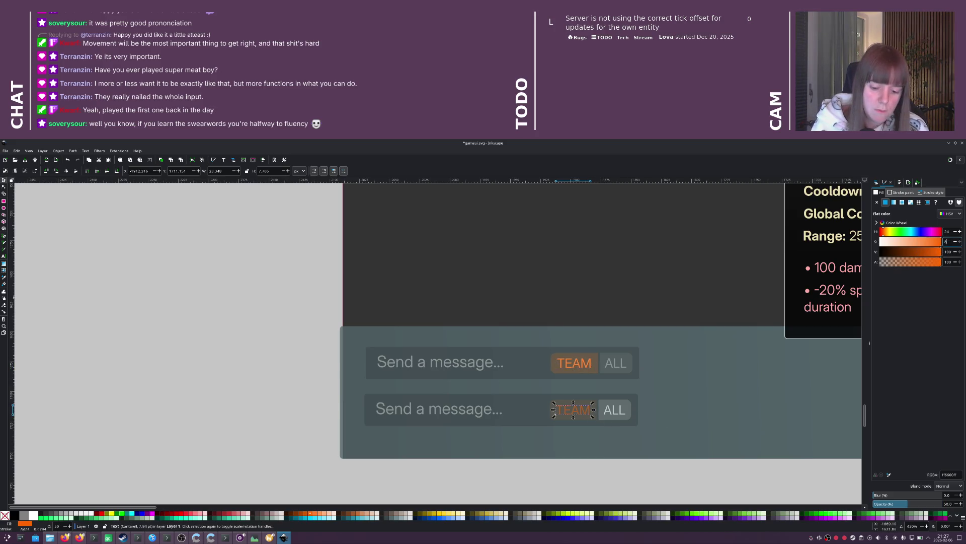
pyautogui.press('Return')
pyautogui.press('Escape')
pyautogui.hotkey('ctrl', 's')
pyautogui.keyDown('ctrl'); pyautogui.scroll(-3, 650, 443); pyautogui.keyUp('ctrl')
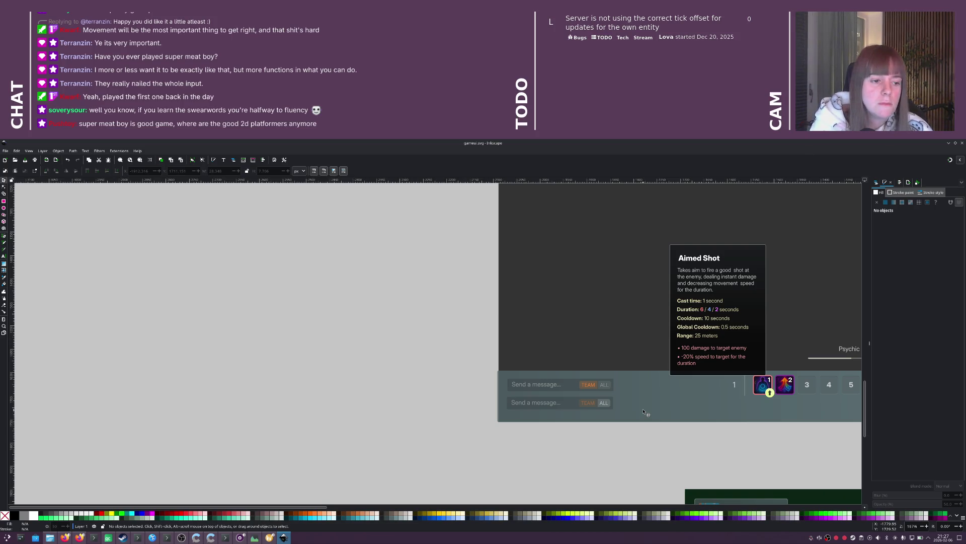
pyautogui.hscroll(2, 629, 397)
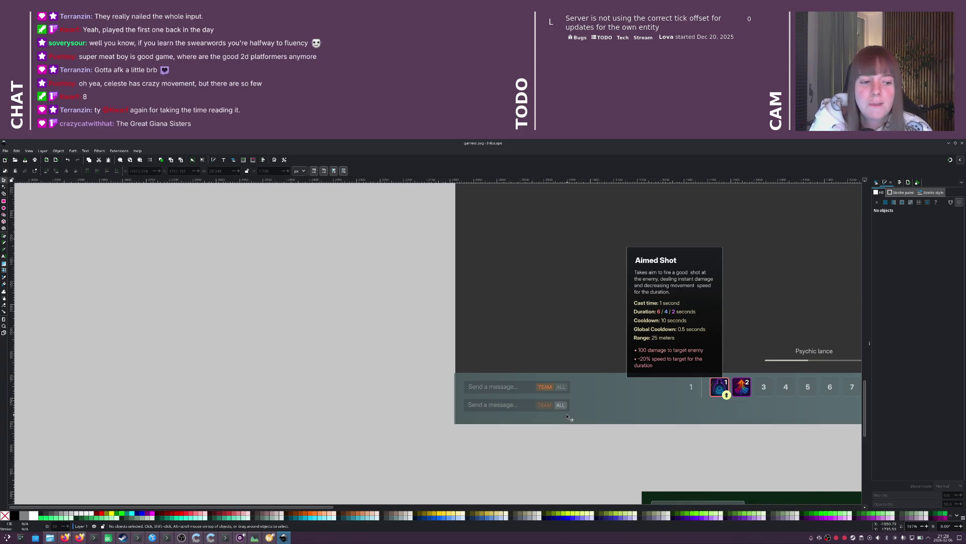
pyautogui.hscroll(3, 574, 417)
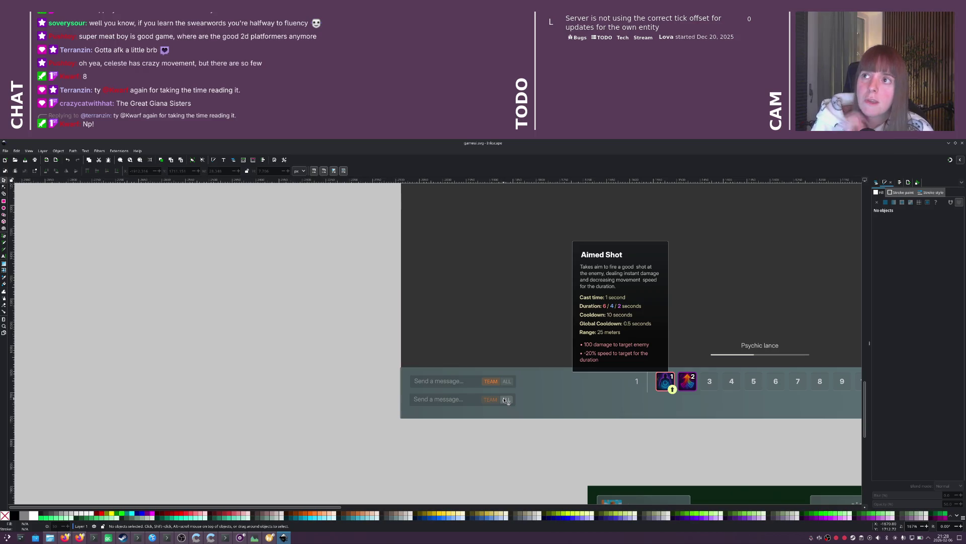
pyautogui.scroll(2, 512, 415)
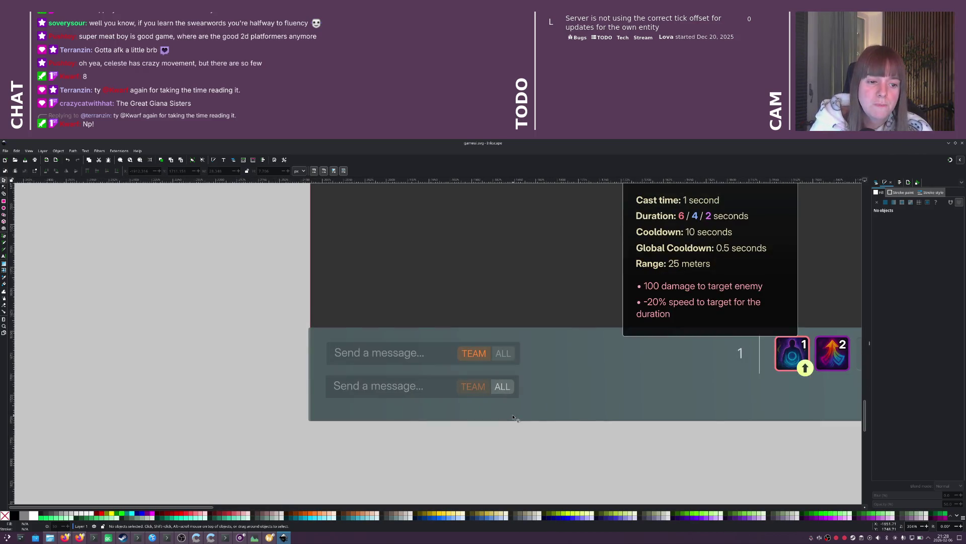
pyautogui.moveTo(581, 434)
pyautogui.mouseDown()
pyautogui.moveTo(349, 384)
pyautogui.moveTo(349, 364)
pyautogui.moveTo(326, 373)
pyautogui.mouseUp()
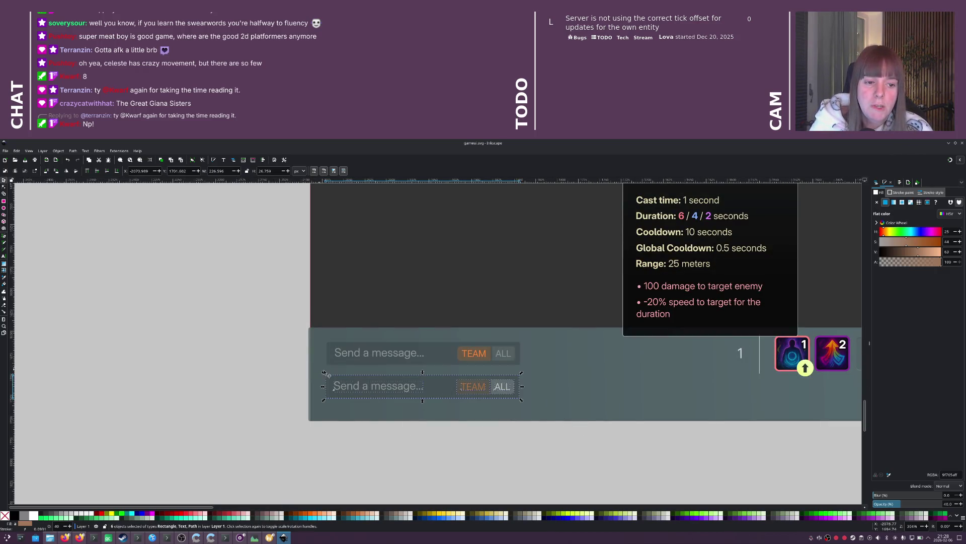
# - Group the chat bar and duplicate it as a third bar below the others
pyautogui.hotkey('ctrl', 'g')
pyautogui.moveTo(426, 391)
pyautogui.mouseDown()
pyautogui.moveTo(433, 383)
pyautogui.moveTo(434, 406)
pyautogui.mouseUp()
pyautogui.hotkey('ctrl', 'd')
pyautogui.click(443, 438)
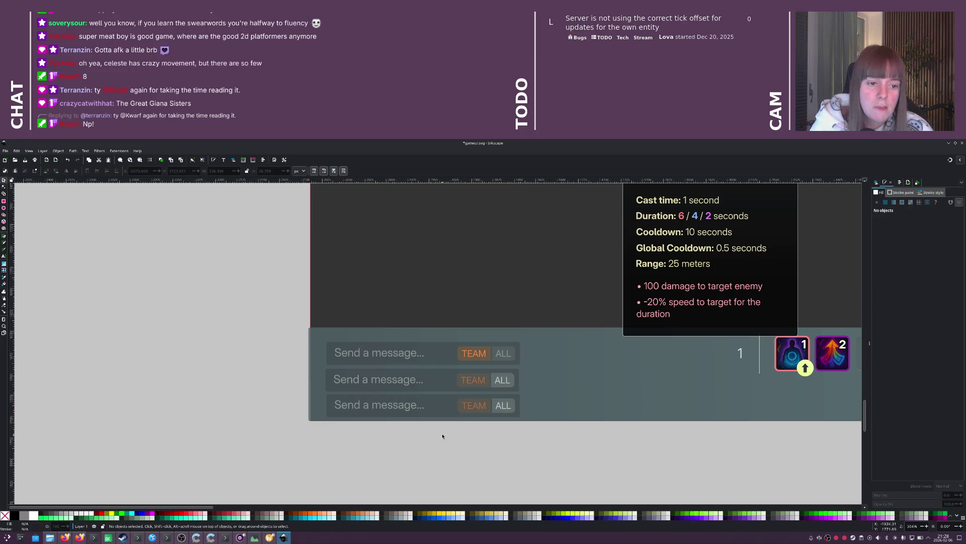
# - Change the third bar's TEAM button colour to blue and save gameui.svg
pyautogui.doubleClick(468, 410)
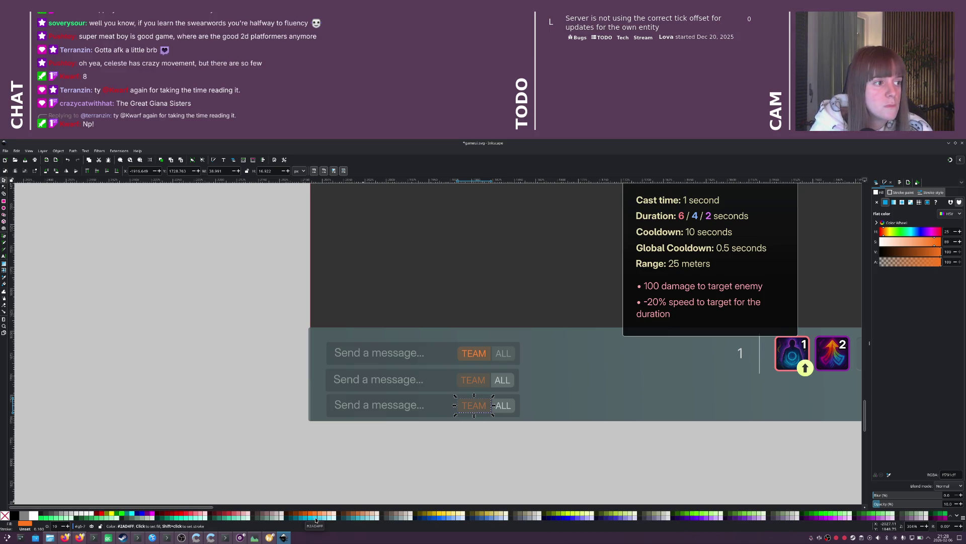
pyautogui.click(914, 233)
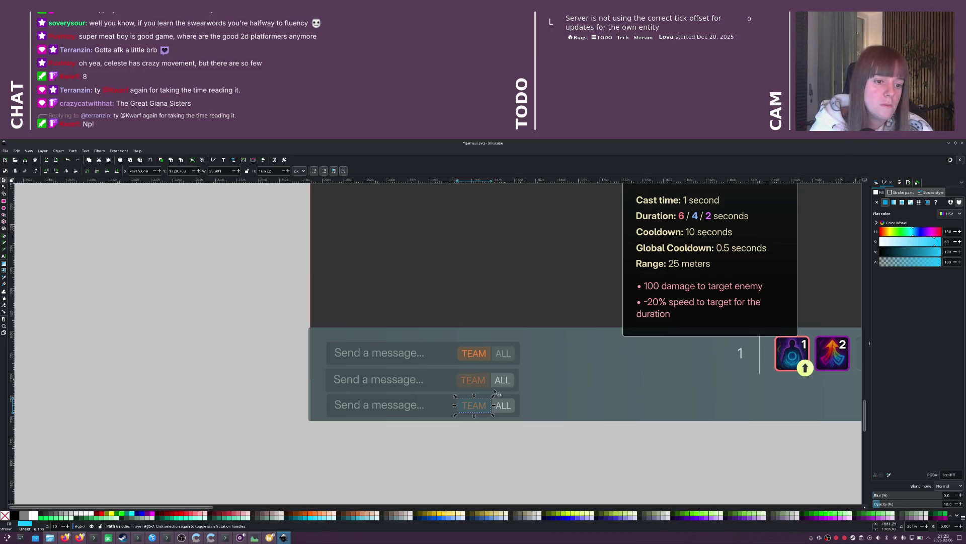
pyautogui.click(481, 408)
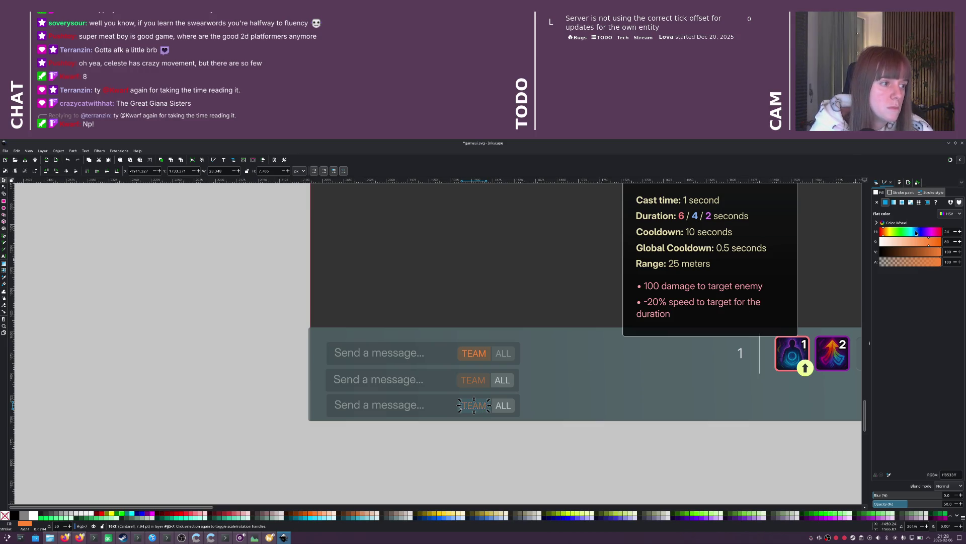
pyautogui.click(593, 429)
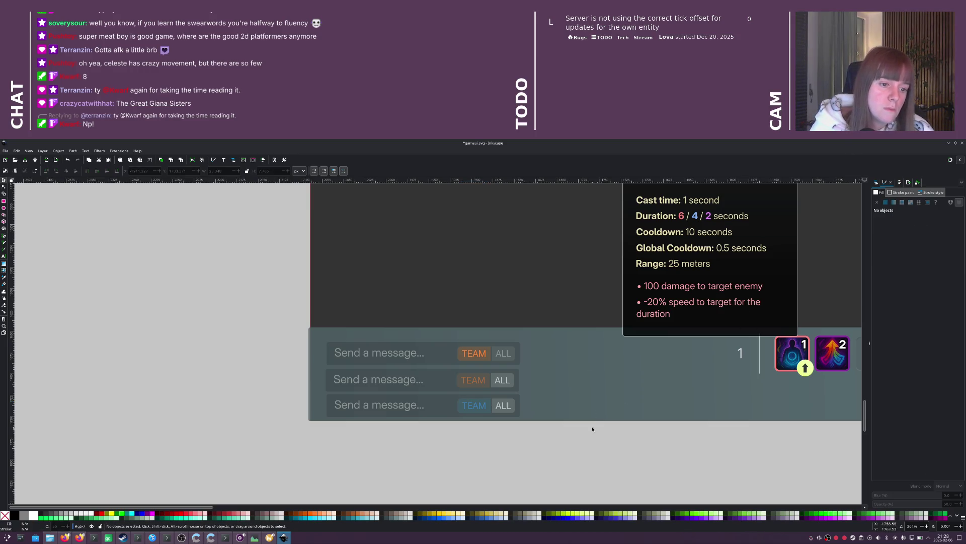
pyautogui.scroll(-2, 604, 397)
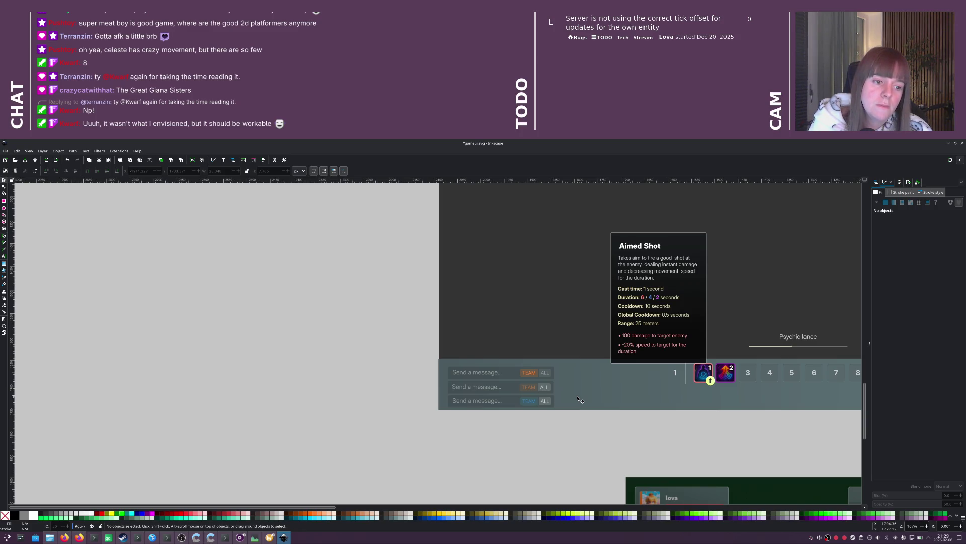
pyautogui.hotkey('ctrl', 's')
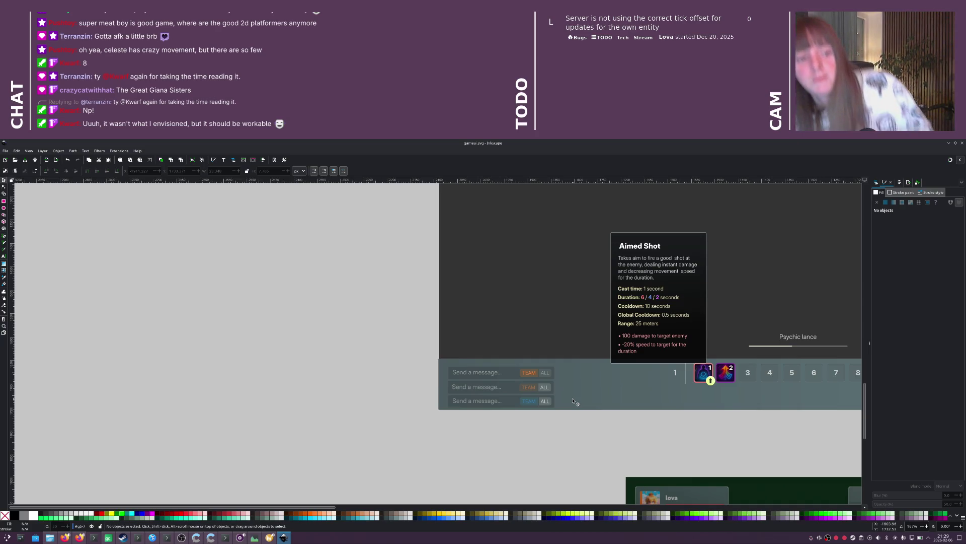
# - Stretch the chat panel background's bottom edge down to about y 880
pyautogui.click(572, 400)
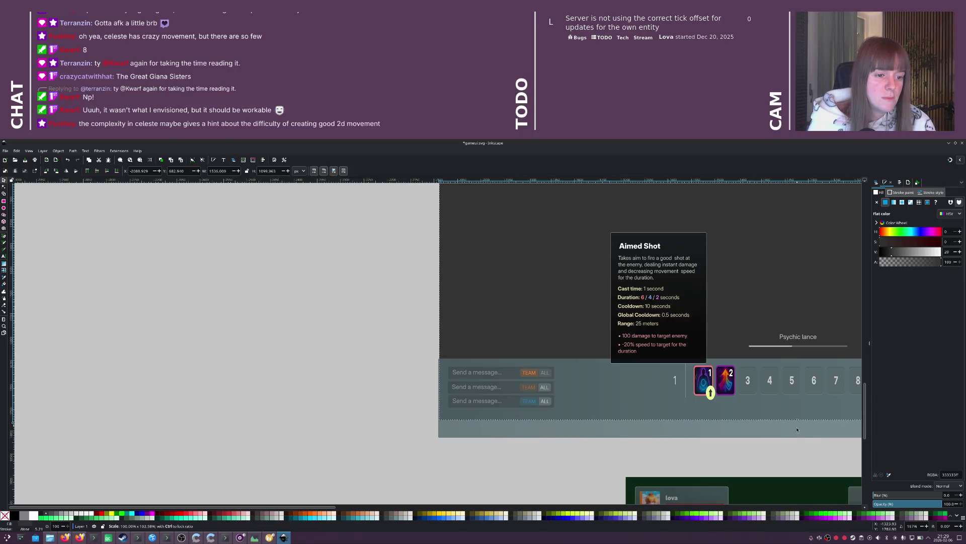
pyautogui.moveTo(798, 413)
pyautogui.mouseDown()
pyautogui.moveTo(799, 432)
pyautogui.moveTo(773, 443)
pyautogui.mouseUp()
pyautogui.hotkey('ctrl', 'z')
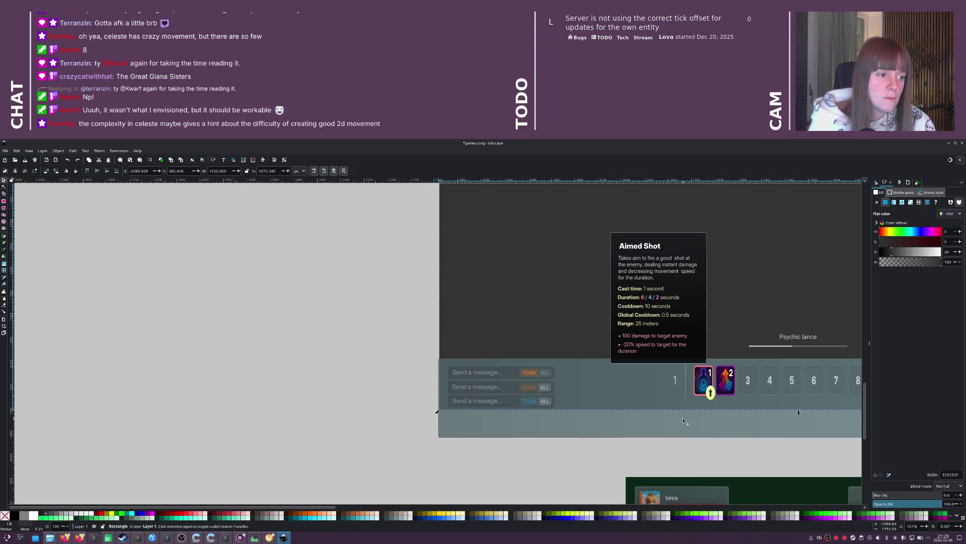
pyautogui.click(681, 426)
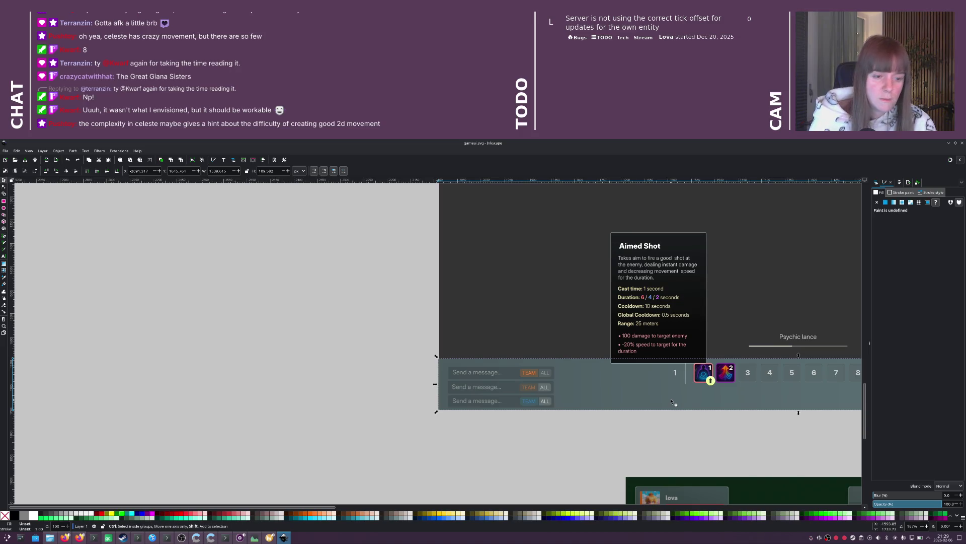
pyautogui.click(672, 400)
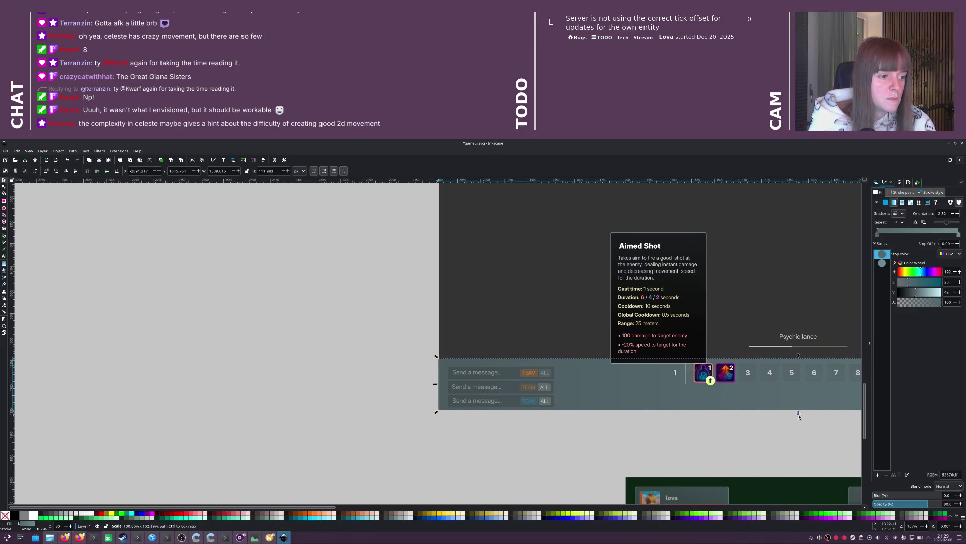
pyautogui.moveTo(799, 412); pyautogui.dragTo(803, 447)
pyautogui.click(641, 449)
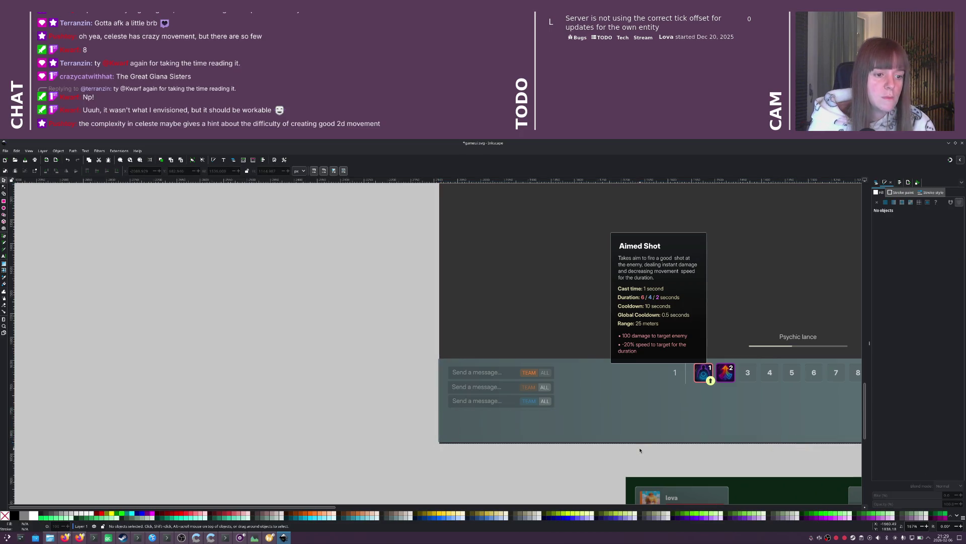
pyautogui.click(478, 405)
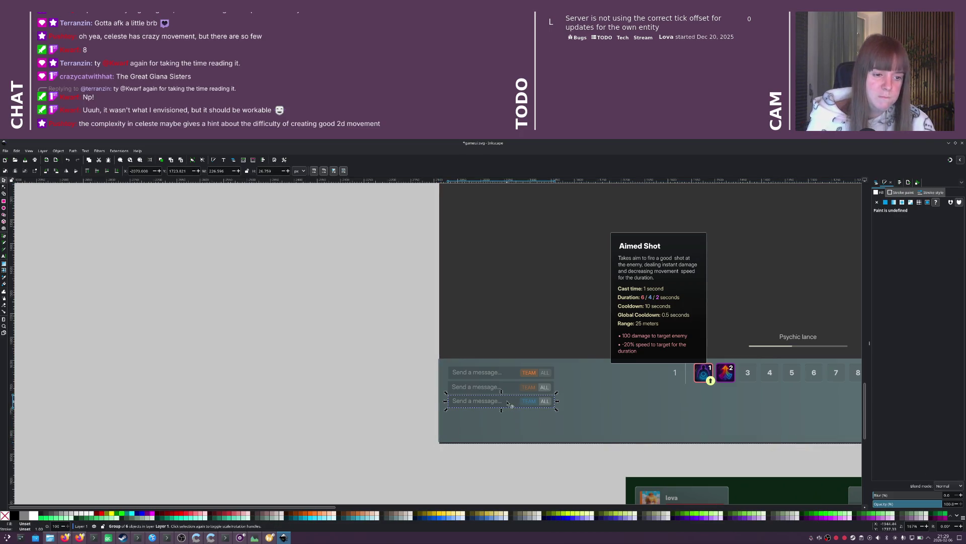
# - Duplicate the third chat bar and move the copy below as a fourth bar
pyautogui.hotkey('ctrl', 'd')
pyautogui.moveTo(515, 397); pyautogui.dragTo(515, 412)
pyautogui.doubleClick(532, 418)
pyautogui.scroll(3, 532, 418)
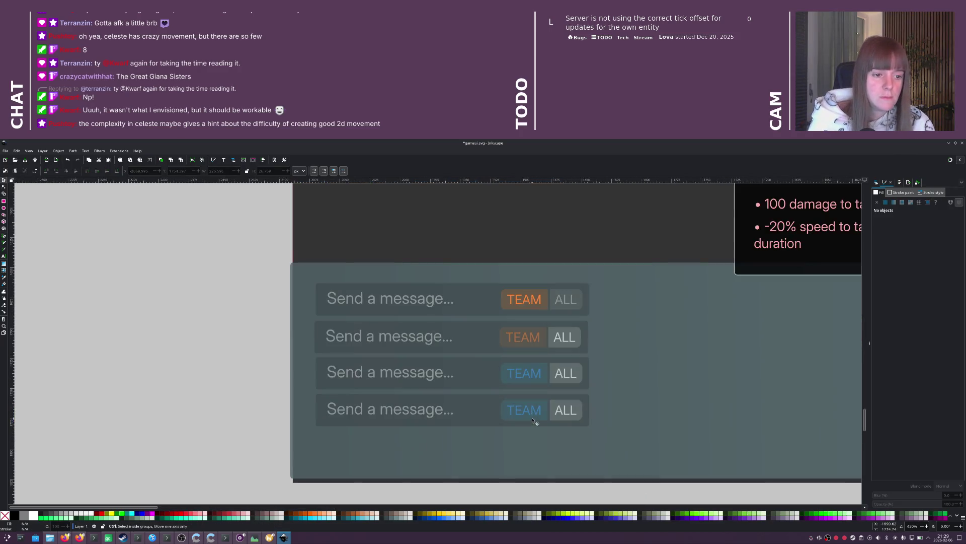
pyautogui.doubleClick(533, 417)
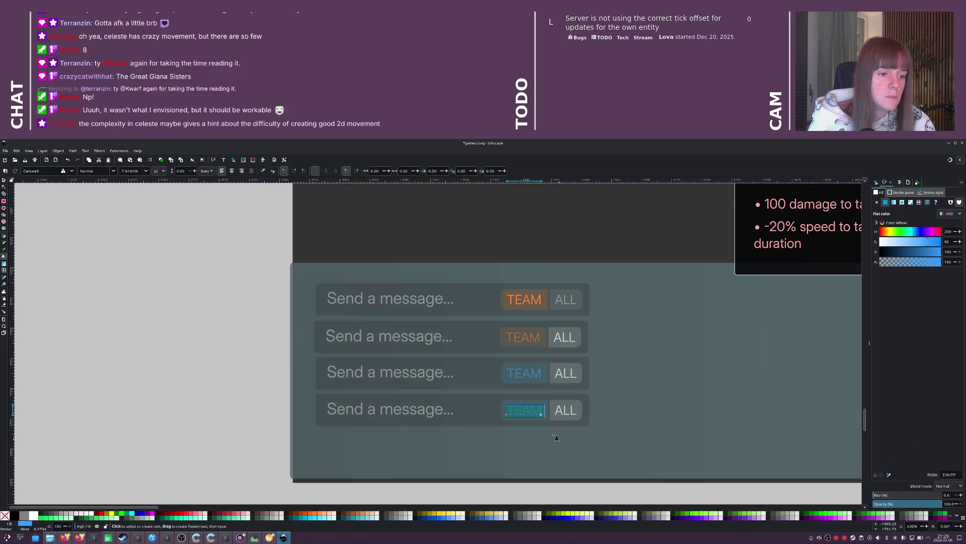
pyautogui.press('F1')
pyautogui.hotkey('ctrl', 'z')
pyautogui.hotkey('ctrl', 'z')
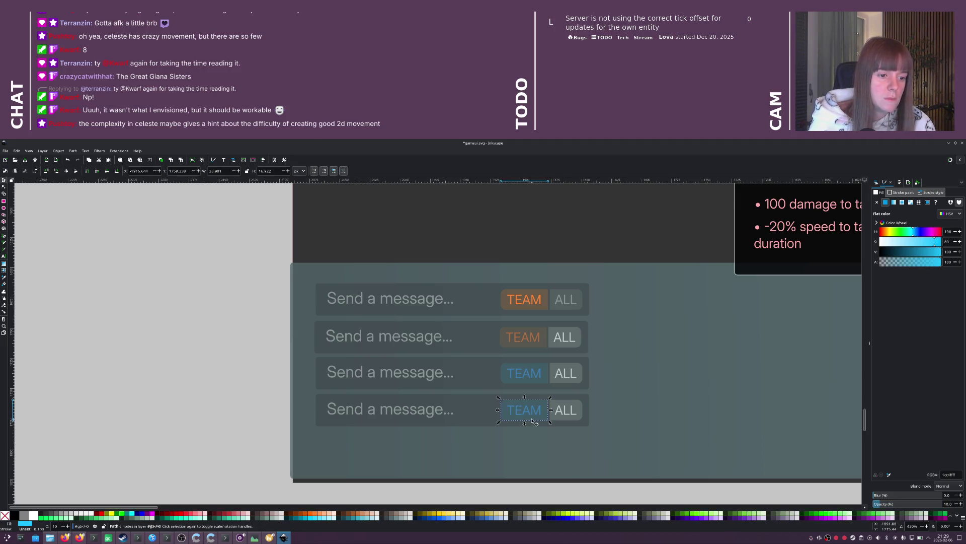
pyautogui.hotkey('ctrl', 'z')
pyautogui.hotkey('ctrl', 'z')
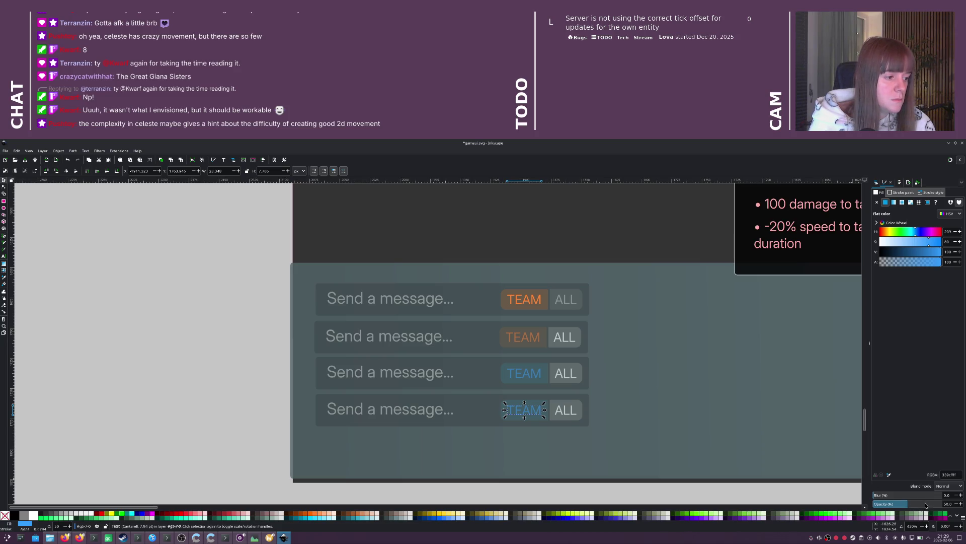
# - Set the fourth bar's TEAM background opacity to 20 and ALL background to 10
pyautogui.click(539, 422)
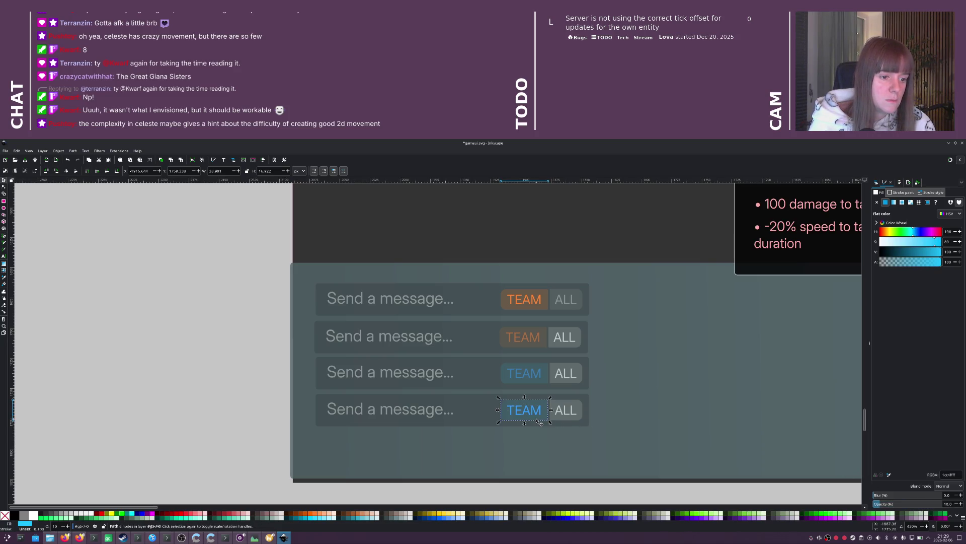
pyautogui.write('20')
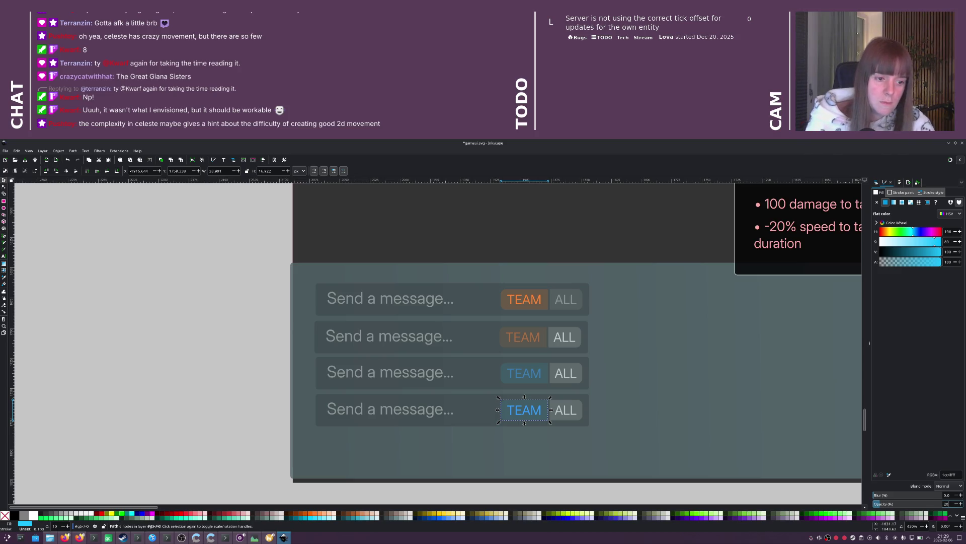
pyautogui.press('Return')
pyautogui.click(580, 407)
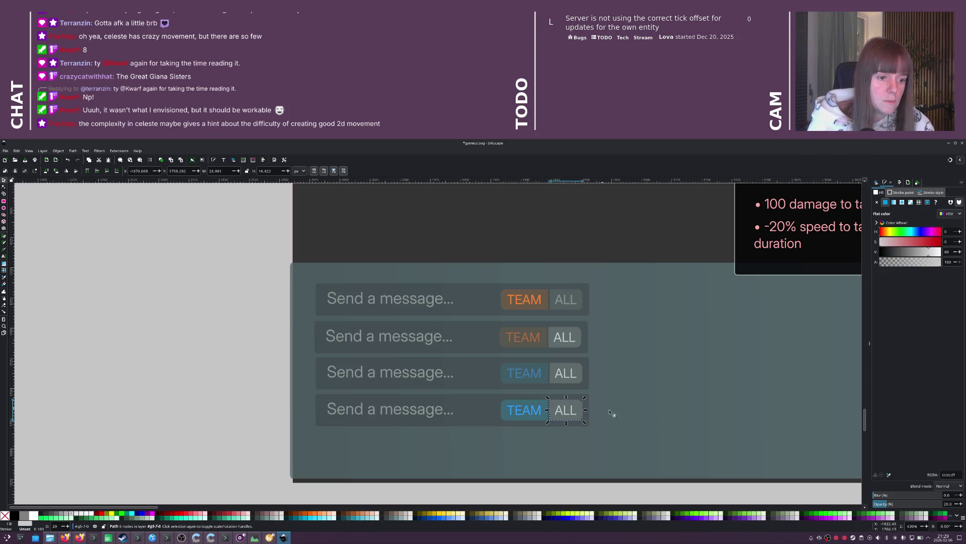
pyautogui.click(948, 503)
pyautogui.write('10')
pyautogui.press('Return')
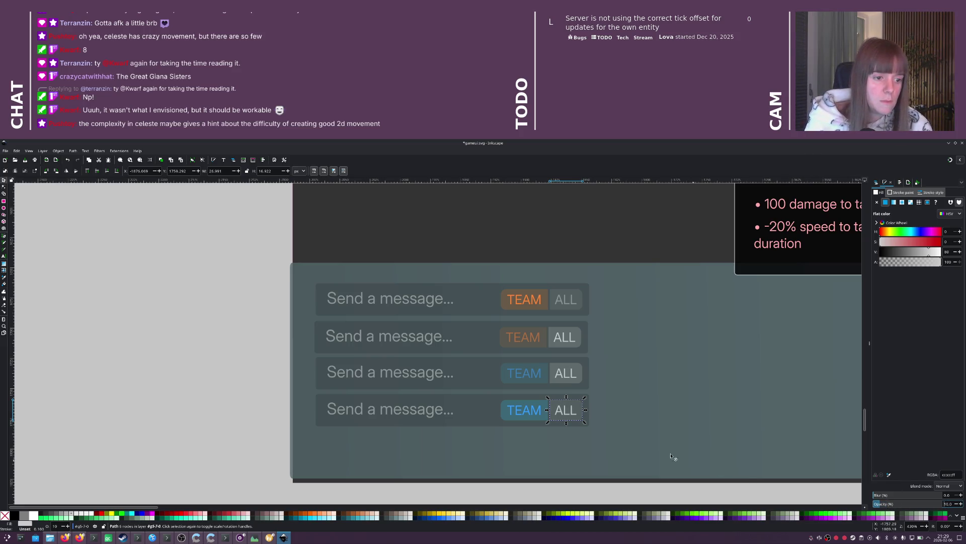
# - Dim the ALL label text to 50% opacity and save the file
pyautogui.click(573, 410)
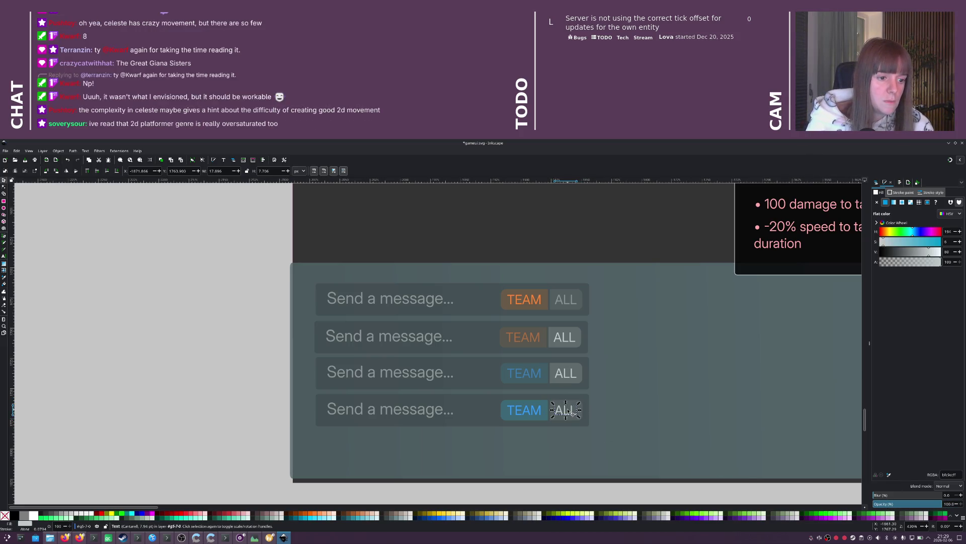
pyautogui.tripleClick(948, 504)
pyautogui.write('50')
pyautogui.press('Return')
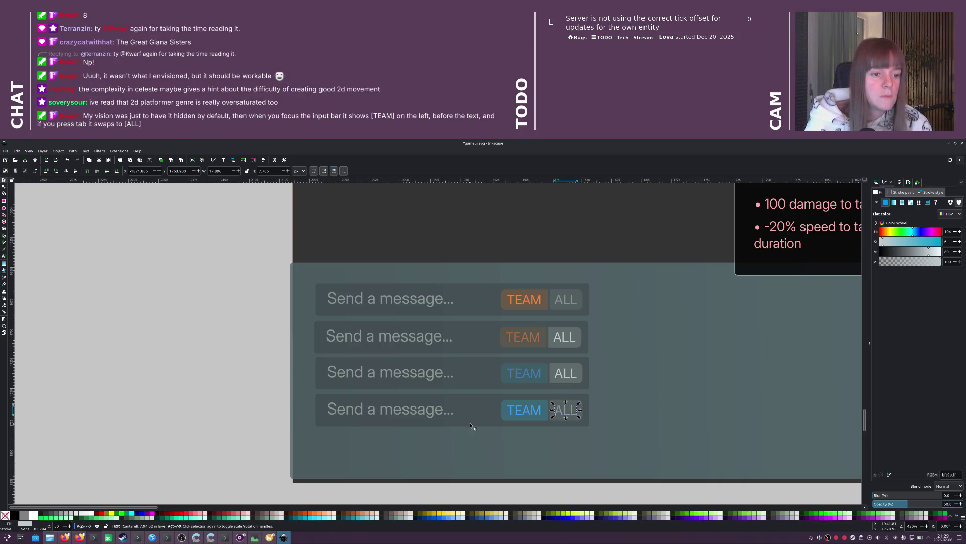
pyautogui.click(217, 344)
pyautogui.scroll(-4, 496, 387)
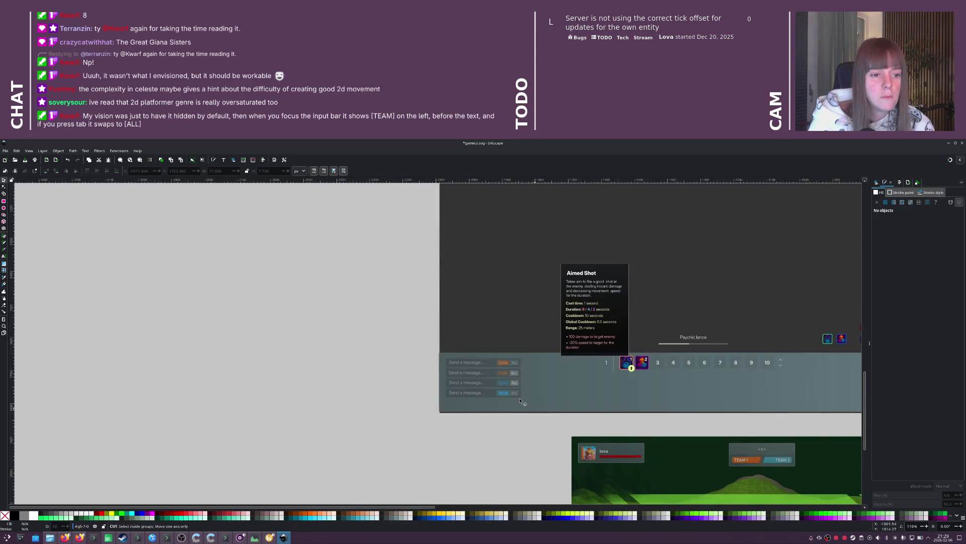
pyautogui.hotkey('ctrl', 's')
pyautogui.scroll(1, 523, 406)
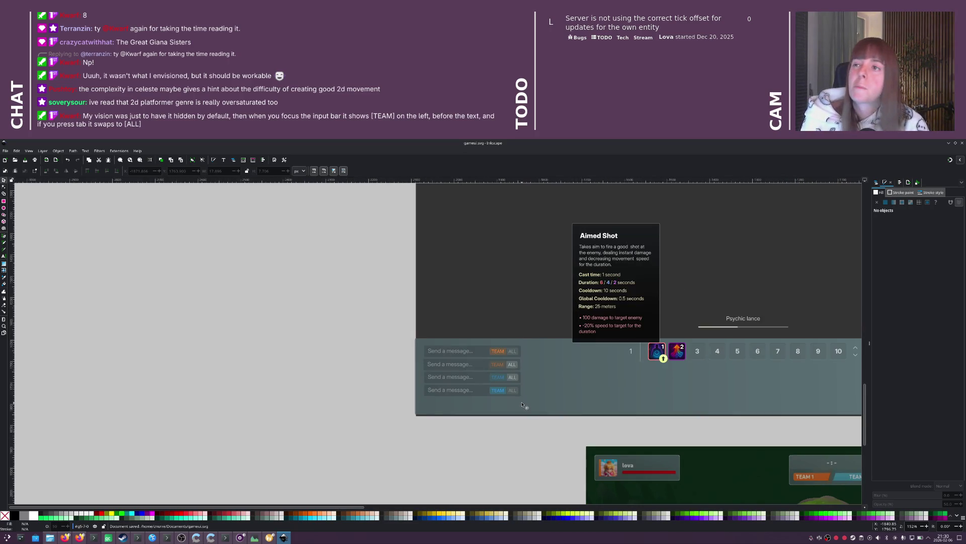
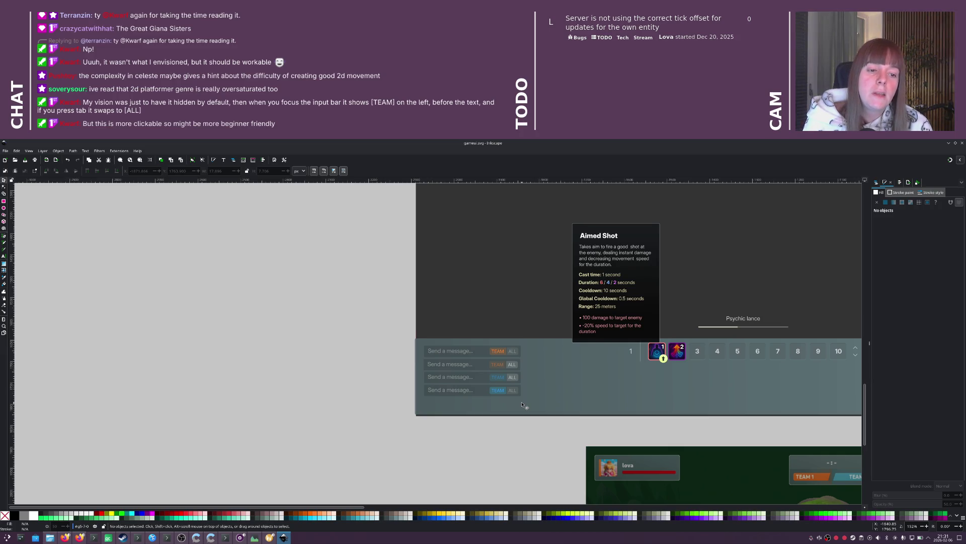
# - Group the top Send a message row and paste a copy below the four rows
pyautogui.click(477, 394)
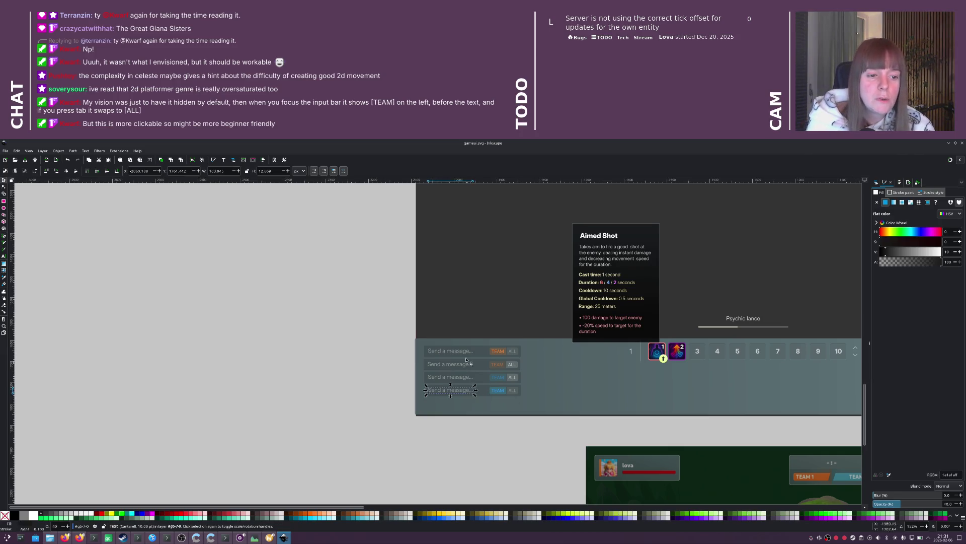
pyautogui.click(472, 351)
pyautogui.click(382, 340)
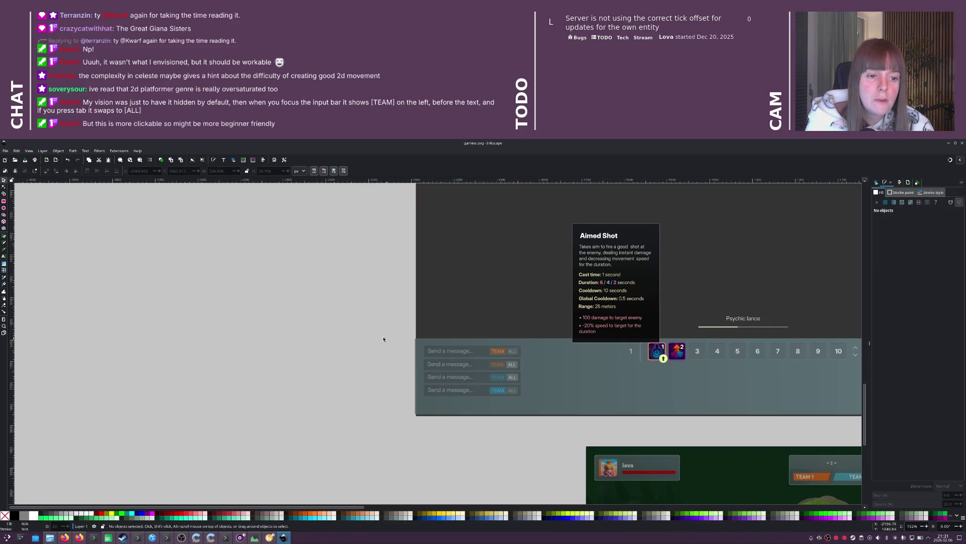
pyautogui.moveTo(382, 342)
pyautogui.mouseDown()
pyautogui.moveTo(417, 360)
pyautogui.moveTo(524, 360)
pyautogui.mouseUp()
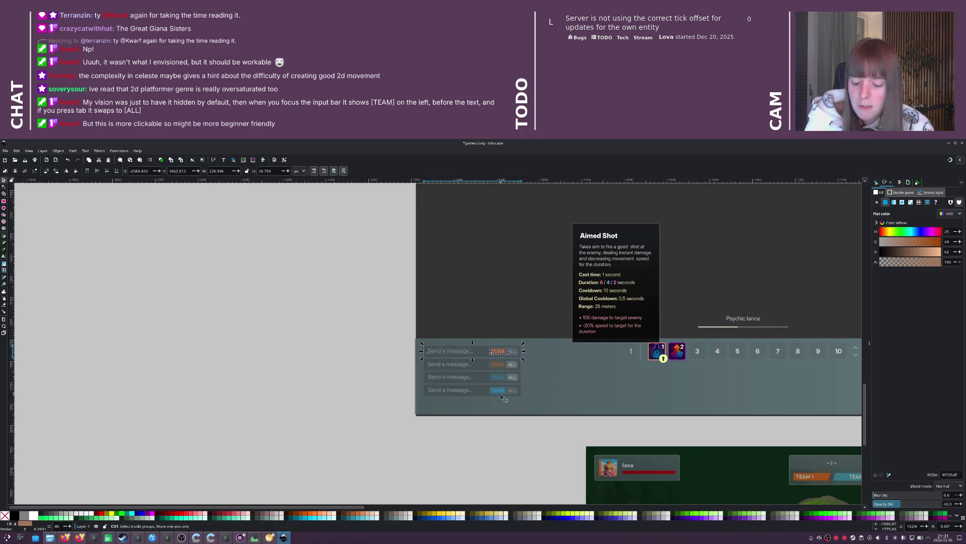
pyautogui.hotkey('ctrl', 'g')
pyautogui.hotkey('ctrl', 'c')
pyautogui.hotkey('ctrl', 'v')
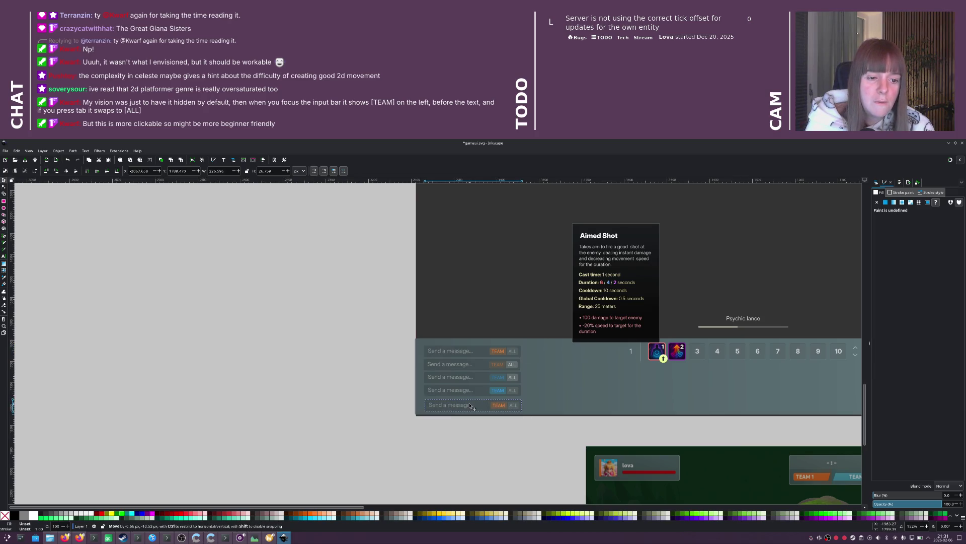
pyautogui.click(502, 418)
# - Check the new row's TEAM label, then select its ALL background and text
pyautogui.keyDown('ctrl'); pyautogui.scroll(2, 502, 417); pyautogui.keyUp('ctrl')
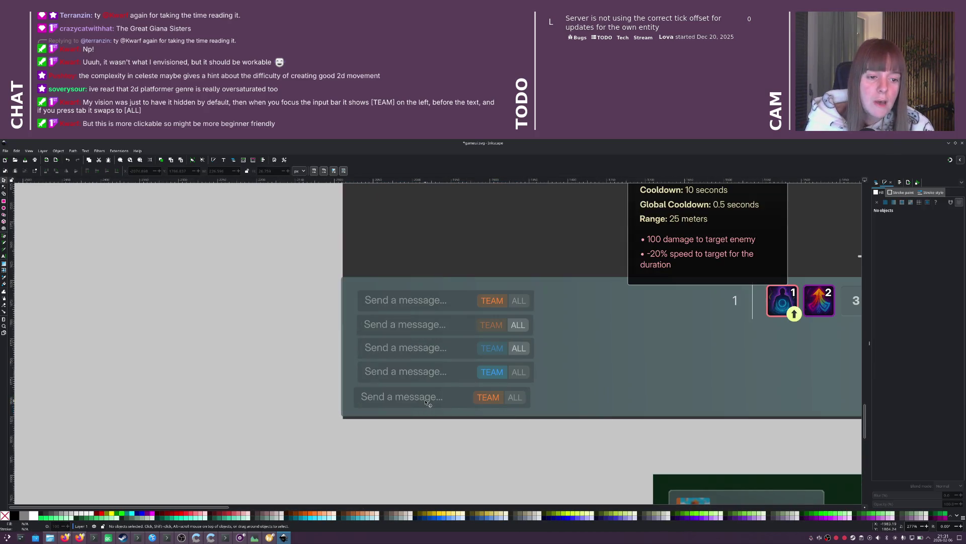
pyautogui.keyDown('ctrl'); pyautogui.scroll(2, 488, 405); pyautogui.keyUp('ctrl')
pyautogui.press('t')
pyautogui.click(491, 394)
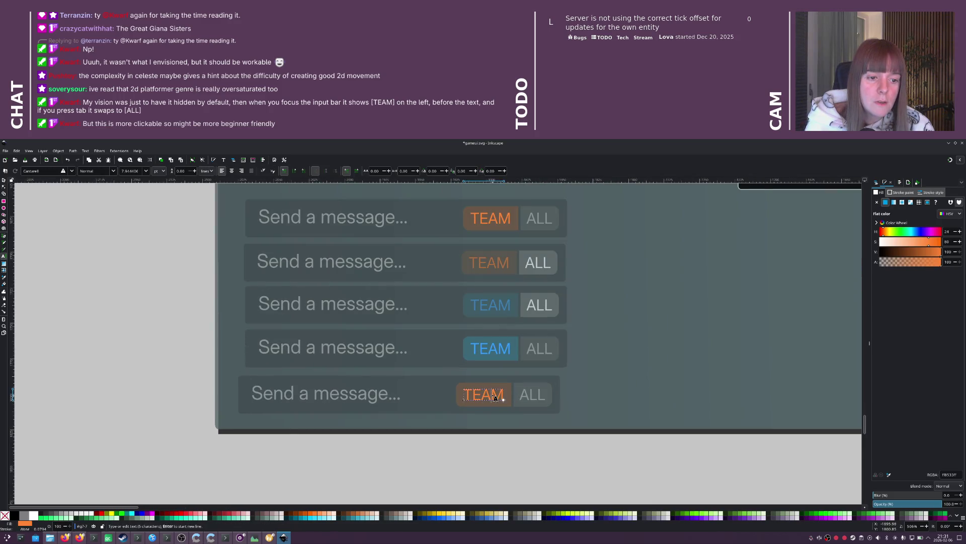
pyautogui.press('Escape')
pyautogui.press('s')
pyautogui.click(518, 388)
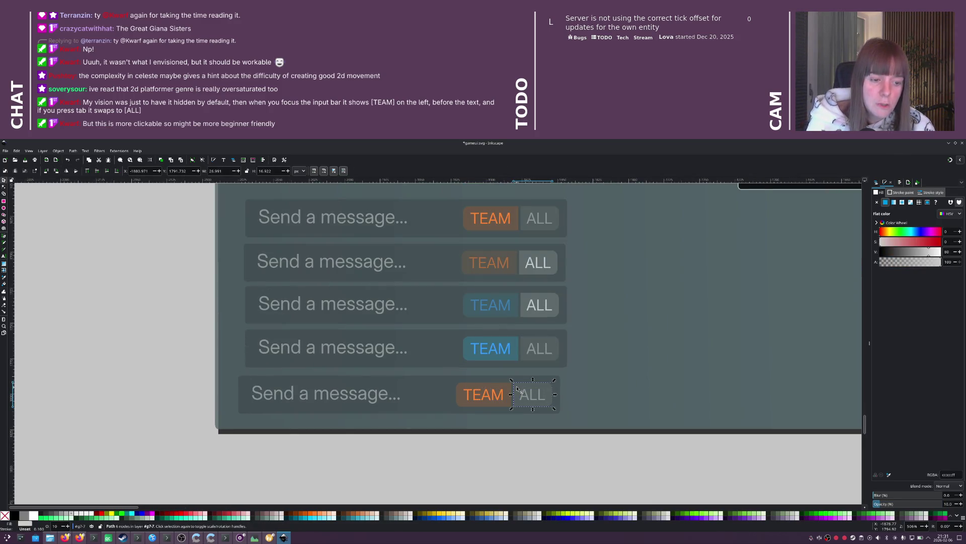
pyautogui.click(520, 390)
pyautogui.keyDown('ctrl'); pyautogui.scroll(2, 521, 392); pyautogui.keyUp('ctrl')
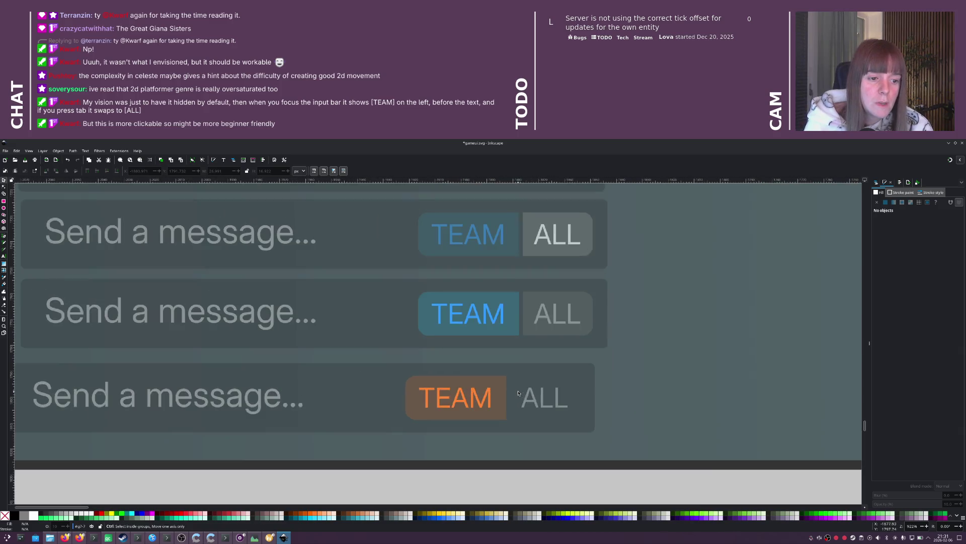
# - Delete the ALL text and move the TEAM background rectangle off to the right
pyautogui.press('Delete')
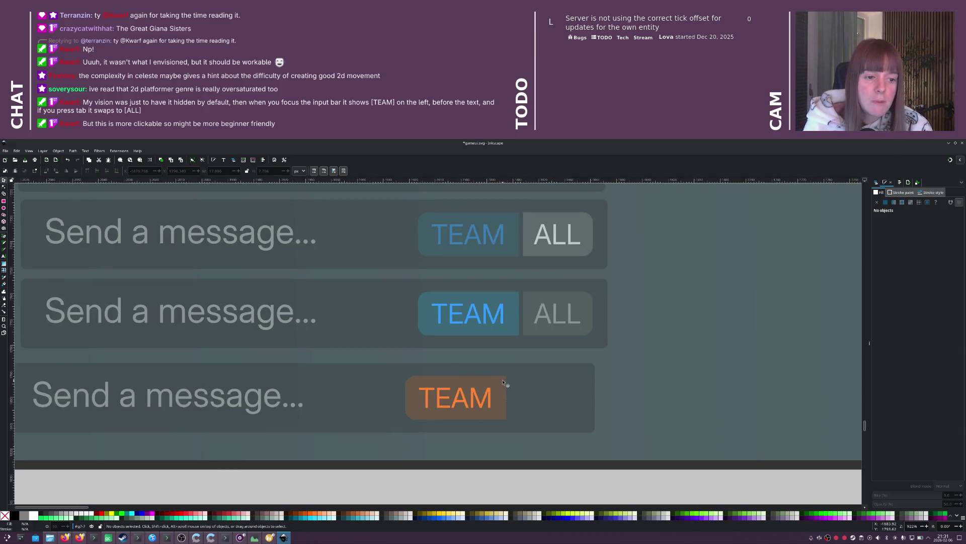
pyautogui.click(503, 386)
pyautogui.moveTo(486, 384); pyautogui.dragTo(632, 384)
# - Draw a new rectangle behind the TEAM text, narrowed to fit around it
pyautogui.press('r')
pyautogui.moveTo(408, 374); pyautogui.dragTo(547, 420)
pyautogui.press('s')
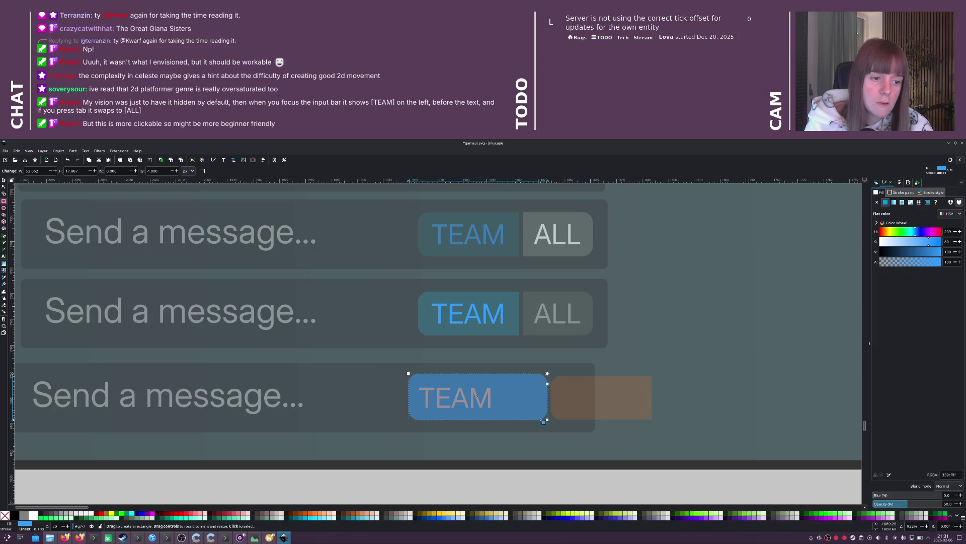
pyautogui.press('r')
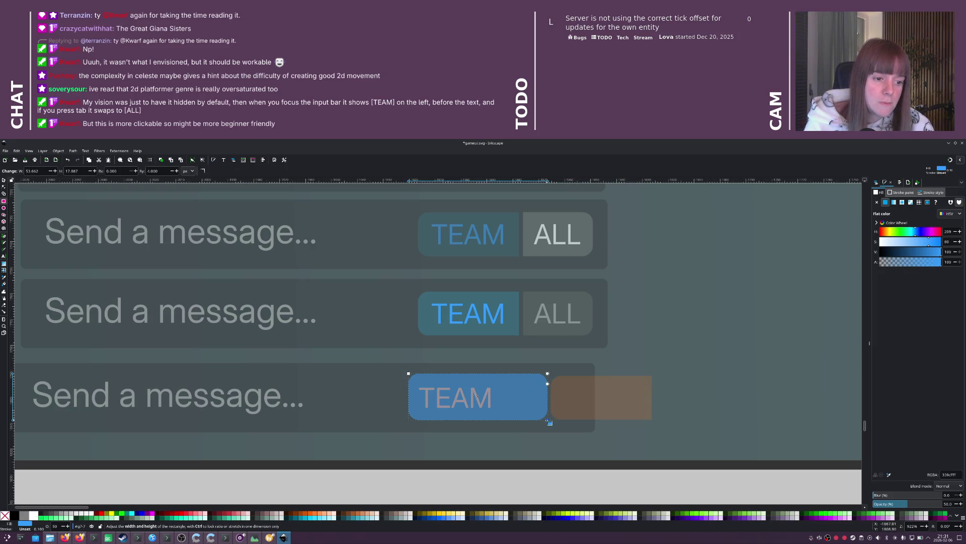
pyautogui.moveTo(549, 420); pyautogui.dragTo(509, 422)
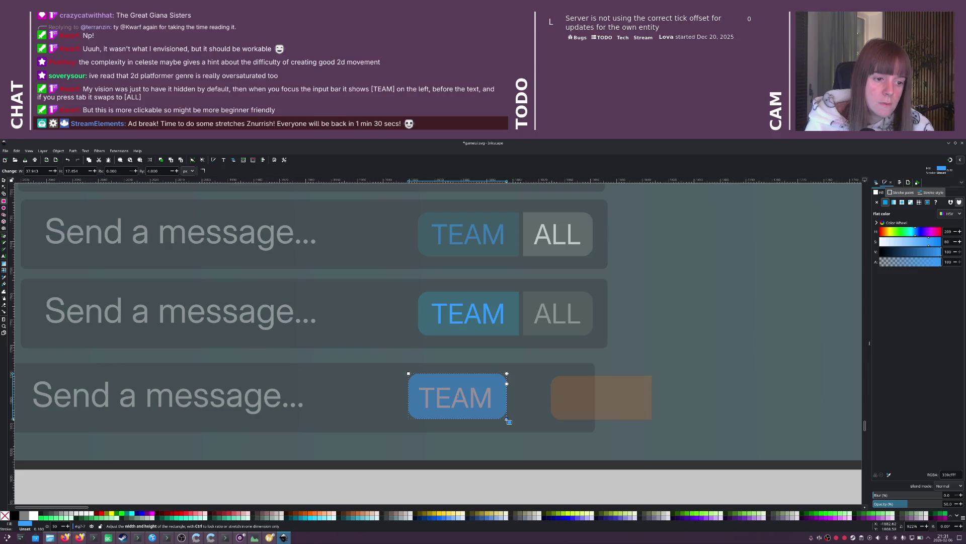
# - Fill the new TEAM rectangle with the old brown colour and delete the leftover rectangle
pyautogui.press('d')
pyautogui.click(571, 405)
pyautogui.press('s')
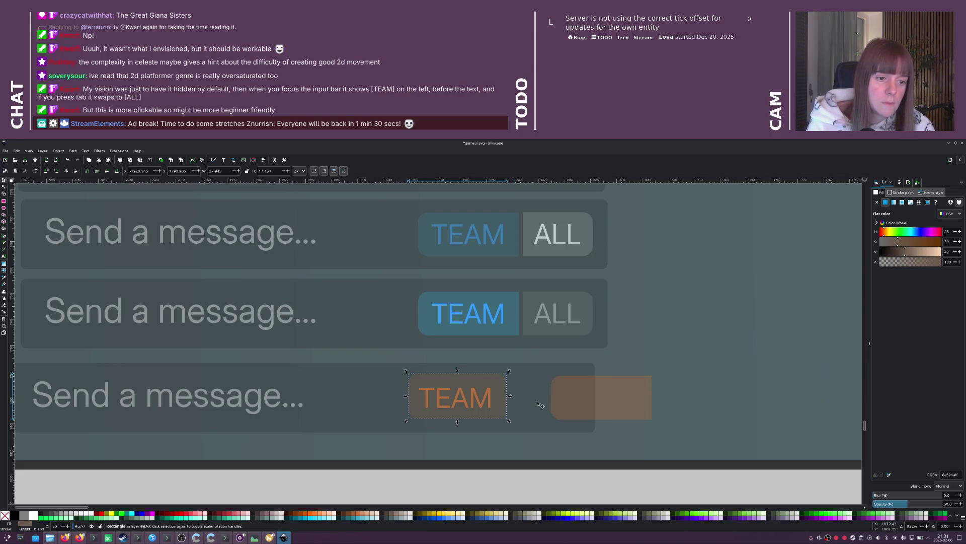
pyautogui.click(557, 399)
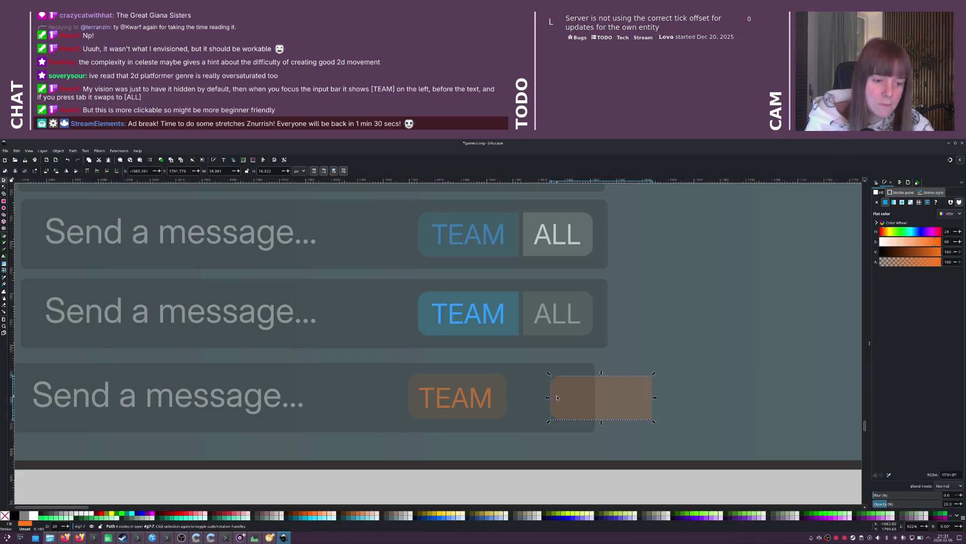
pyautogui.press('Delete')
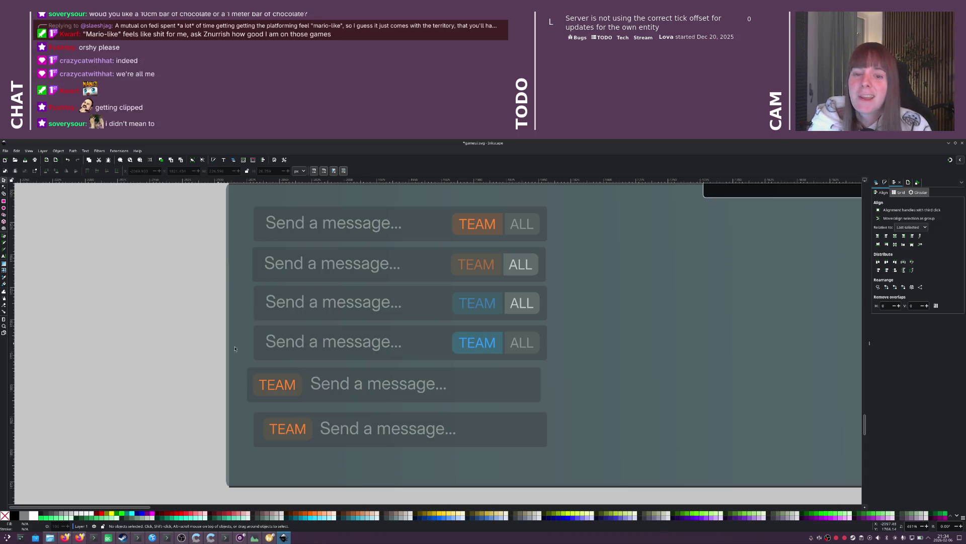
# - Ungroup the bottom TEAM row, cut and paste it, and line it up with the other rows
pyautogui.click(303, 432)
pyautogui.hotkey('ctrl', 'shift', 'g')
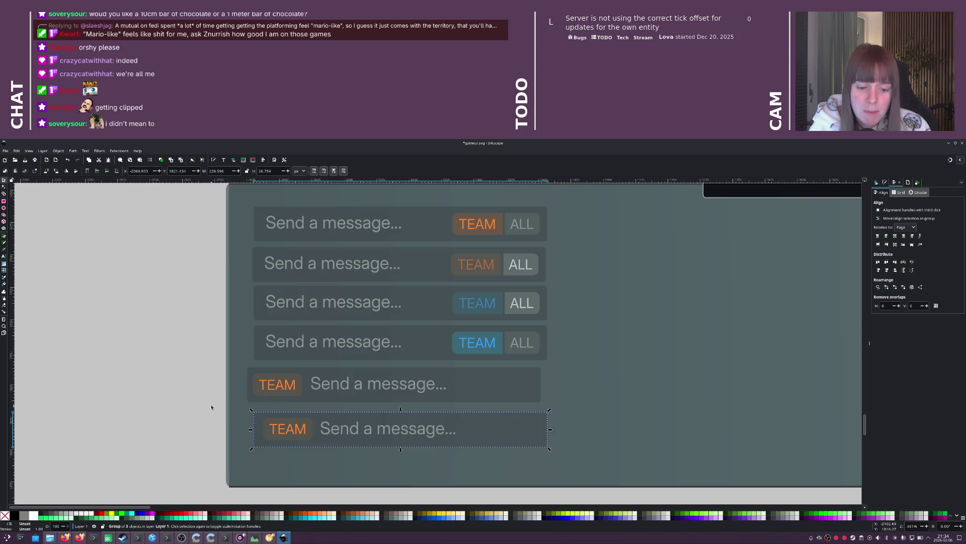
pyautogui.hotkey('ctrl', 'x')
pyautogui.hotkey('ctrl', 'v')
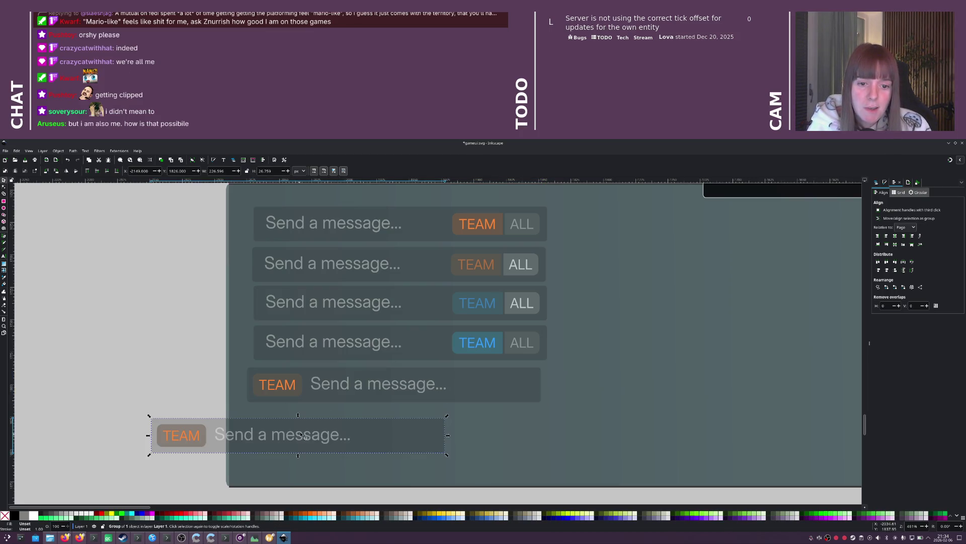
pyautogui.moveTo(188, 436); pyautogui.dragTo(292, 430)
pyautogui.keyDown('alt'); pyautogui.click(292, 430); pyautogui.keyUp('alt')
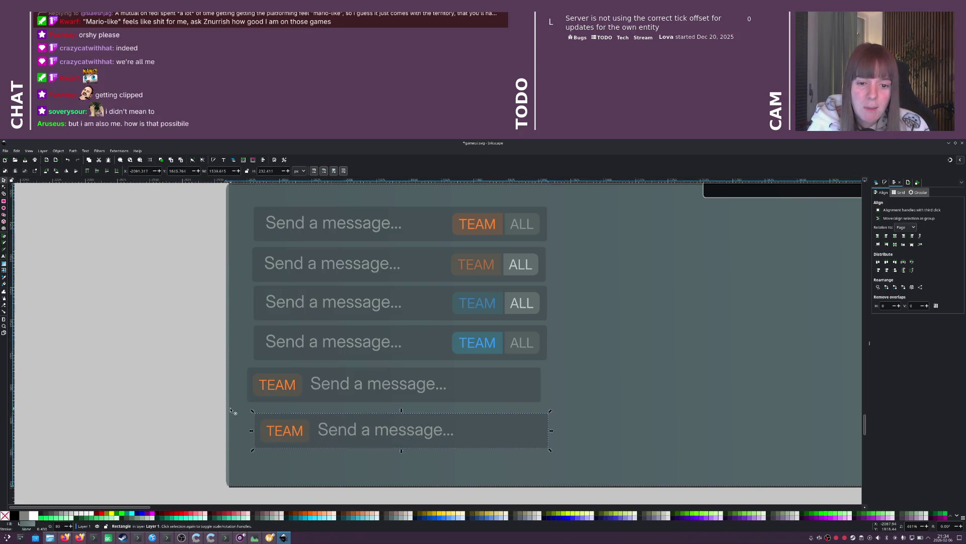
pyautogui.click(290, 432)
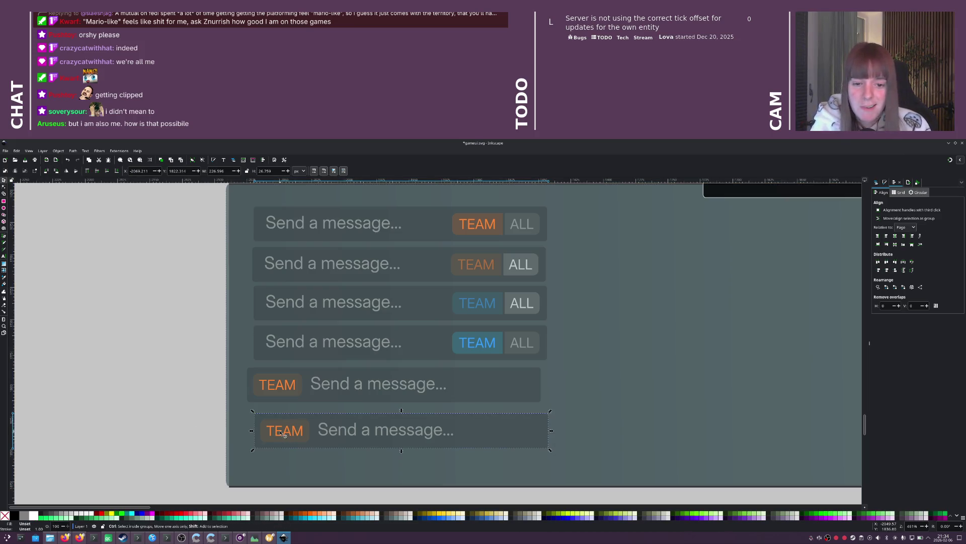
# - Change the bottom row's TEAM label text to ALL
pyautogui.keyDown('ctrl'); pyautogui.click(271, 433); pyautogui.keyUp('ctrl')
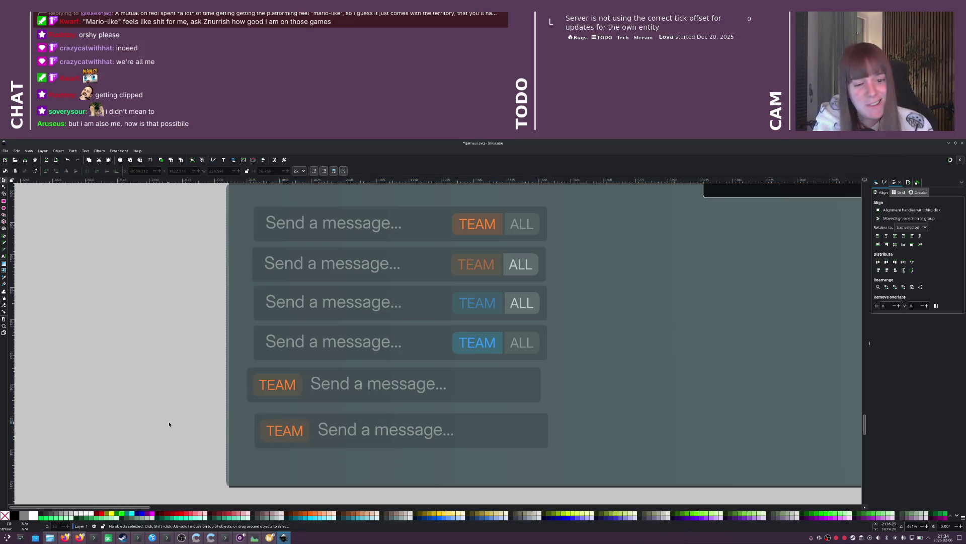
pyautogui.keyDown('ctrl'); pyautogui.click(277, 431); pyautogui.keyUp('ctrl')
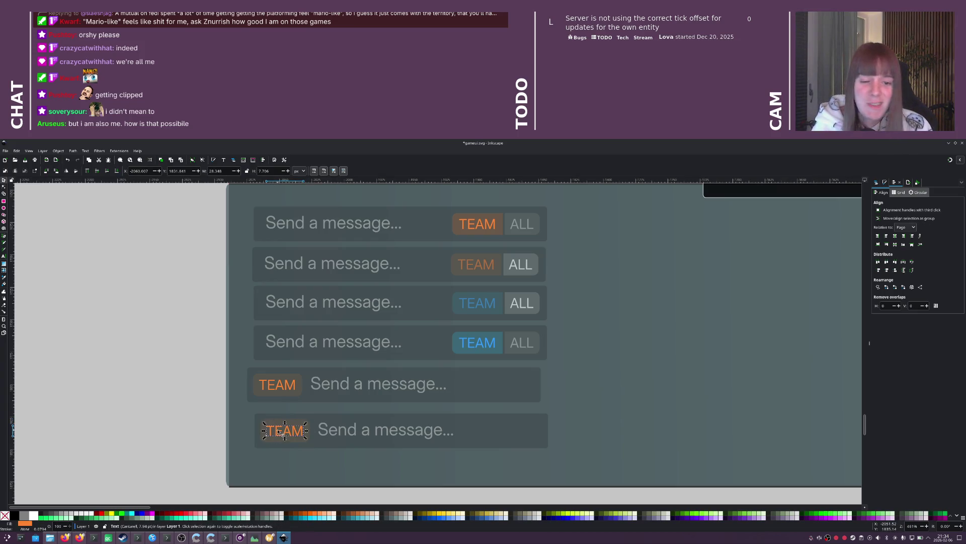
pyautogui.doubleClick(297, 431)
pyautogui.hotkey('ctrl', 'a')
pyautogui.write('AL')
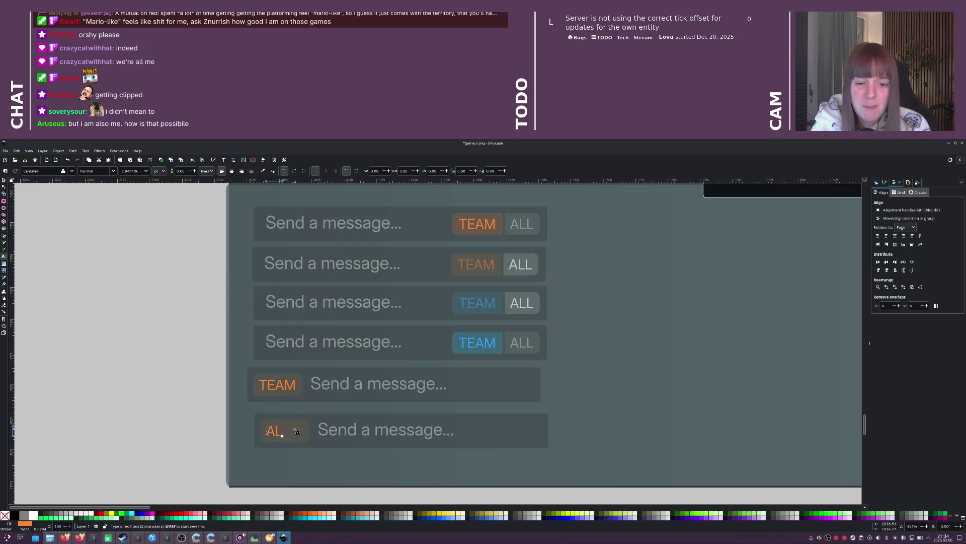
pyautogui.write('L')
pyautogui.press('F1')
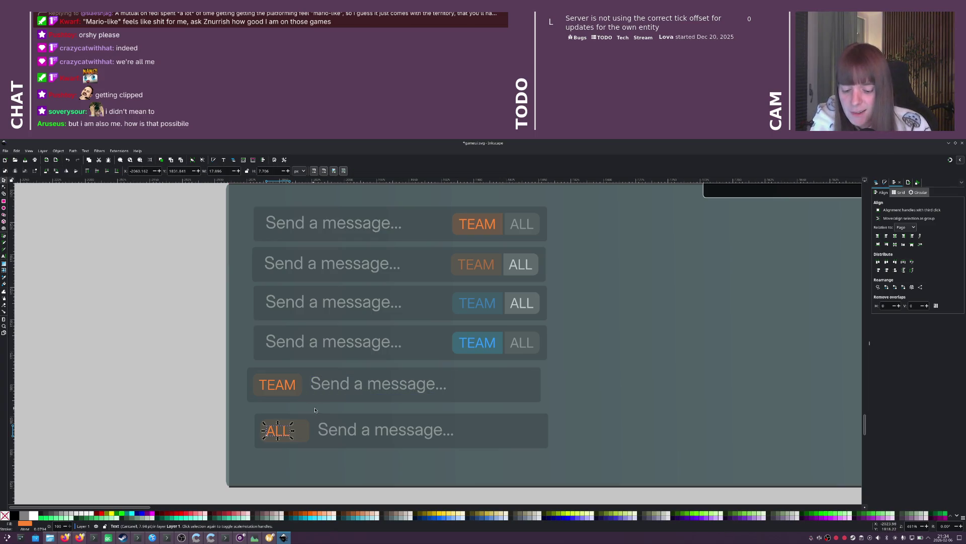
# - Recolour the ALL label light grey with the Dropper
pyautogui.press('d')
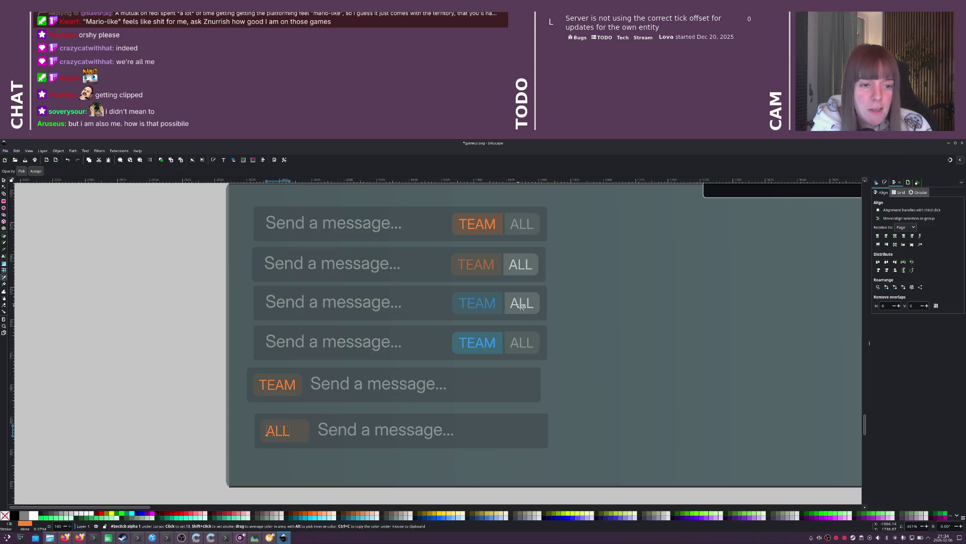
pyautogui.click(522, 306)
pyautogui.press('F1')
pyautogui.click(300, 435)
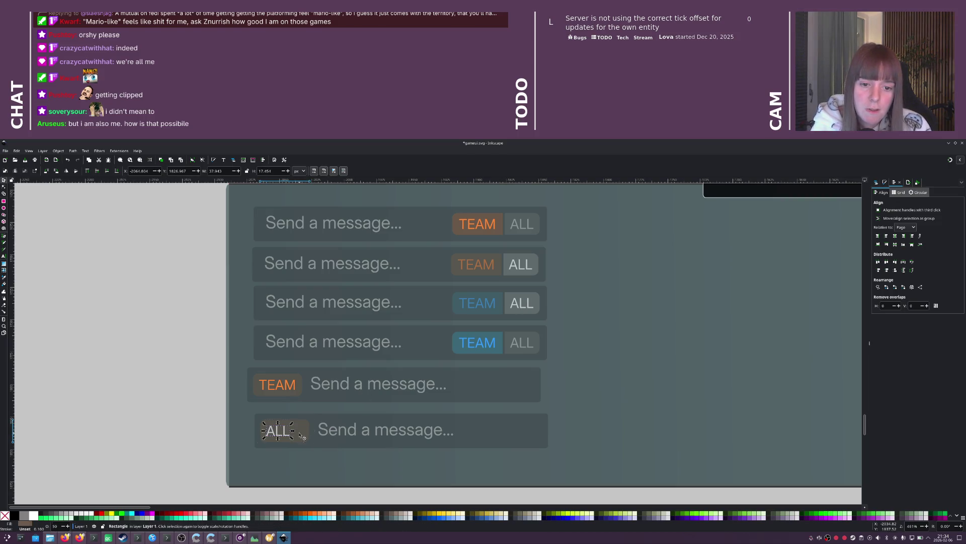
pyautogui.press('d')
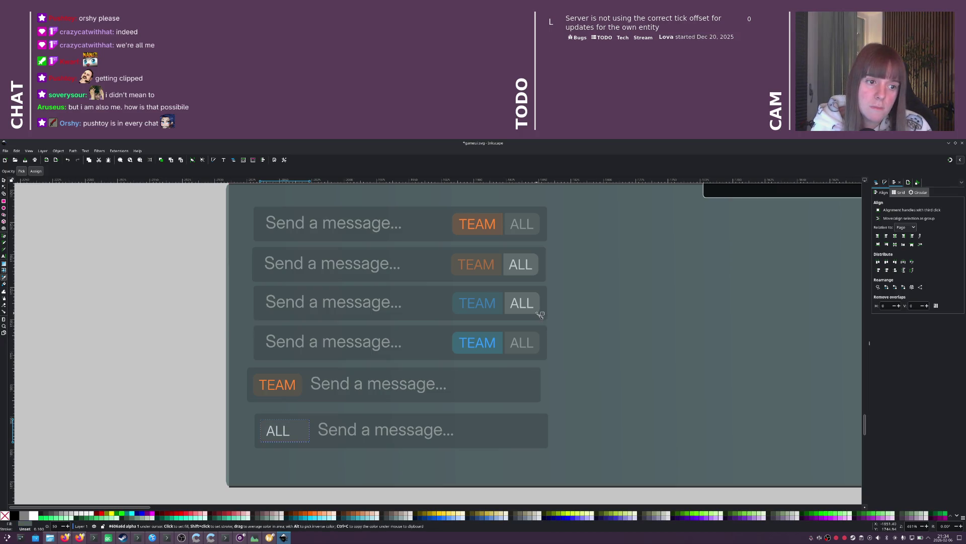
pyautogui.press('Escape')
pyautogui.press('F1')
# - Centre the ALL text within its button rectangle using Align and Distribute
pyautogui.click(279, 435)
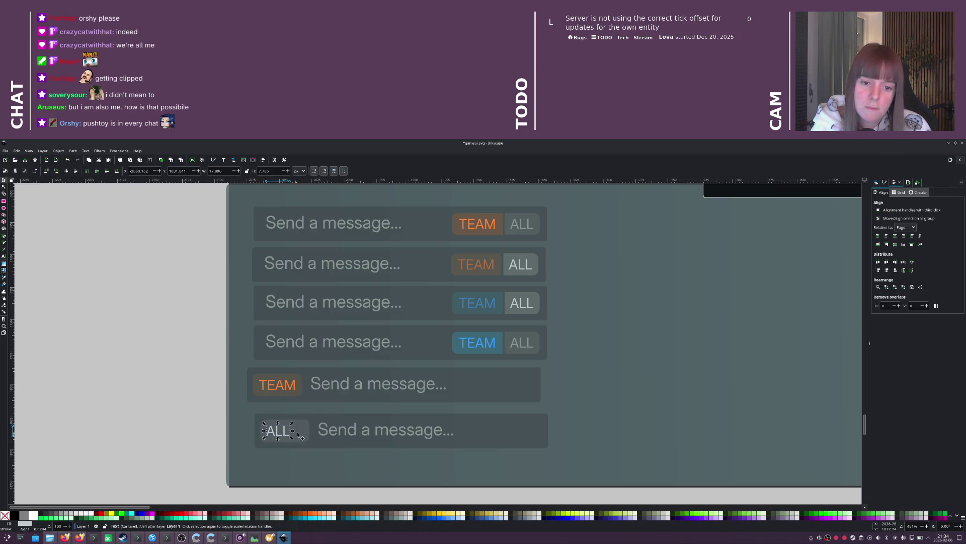
pyautogui.keyDown('shift'); pyautogui.click(302, 436); pyautogui.keyUp('shift')
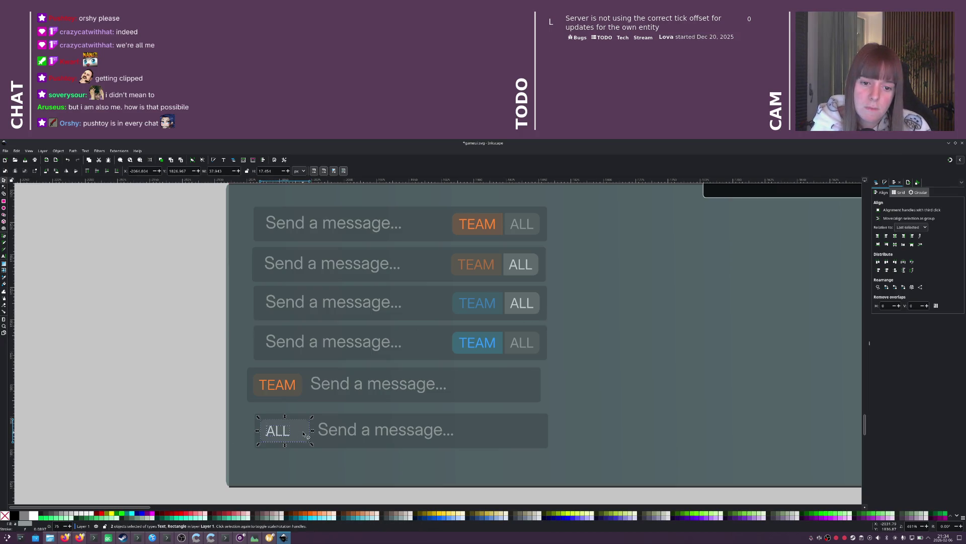
pyautogui.click(895, 244)
pyautogui.click(214, 411)
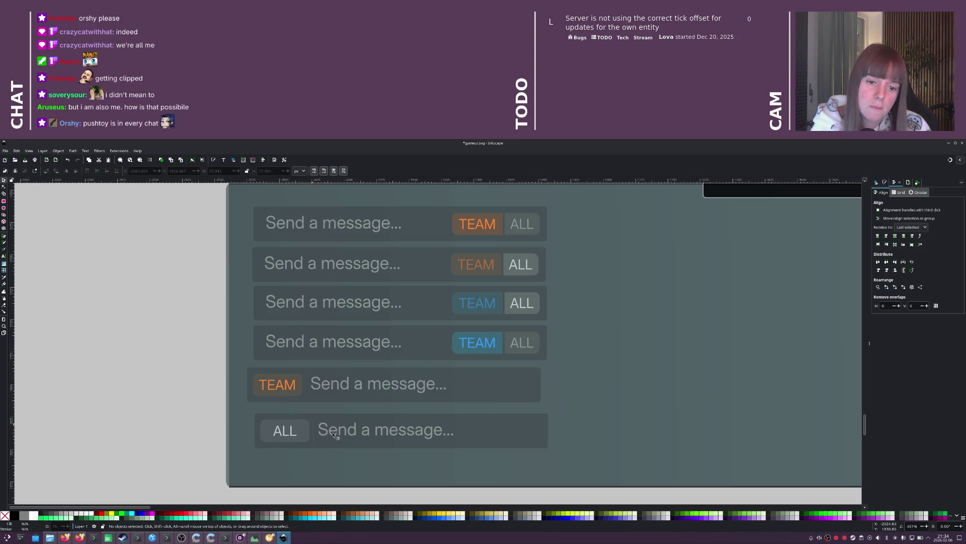
pyautogui.scroll(-3, 337, 435)
pyautogui.scroll(2, 336, 435)
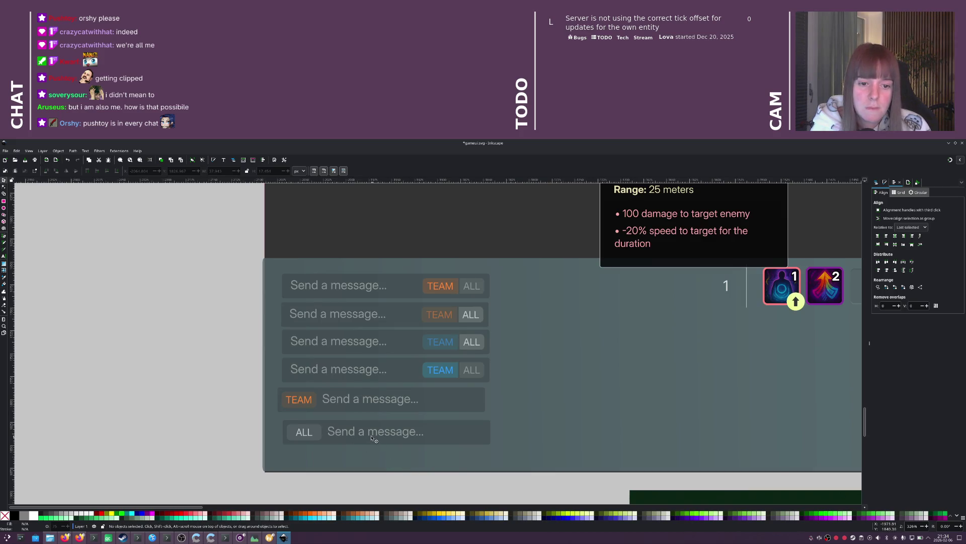
# - Select the ALL row group and shift it left to match the TEAM row
pyautogui.scroll(-1, 376, 432)
pyautogui.click(288, 383)
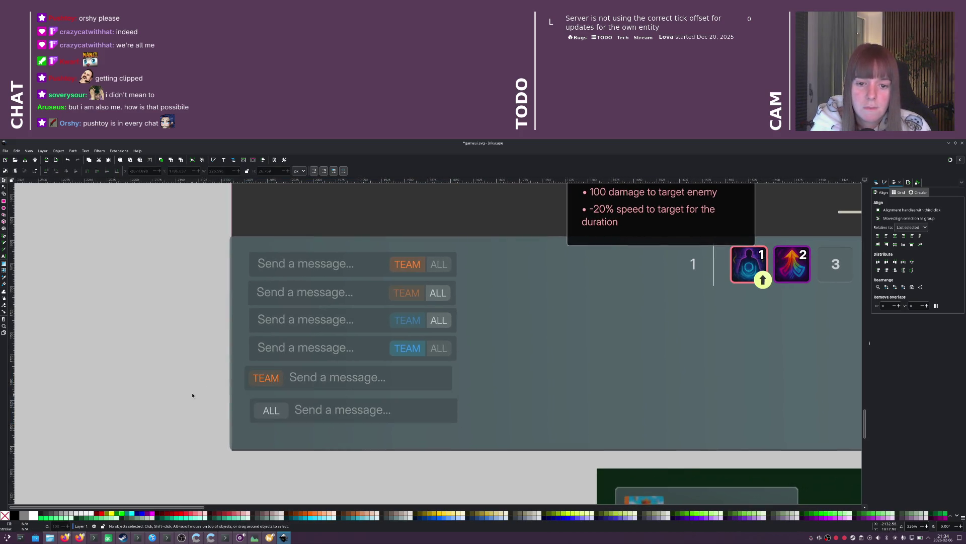
pyautogui.moveTo(192, 395); pyautogui.dragTo(518, 444)
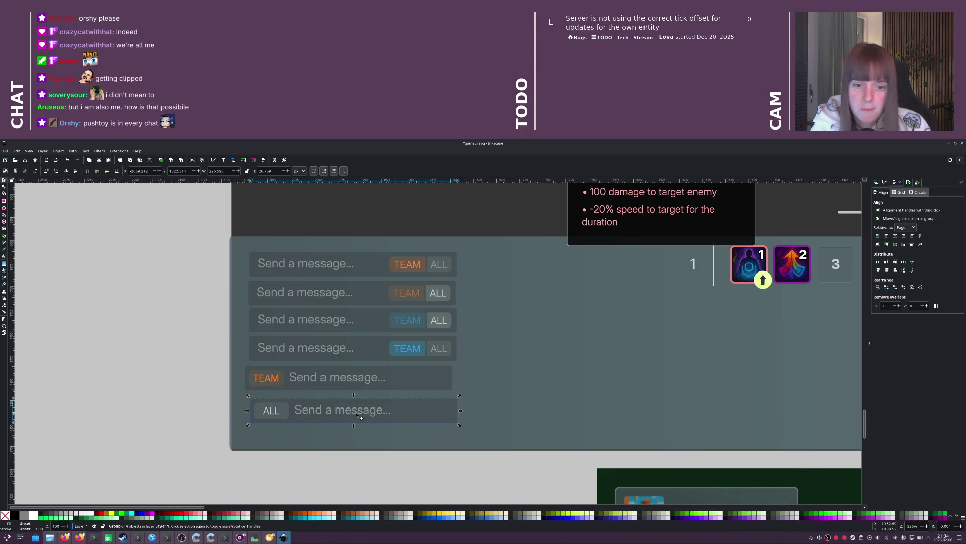
pyautogui.moveTo(360, 421); pyautogui.dragTo(355, 421)
pyautogui.click(151, 395)
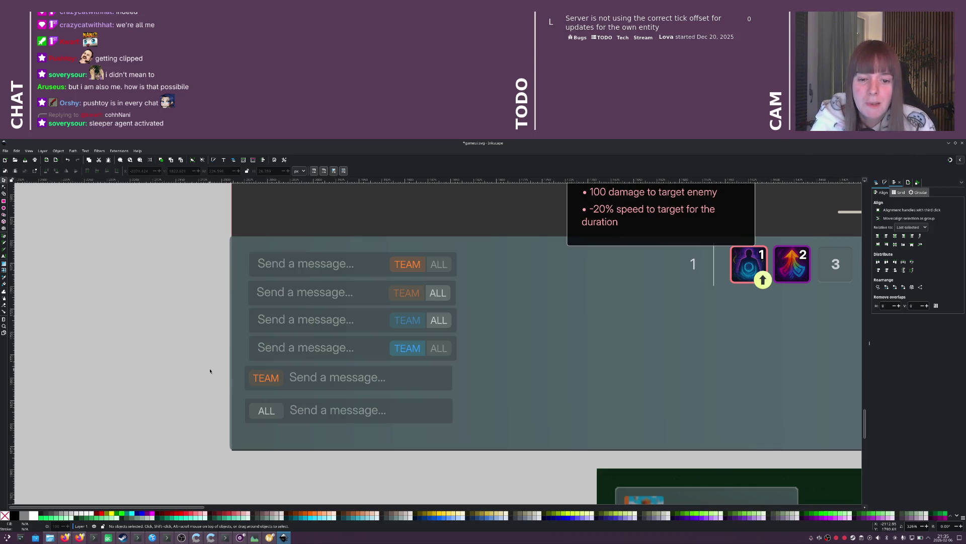
# - Nudge the TEAM message field slightly and pan around to check the mockup
pyautogui.keyDown('ctrl'); pyautogui.scroll(-4, 211, 373); pyautogui.keyUp('ctrl')
pyautogui.keyDown('ctrl'); pyautogui.scroll(3, 212, 374); pyautogui.keyUp('ctrl')
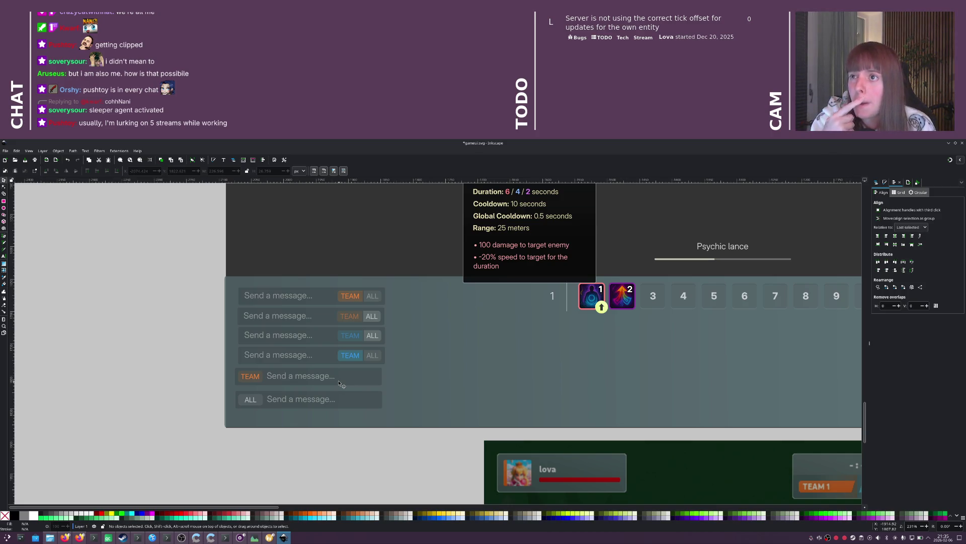
pyautogui.moveTo(351, 383); pyautogui.dragTo(353, 384)
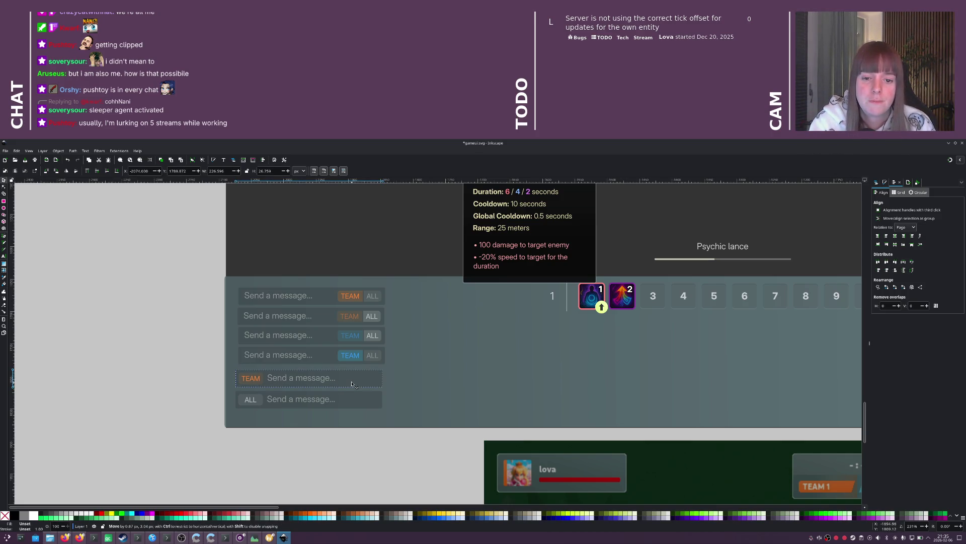
pyautogui.click(223, 375)
pyautogui.moveTo(223, 376); pyautogui.dragTo(303, 384)
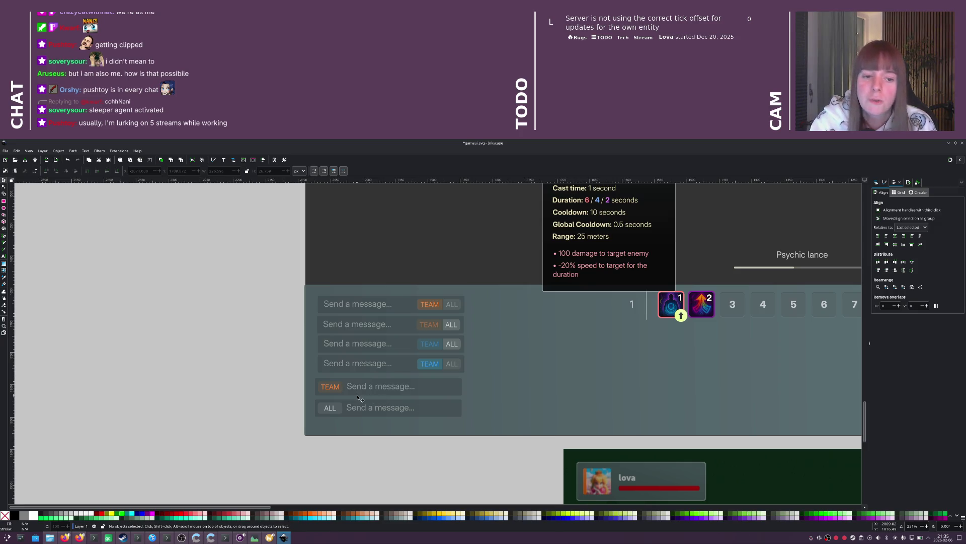
pyautogui.scroll(-5, 359, 398)
pyautogui.scroll(4, 355, 400)
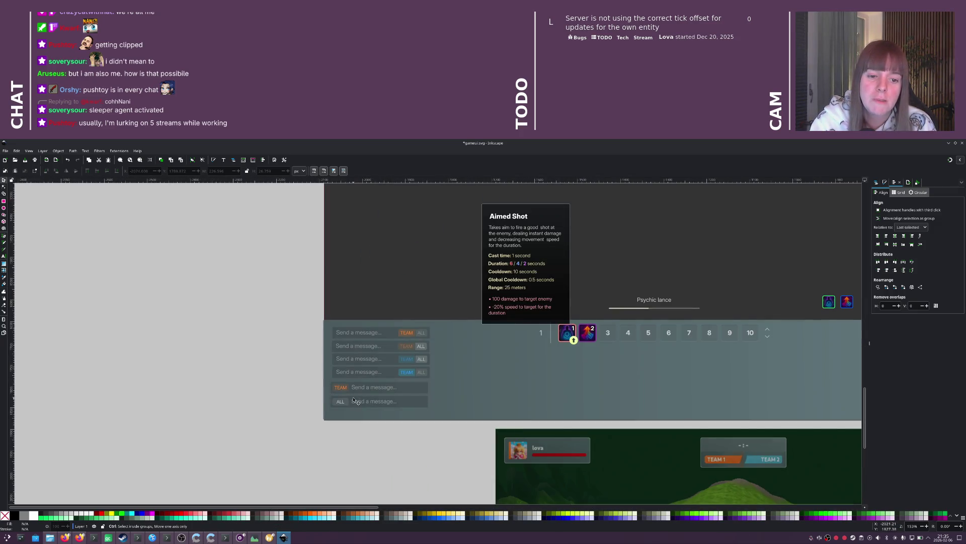
pyautogui.scroll(2, 355, 401)
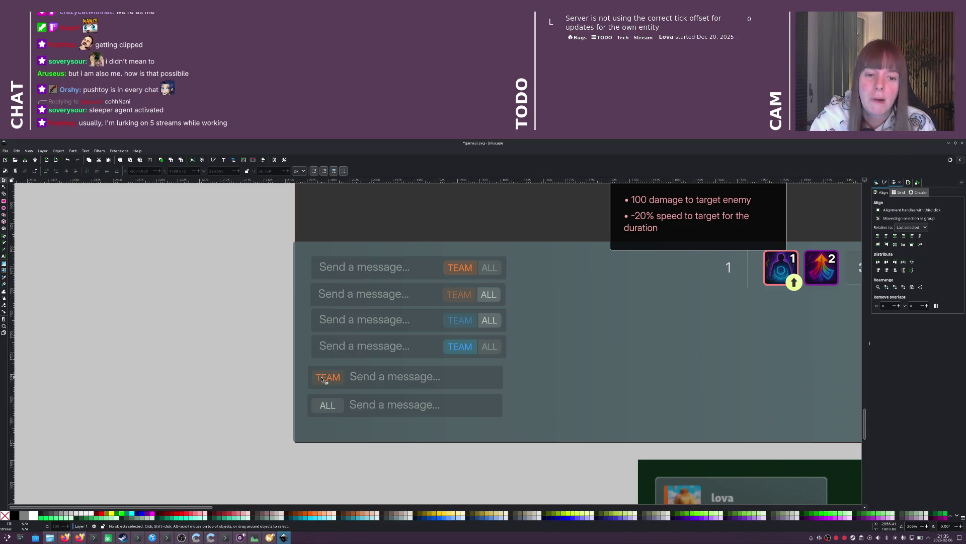
pyautogui.hotkey('alt', 'Tab')
pyautogui.hotkey('alt', 'Tab')
pyautogui.hotkey('alt', 'Tab')
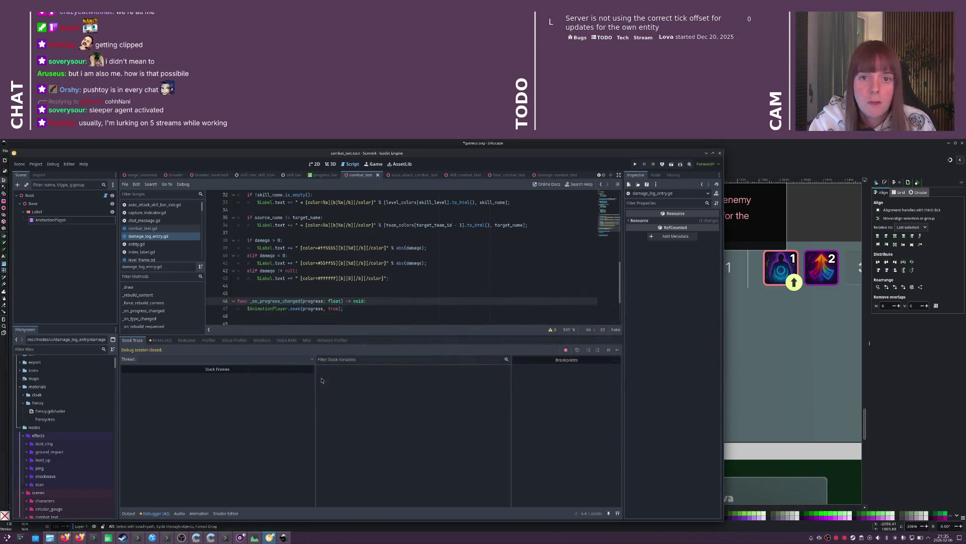
# - Filter the FileSystem dock for 'game' and open game.tscn
pyautogui.click(30, 348)
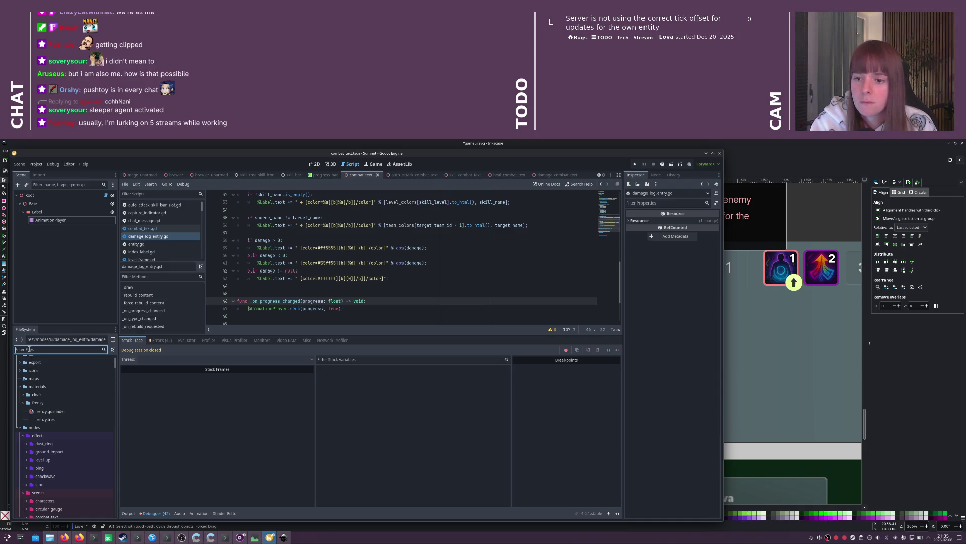
pyautogui.write('ui')
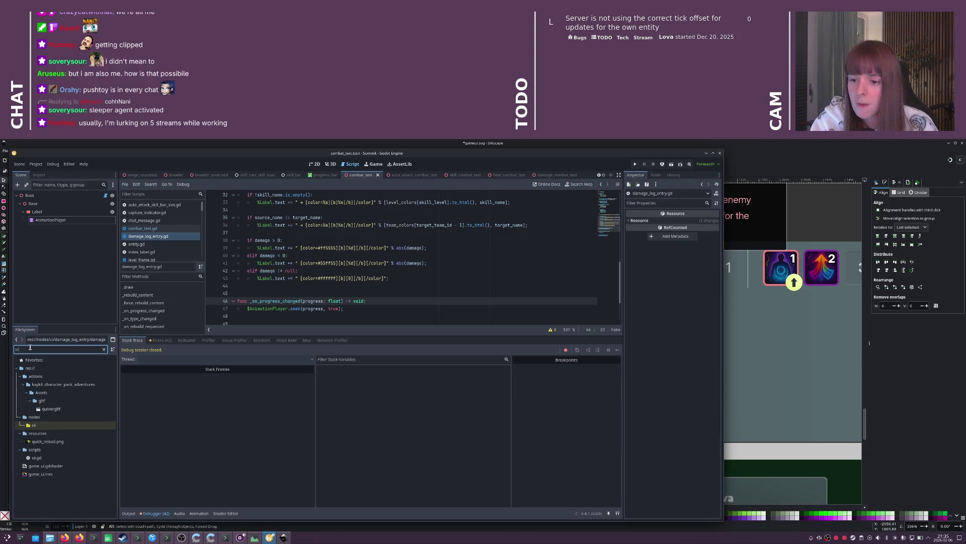
pyautogui.press('BackSpace')
pyautogui.press('BackSpace')
pyautogui.write('game')
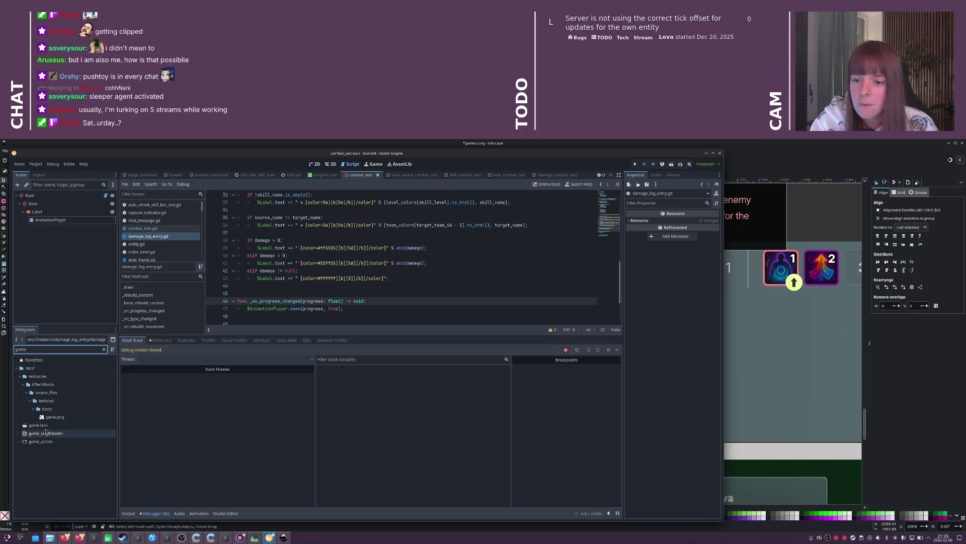
pyautogui.doubleClick(44, 426)
# - Switch to the 2D view, pan to the chat bar and select the SkillBar node
pyautogui.click(314, 164)
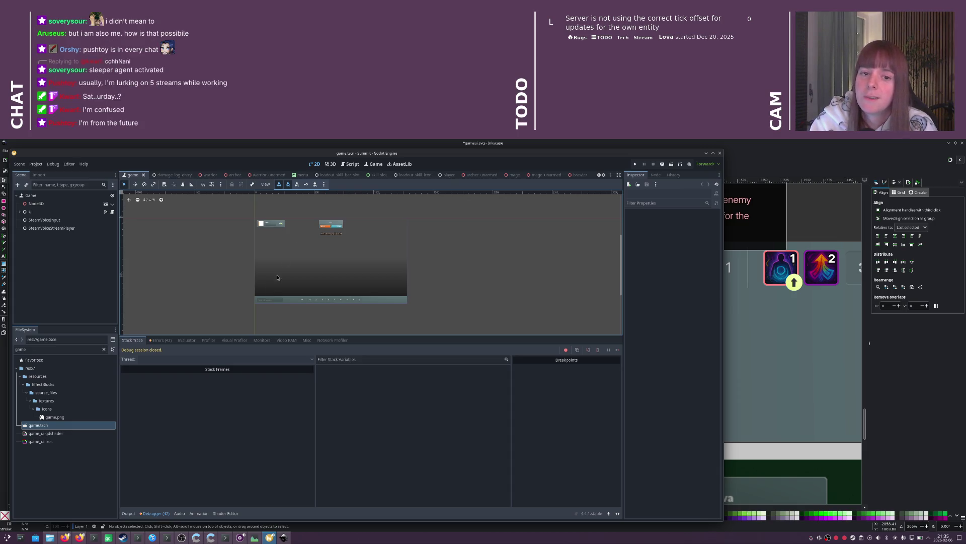
pyautogui.scroll(3, 275, 282)
pyautogui.scroll(3, 288, 257)
pyautogui.moveTo(288, 257); pyautogui.dragTo(289, 266)
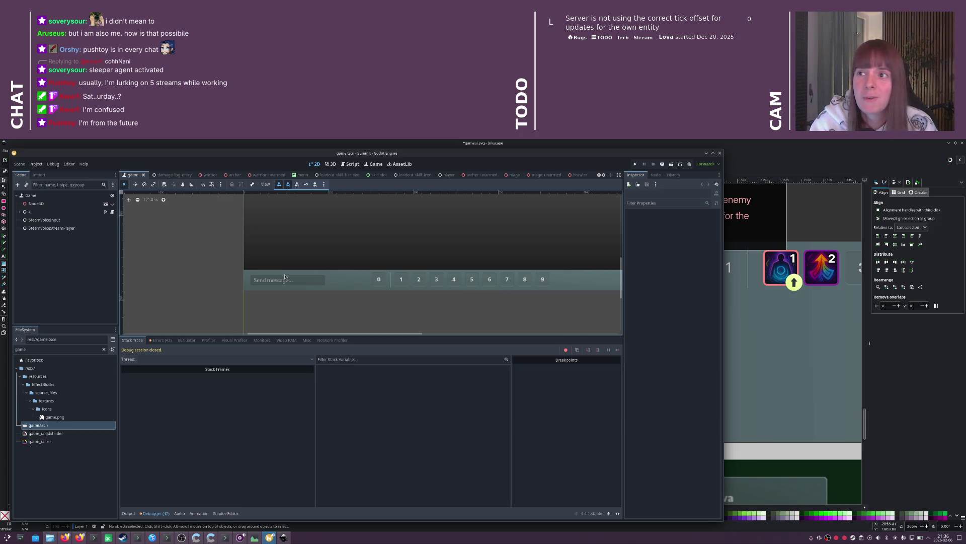
pyautogui.scroll(3, 261, 291)
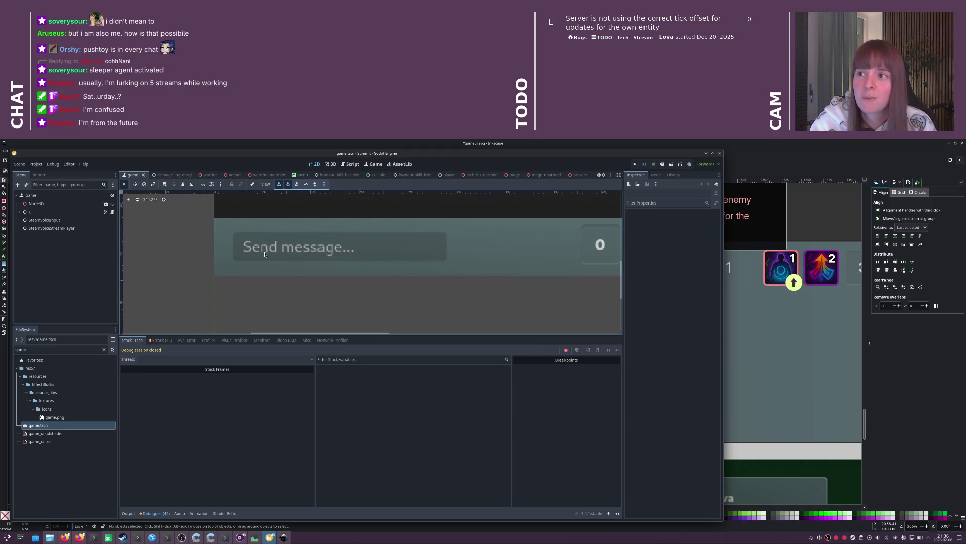
pyautogui.moveTo(264, 254); pyautogui.dragTo(250, 281)
pyautogui.click(251, 281)
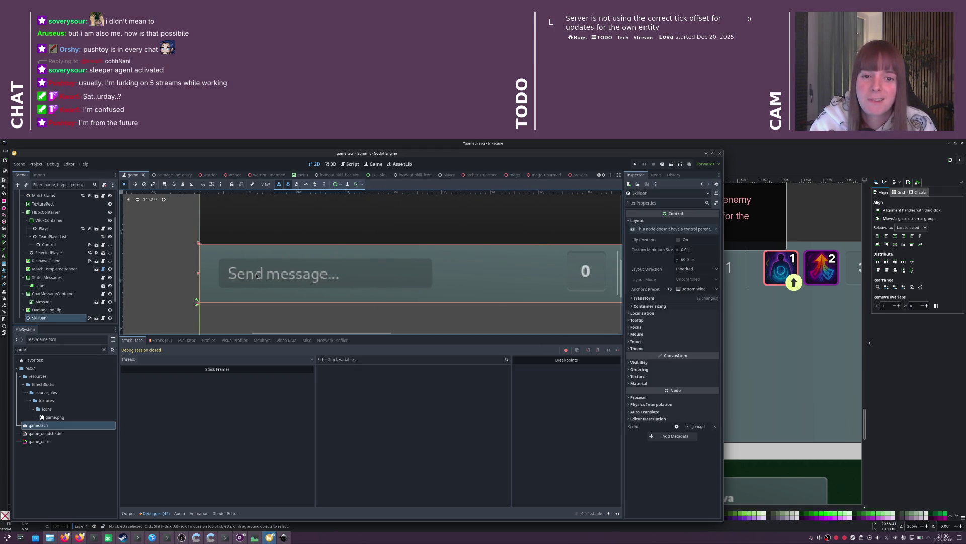
# - Inspect the Message, Label, ChatMessageContainer and CaptureMessage nodes' properties
pyautogui.scroll(1, 257, 274)
pyautogui.scroll(-1, 74, 307)
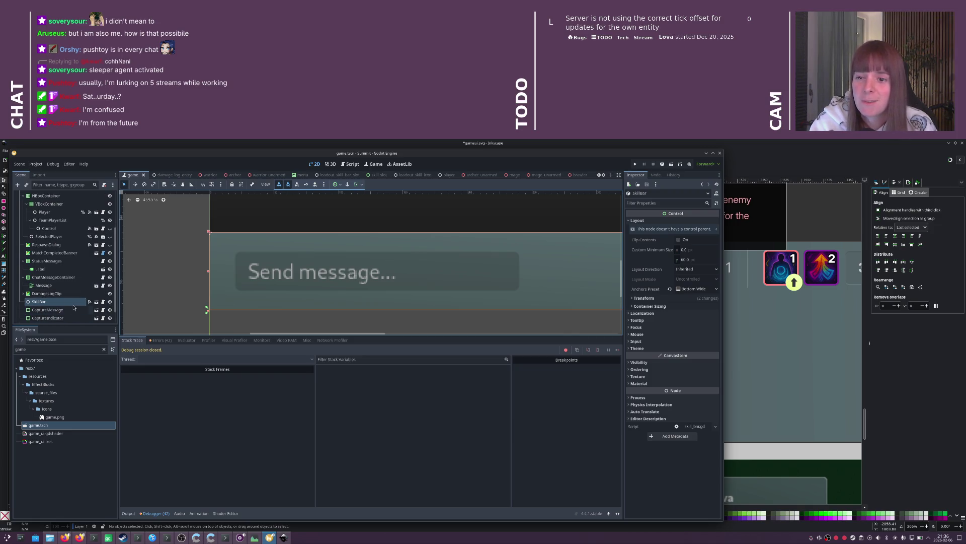
pyautogui.click(43, 285)
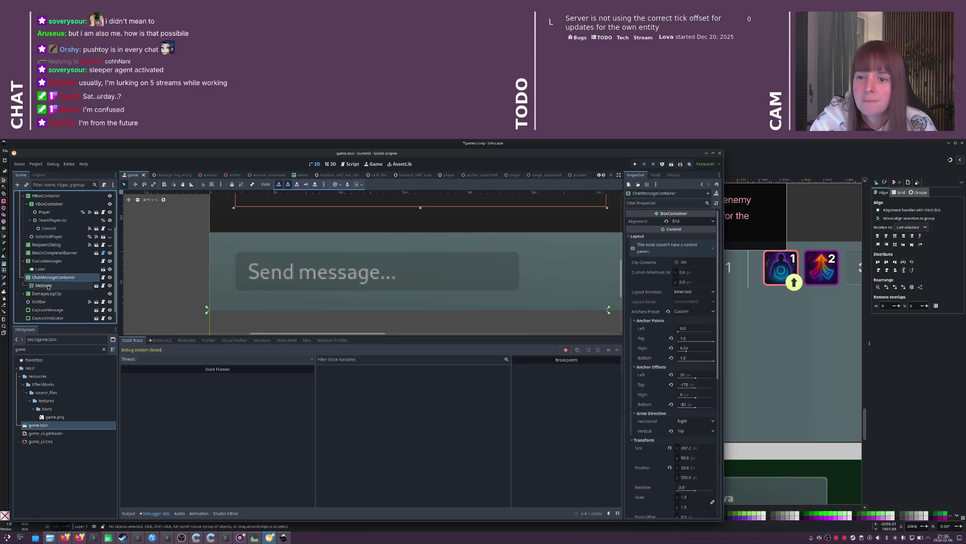
pyautogui.click(48, 272)
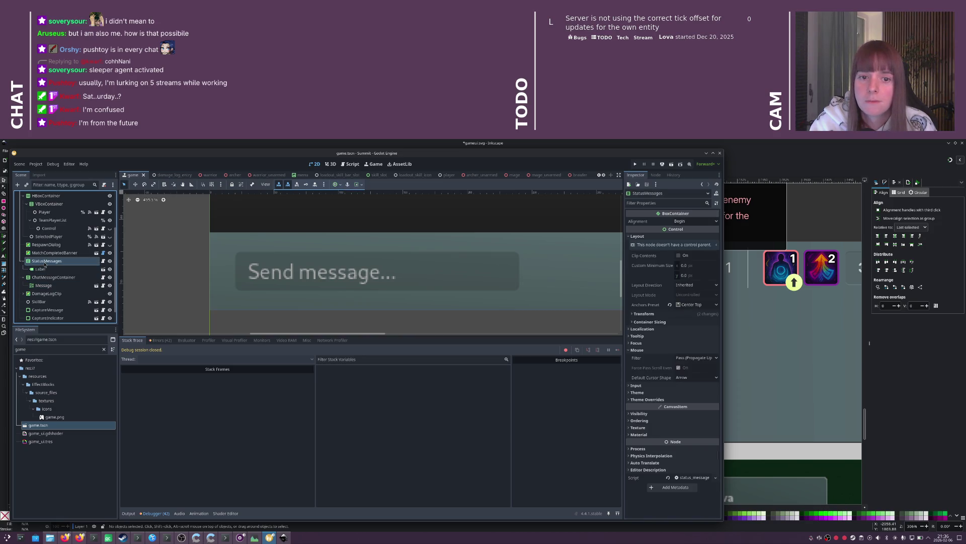
pyautogui.click(43, 286)
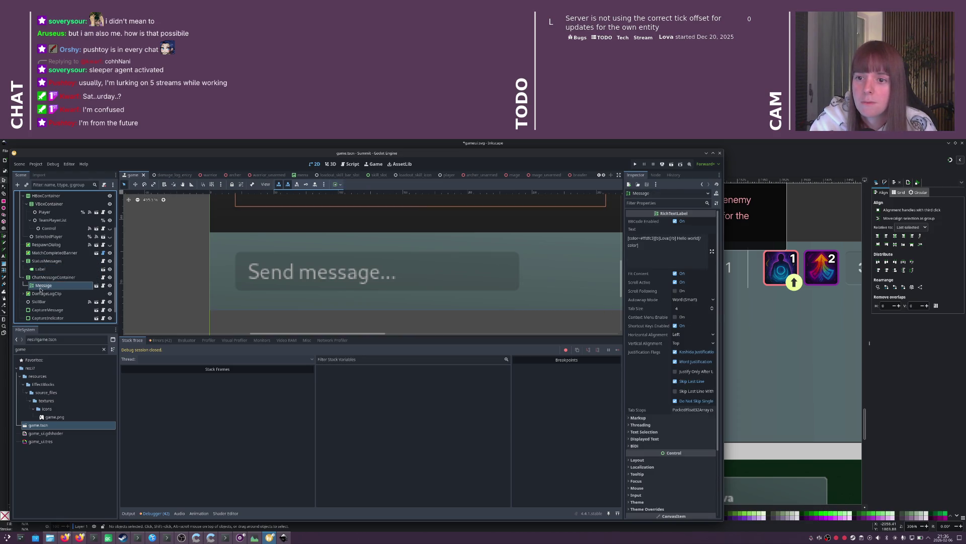
pyautogui.click(49, 278)
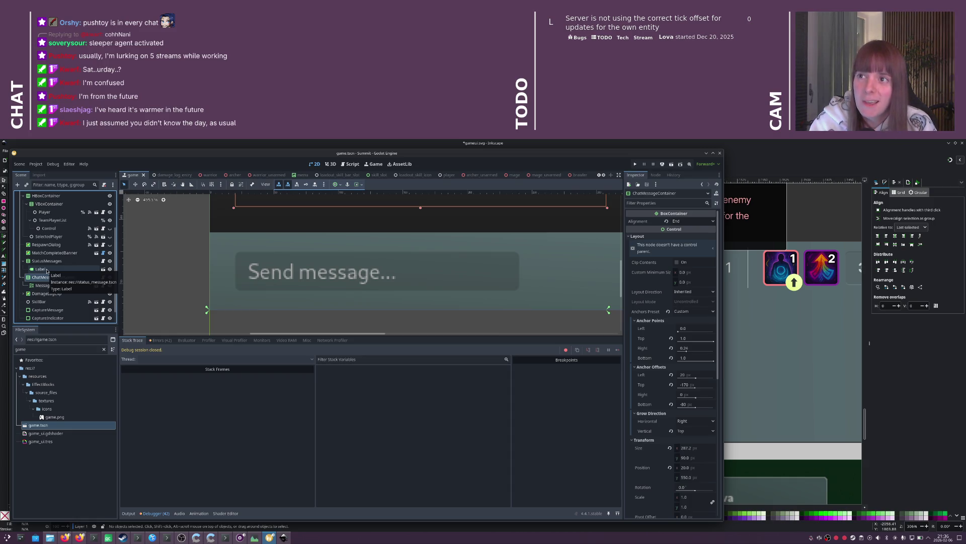
pyautogui.scroll(-2, 66, 294)
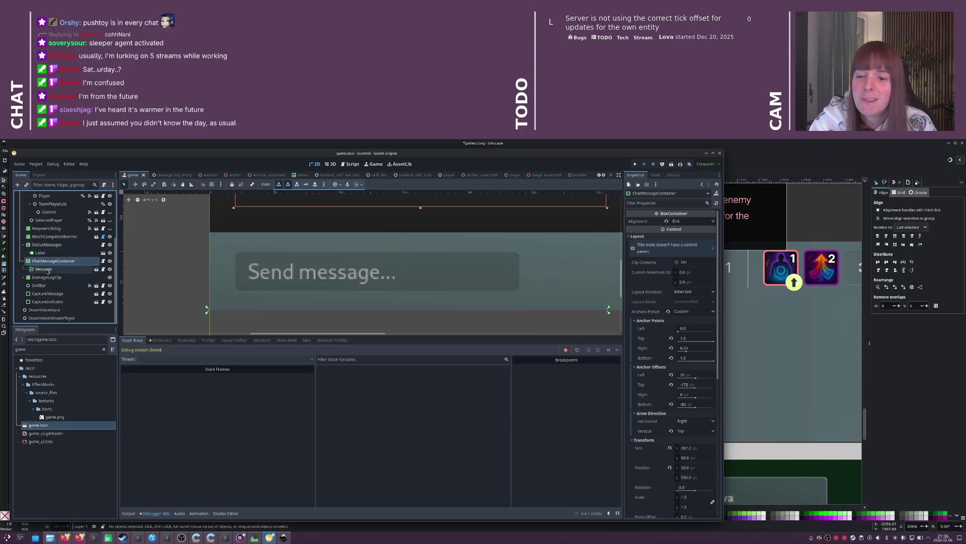
pyautogui.click(62, 297)
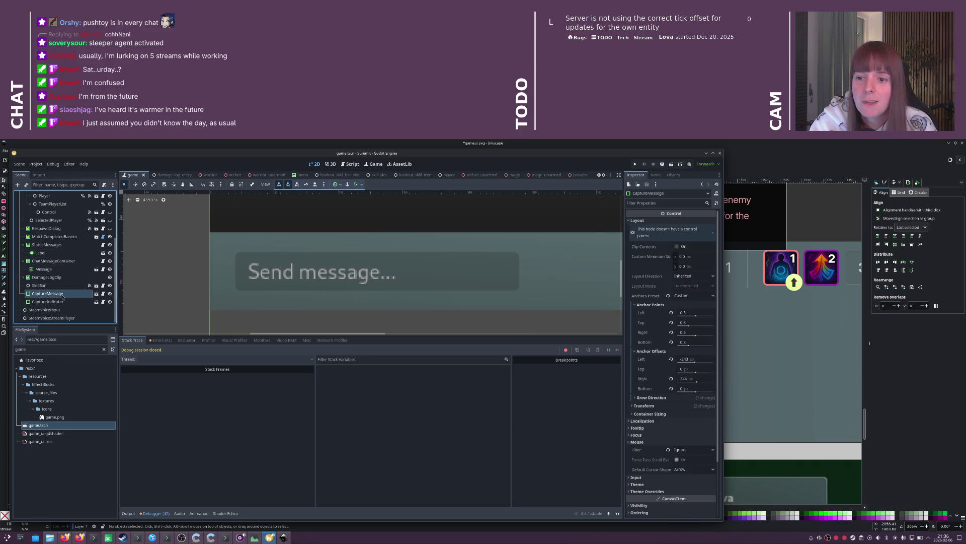
pyautogui.scroll(3, 63, 297)
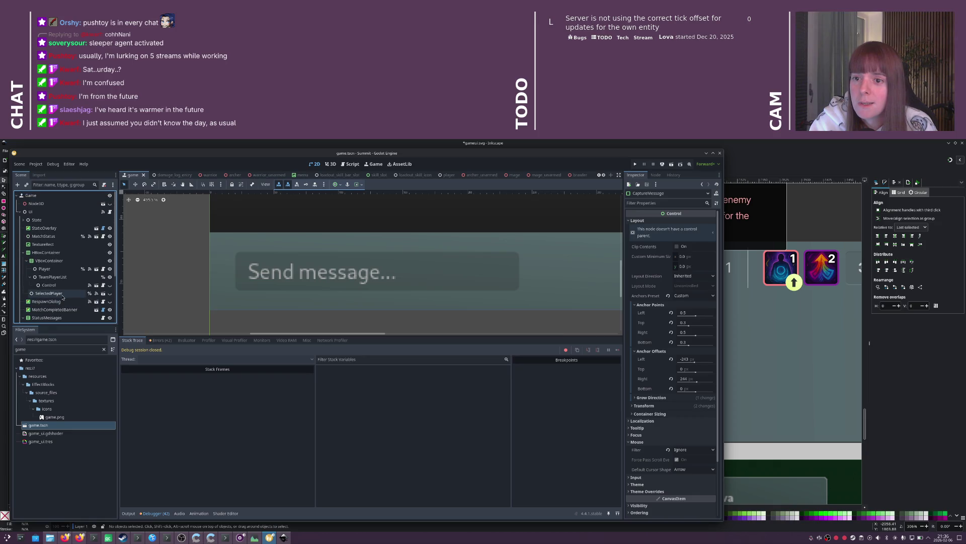
pyautogui.scroll(-3, 62, 297)
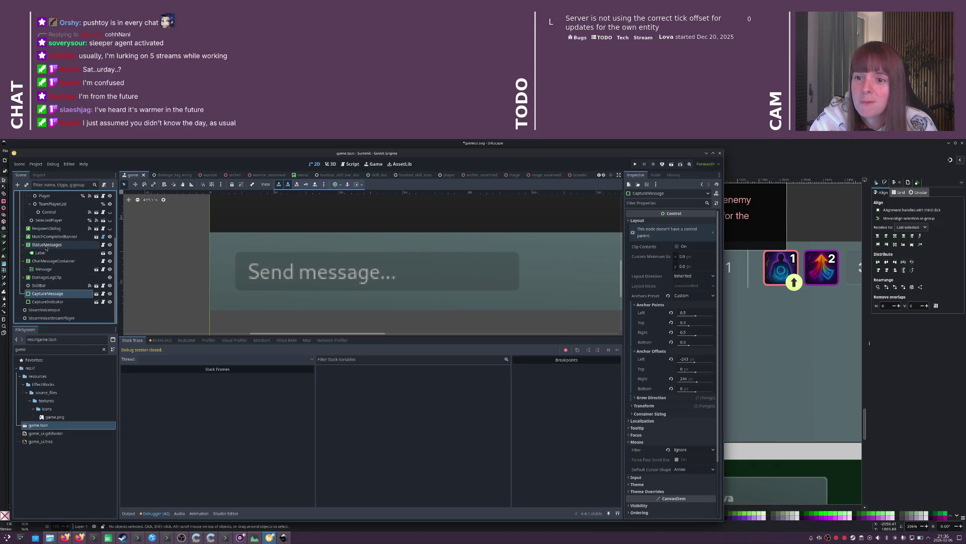
# - Select SkillBar and open the skill_bar scene for editing
pyautogui.click(323, 297)
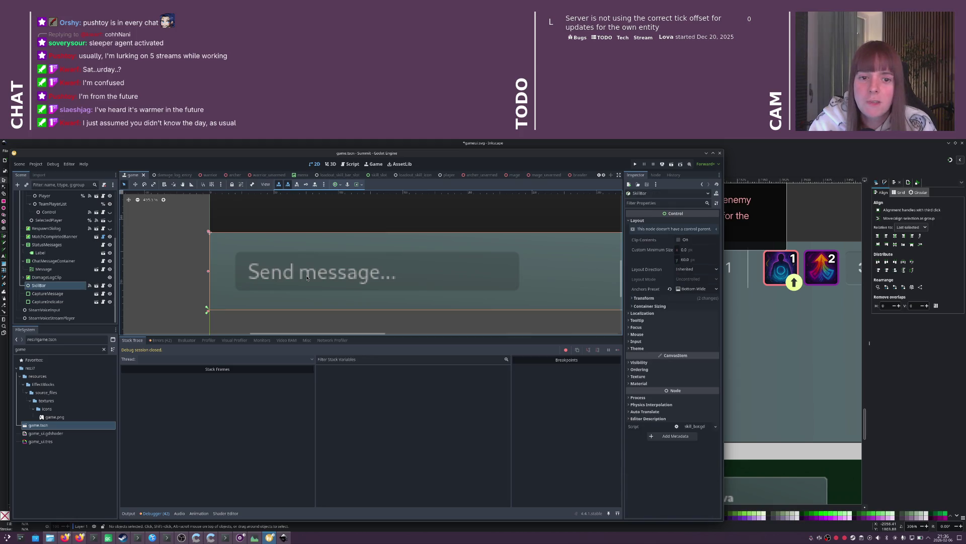
pyautogui.click(103, 285)
pyautogui.scroll(-2, 43, 237)
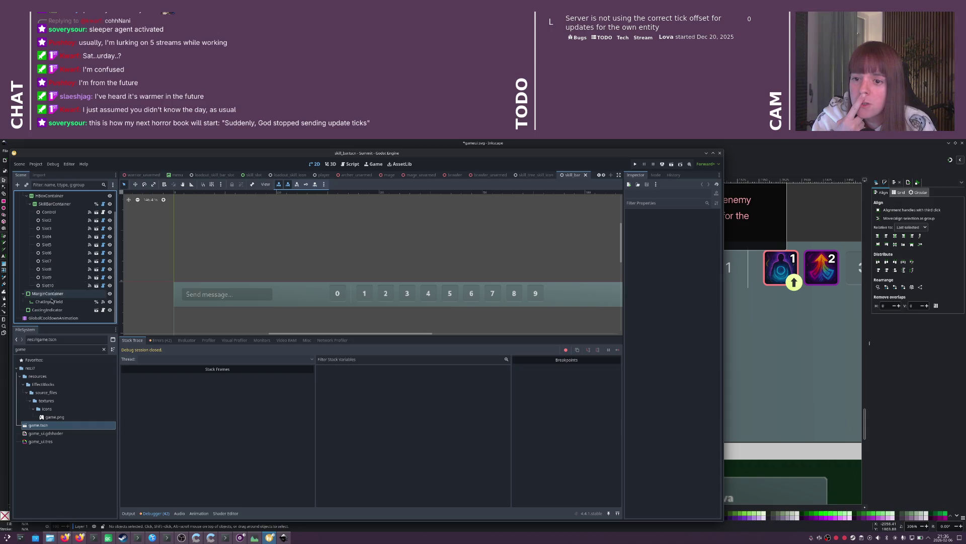
# - Select the ChatInputField node in the skill_bar scene
pyautogui.click(51, 302)
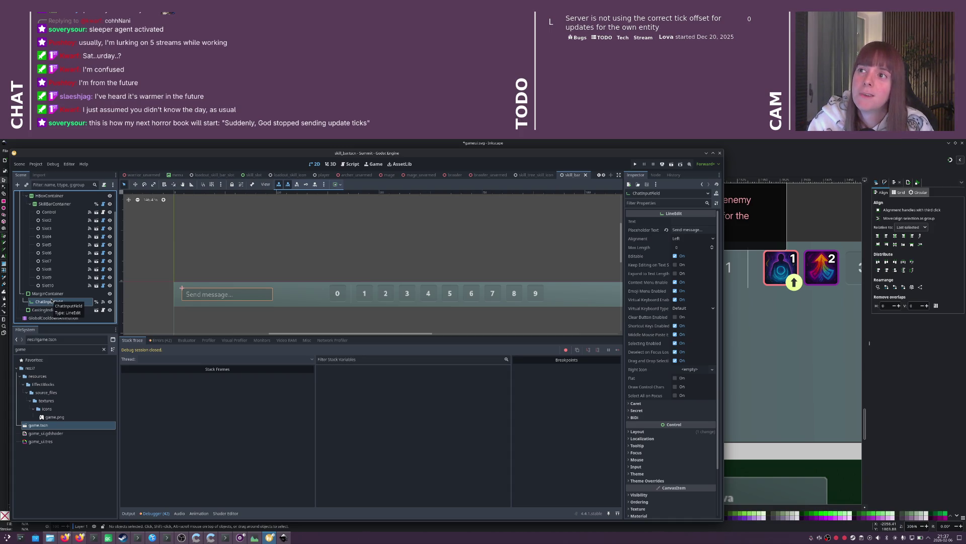
pyautogui.click(181, 286)
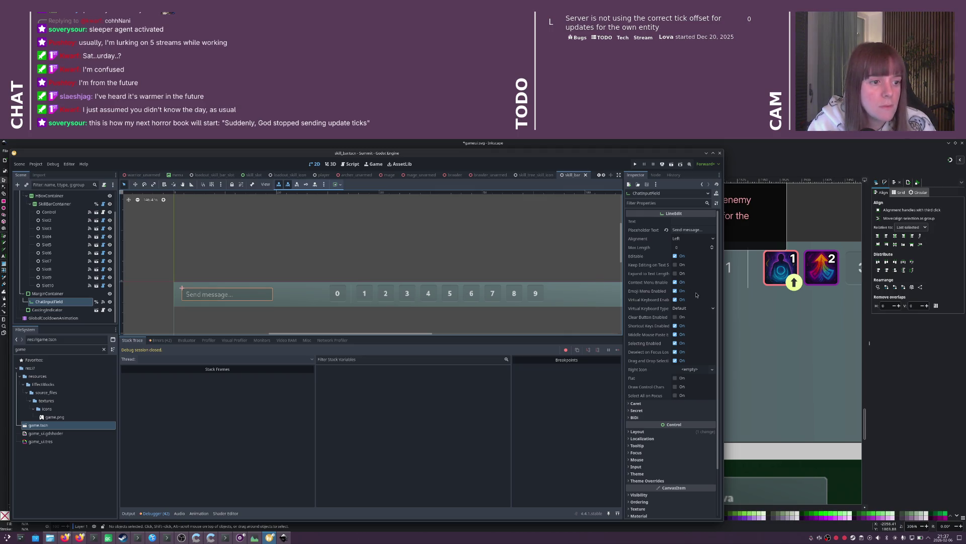
pyautogui.scroll(-3, 664, 297)
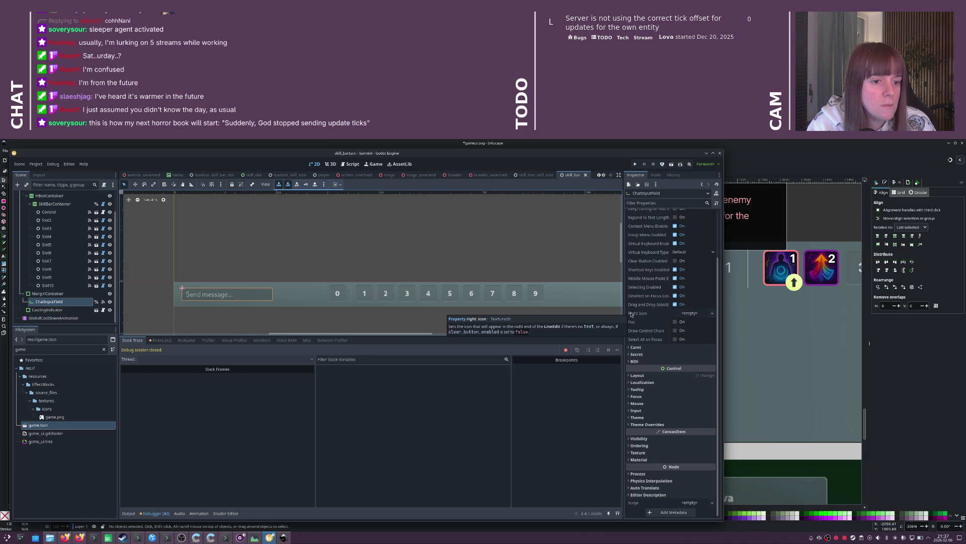
pyautogui.scroll(3, 650, 312)
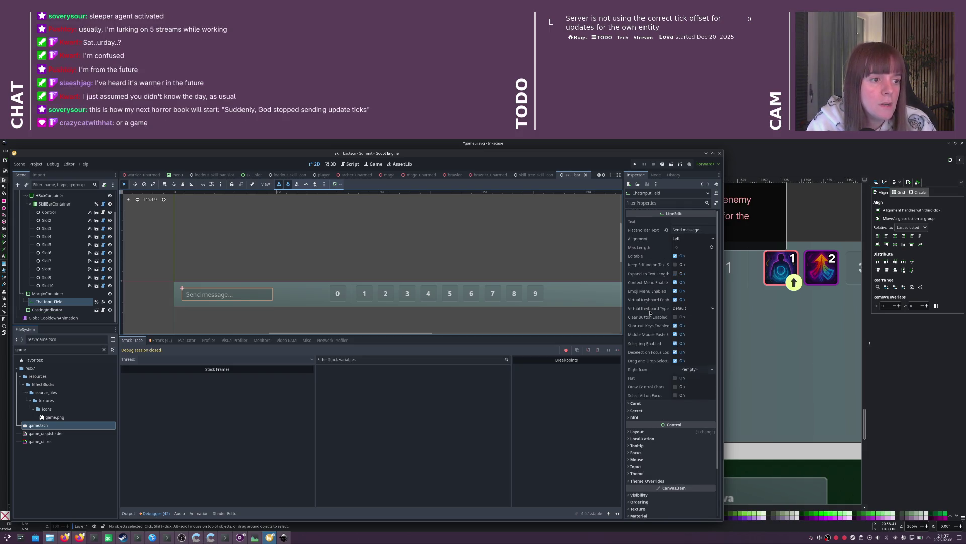
pyautogui.scroll(-3, 650, 312)
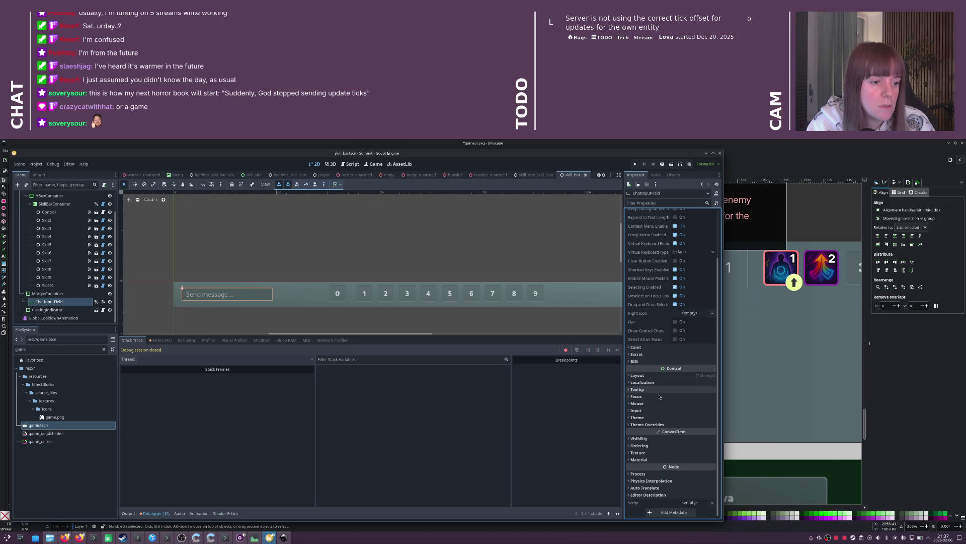
# - Expand ChatInputField's Theme Overrides with its Constants and Styles sections
pyautogui.click(648, 424)
pyautogui.scroll(-2, 647, 402)
pyautogui.click(645, 391)
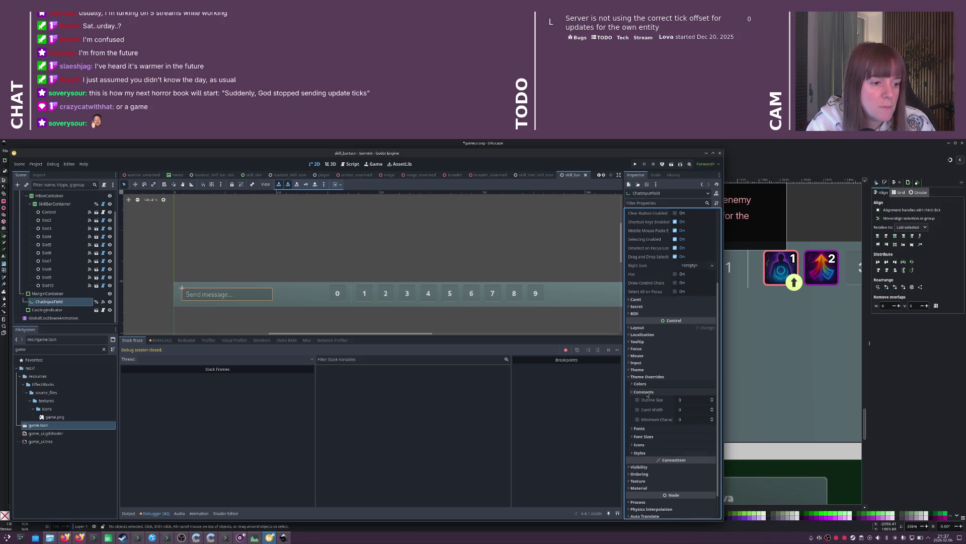
pyautogui.scroll(-1, 648, 397)
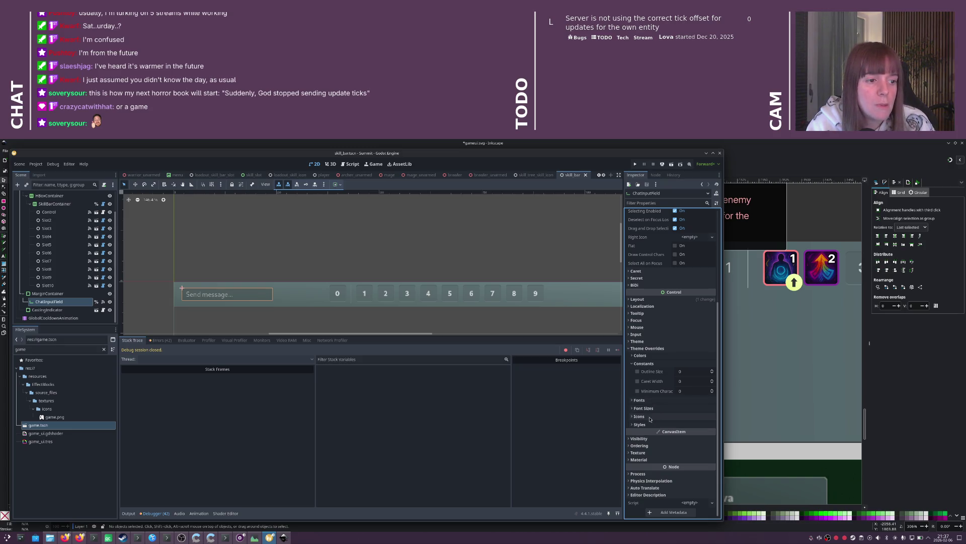
pyautogui.click(639, 424)
pyautogui.scroll(-1, 638, 425)
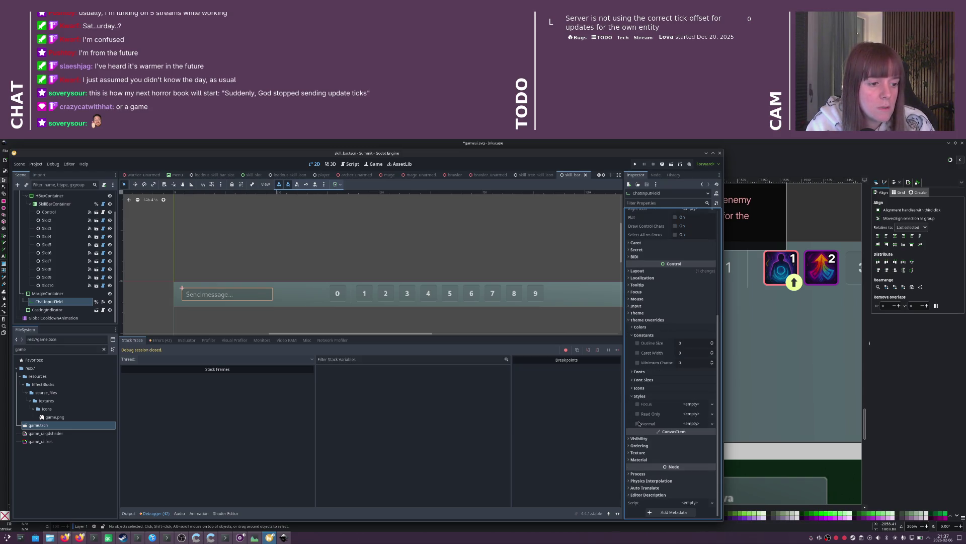
pyautogui.click(641, 396)
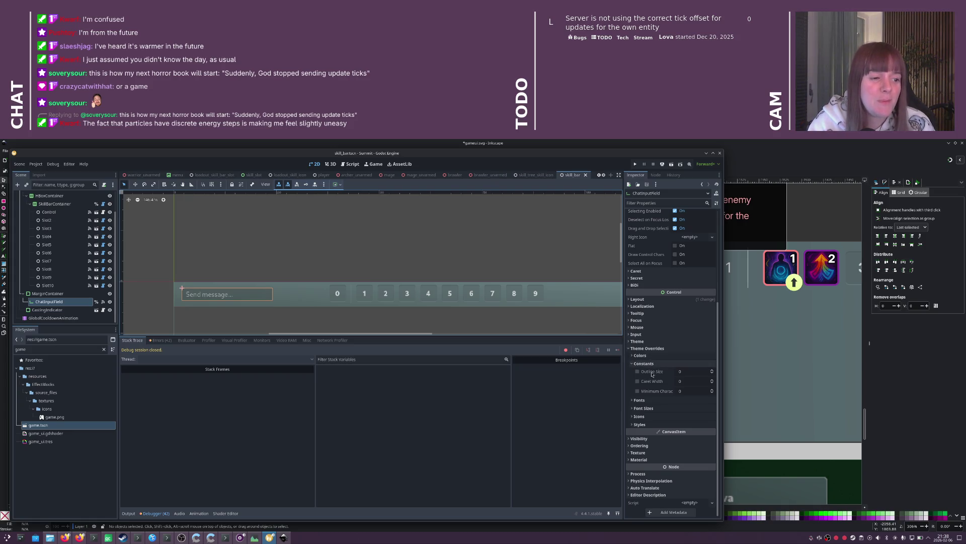
pyautogui.click(653, 425)
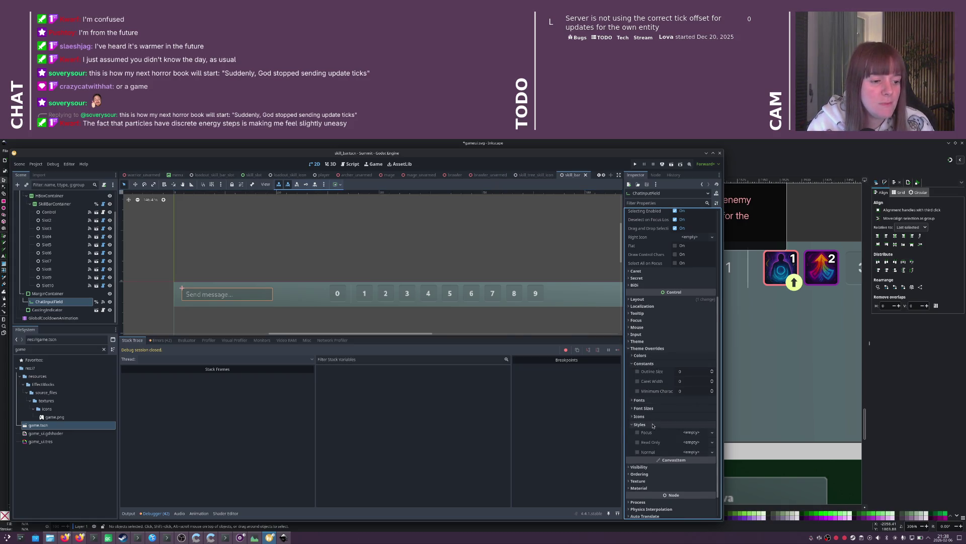
# - Enable the Normal style override and look over its style resource options
pyautogui.scroll(-2, 652, 425)
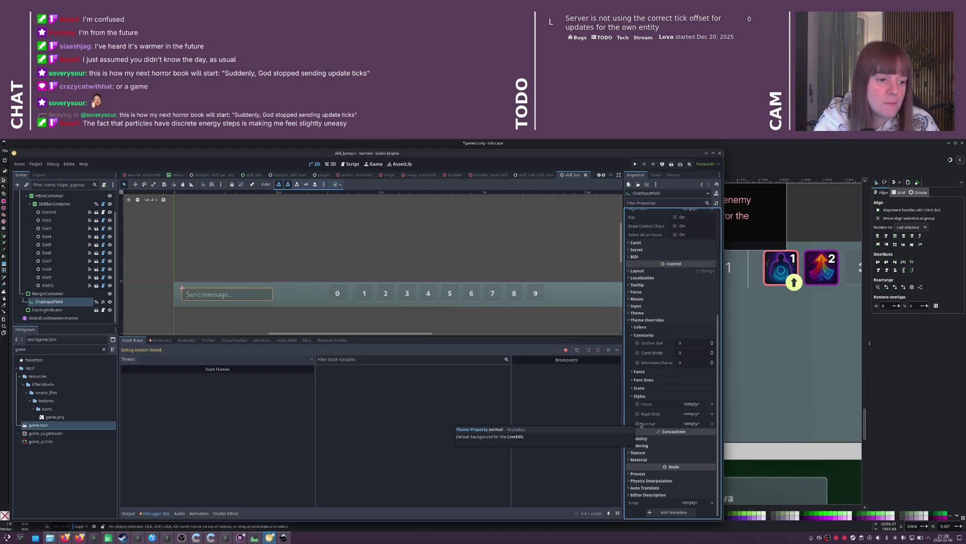
pyautogui.click(637, 423)
pyautogui.click(691, 425)
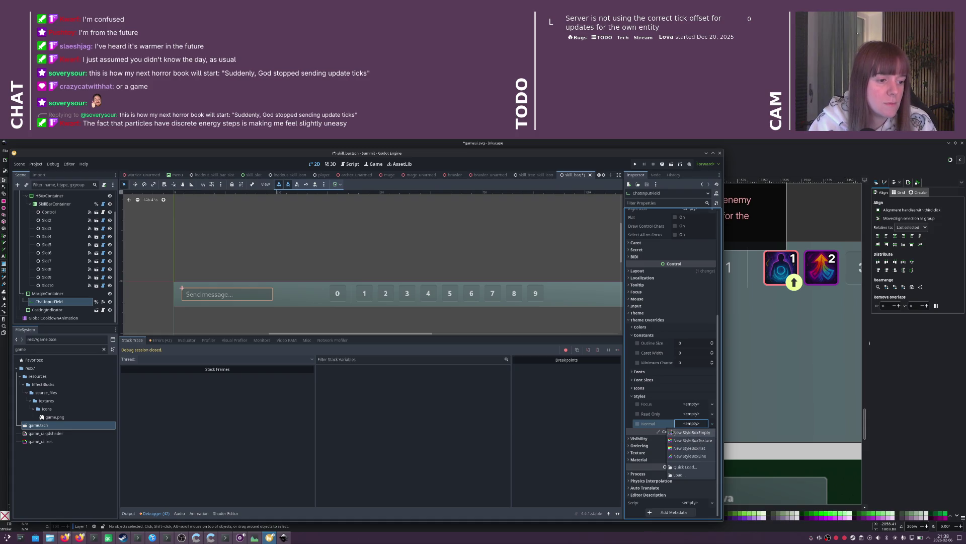
pyautogui.click(675, 428)
# - Filter the FileSystem dock by 'theme' and open theme.tres in the theme editor
pyautogui.doubleClick(46, 349)
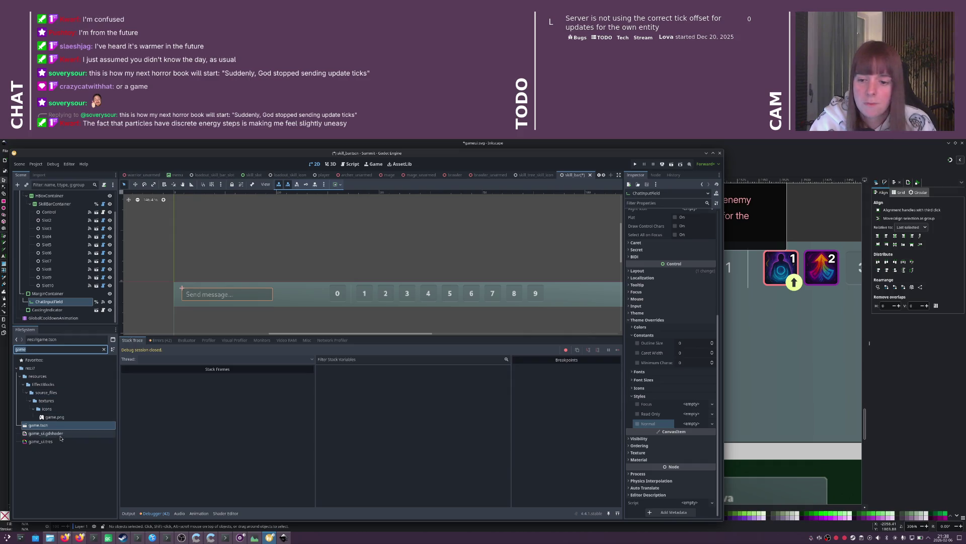
pyautogui.click(40, 441)
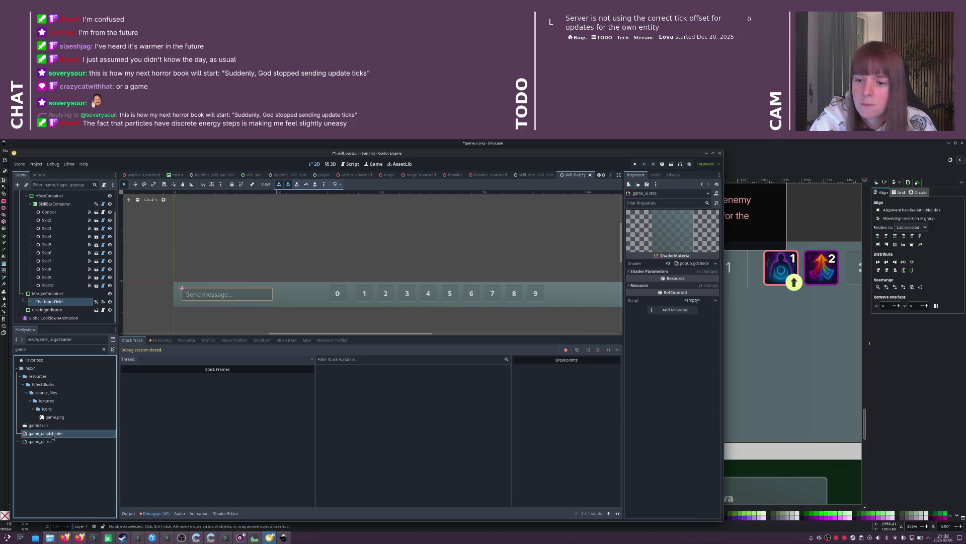
pyautogui.doubleClick(49, 348)
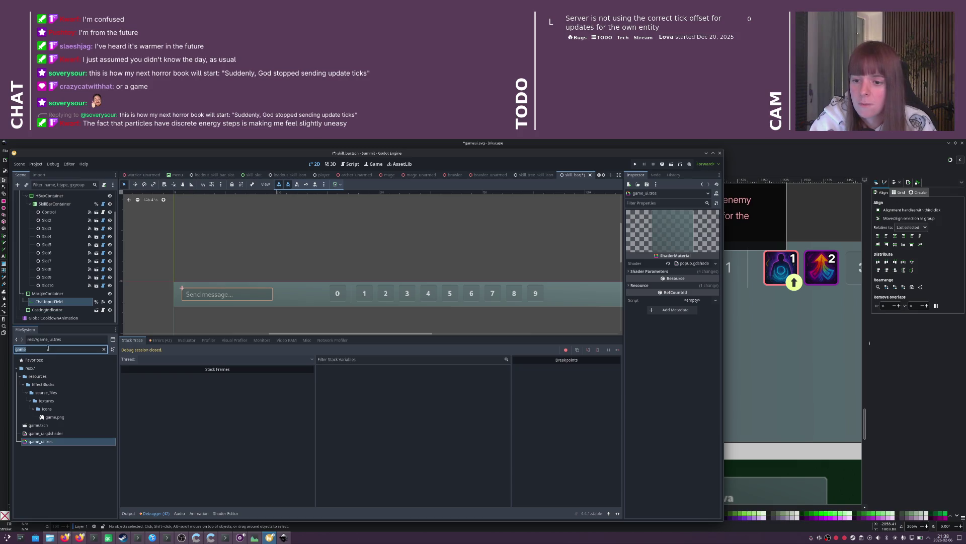
pyautogui.write('theme')
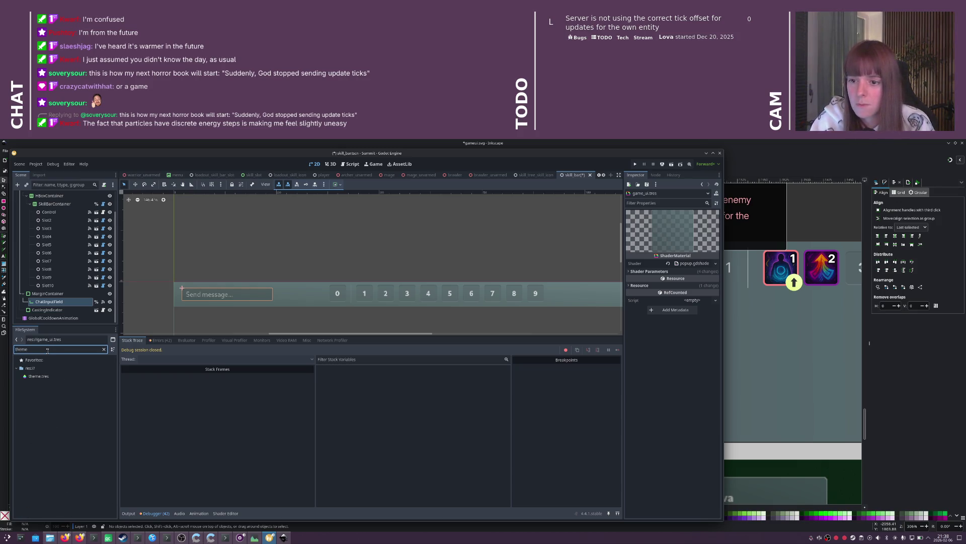
pyautogui.doubleClick(38, 376)
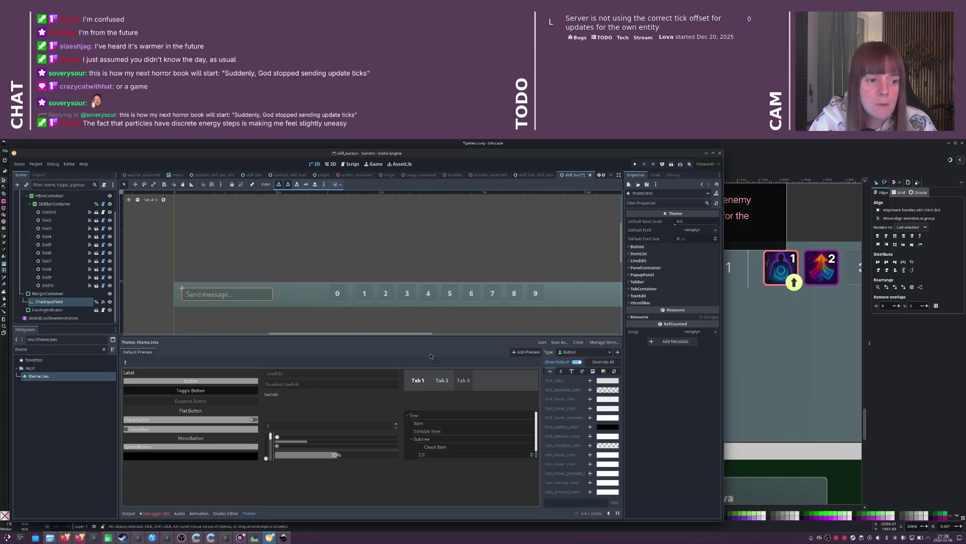
# - Show theme.tres's LineEdit type entries and widen the theme property list
pyautogui.click(584, 352)
pyautogui.click(578, 377)
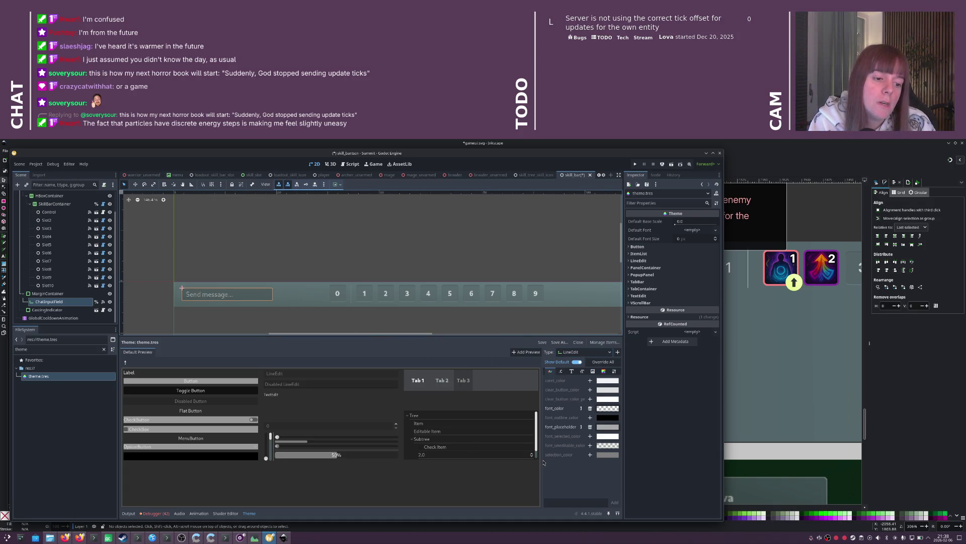
pyautogui.moveTo(542, 460); pyautogui.dragTo(449, 453)
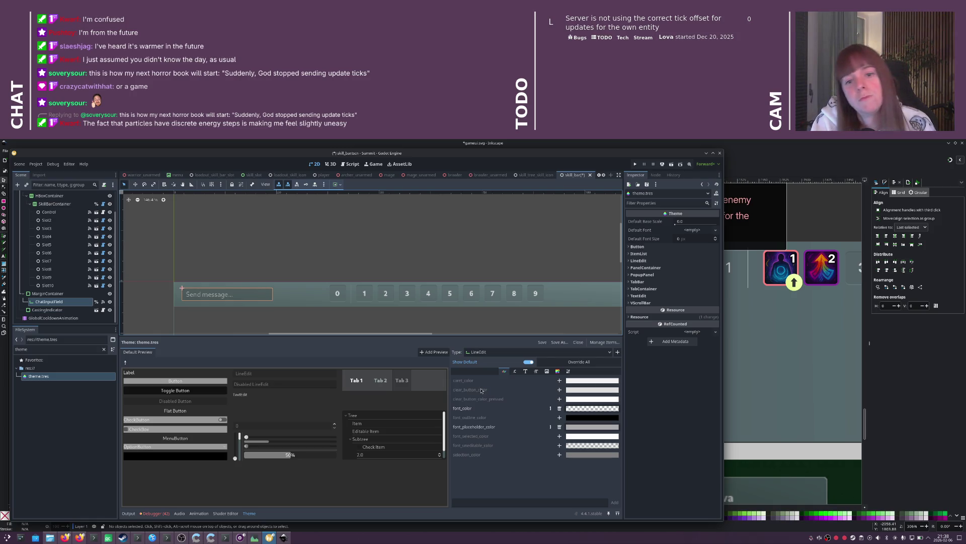
# - Review ChatInputField, then add a new child node under MarginContainer
pyautogui.click(253, 303)
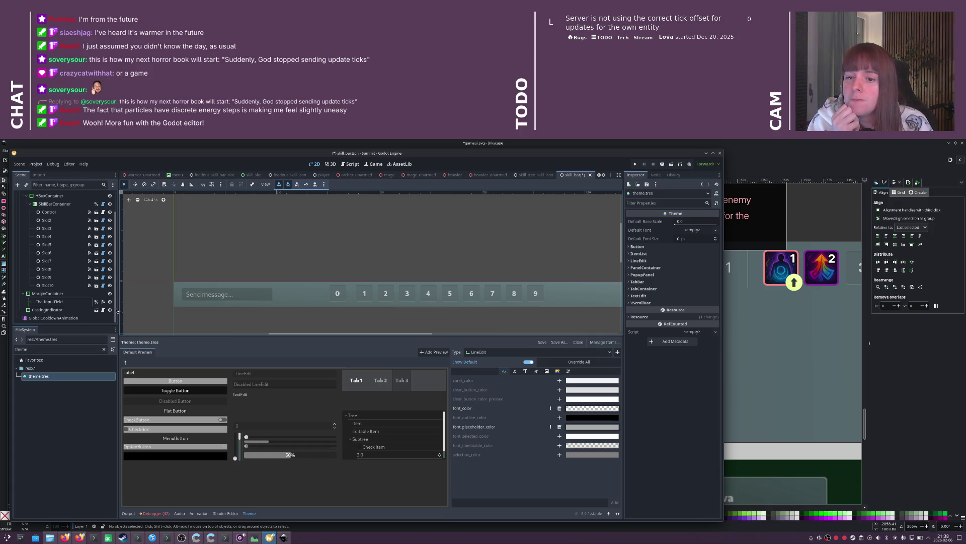
pyautogui.click(60, 301)
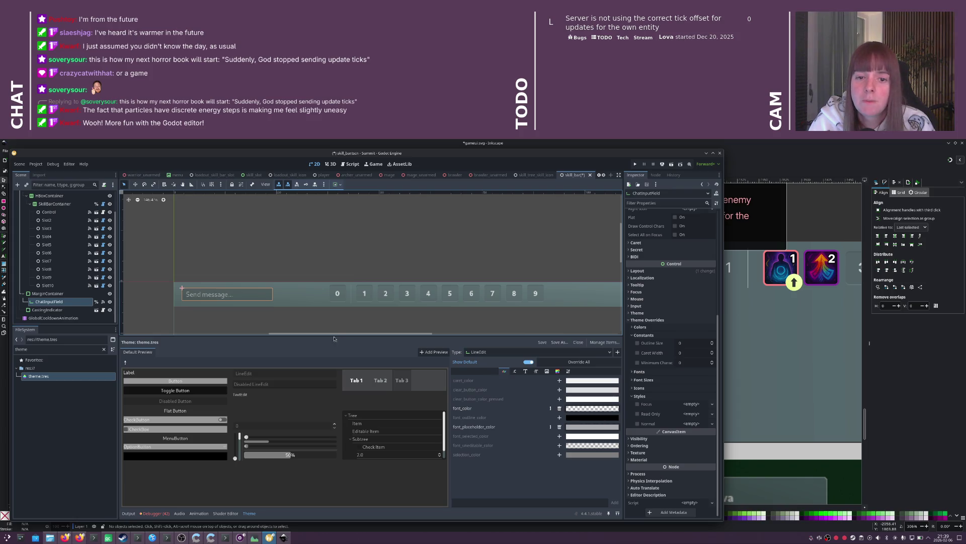
pyautogui.click(171, 307)
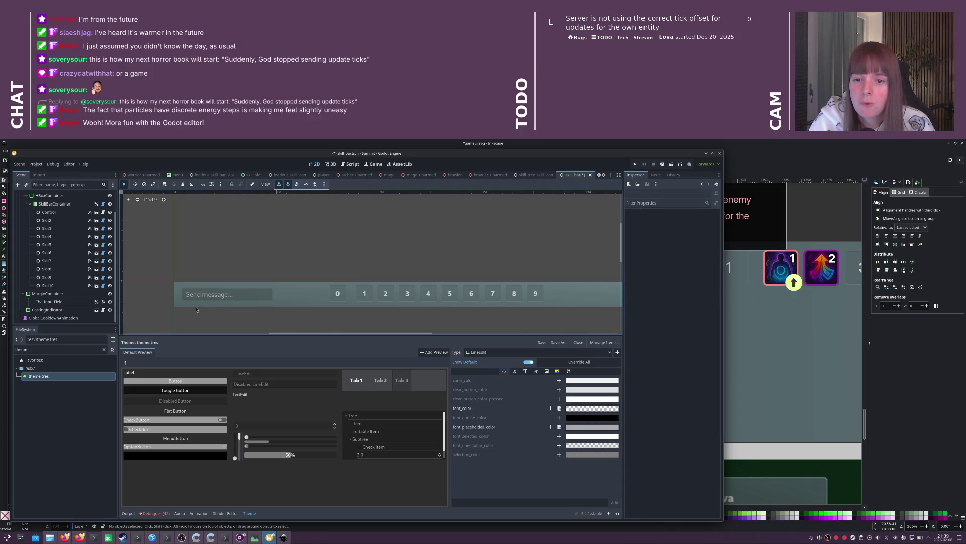
pyautogui.scroll(5, 151, 279)
pyautogui.scroll(-5, 307, 310)
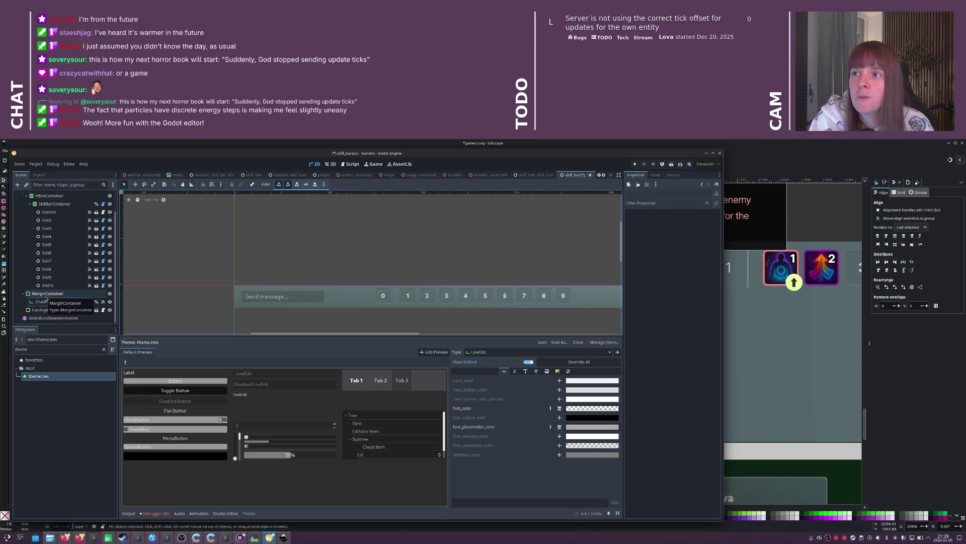
pyautogui.click(46, 296)
pyautogui.hotkey('ctrl', 'a')
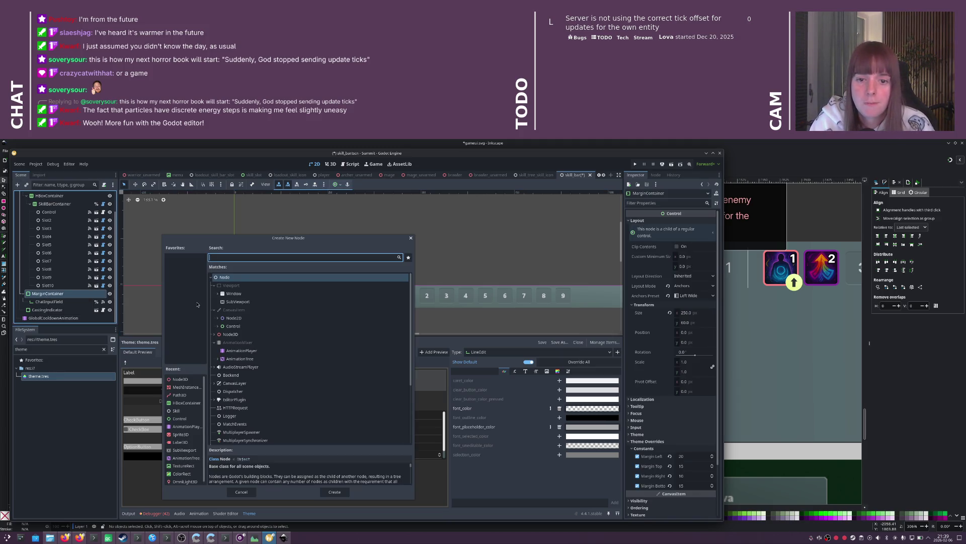
# - Add a Panel node under MarginContainer and move ChatInputField into it
pyautogui.write('pan')
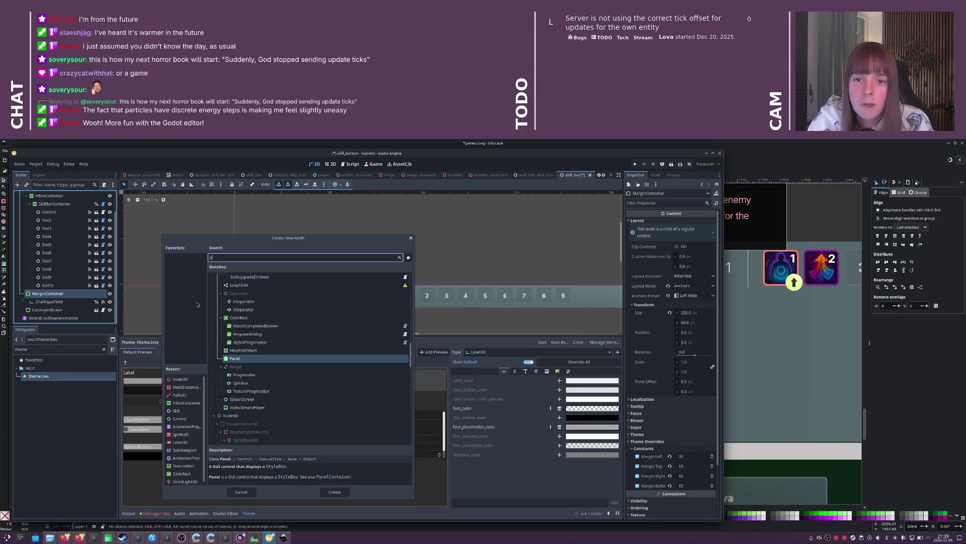
pyautogui.write('el')
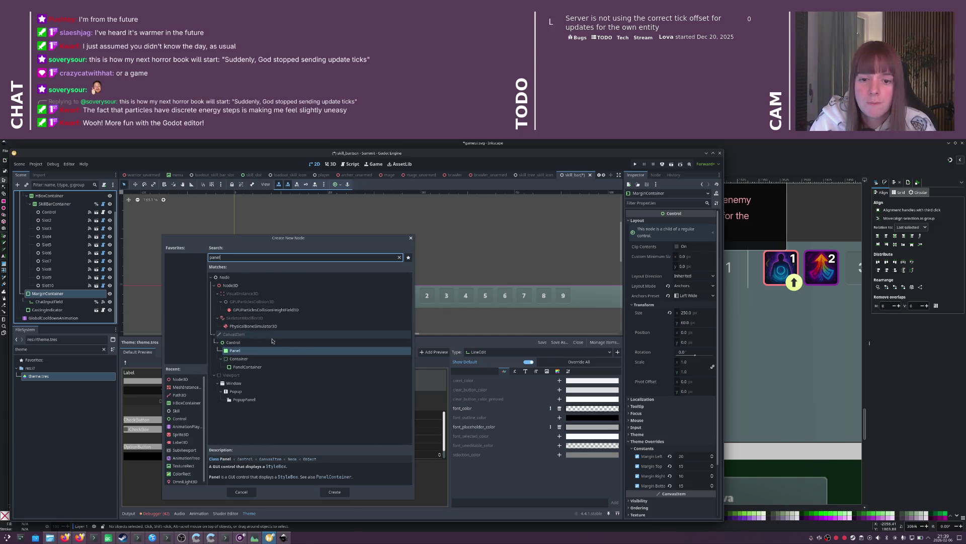
pyautogui.press('Return')
pyautogui.scroll(5, 302, 319)
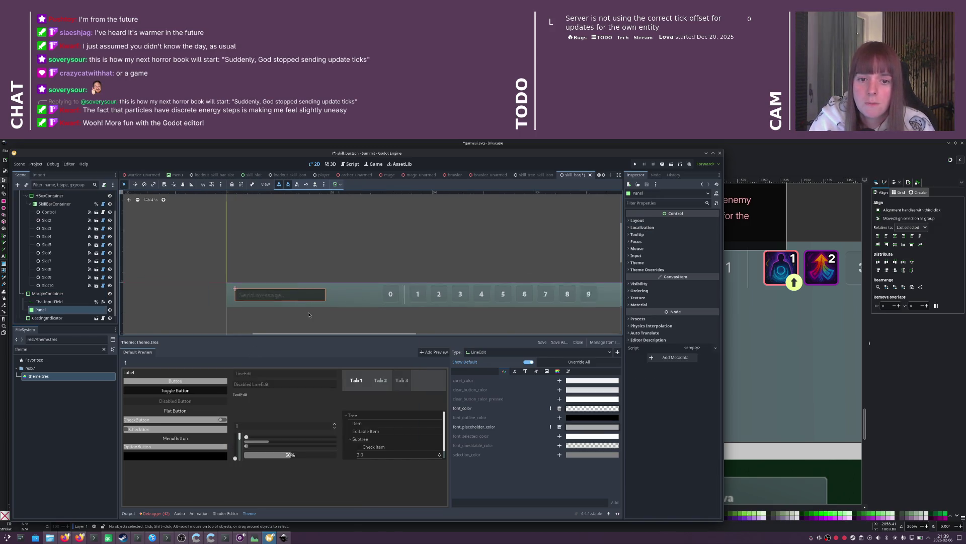
pyautogui.click(322, 318)
pyautogui.doubleClick(40, 310)
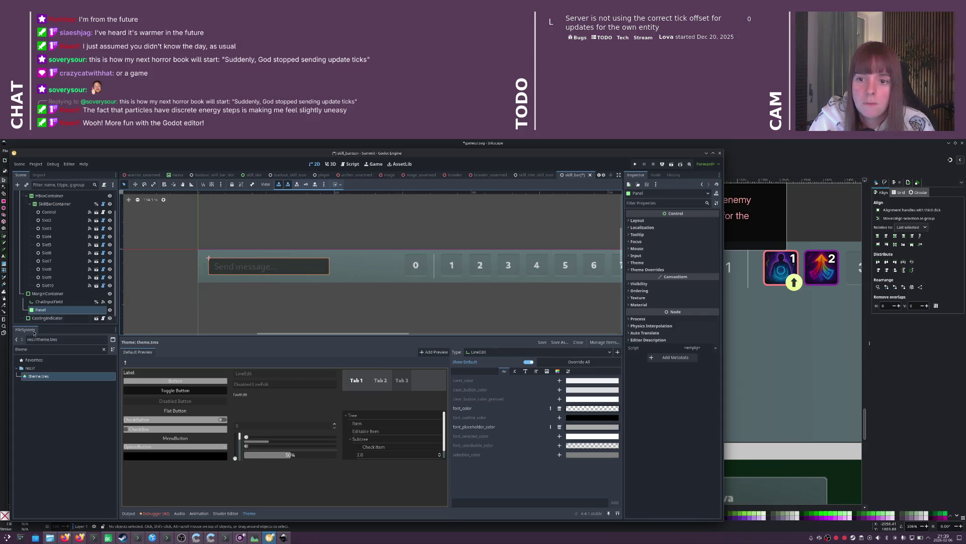
pyautogui.moveTo(49, 302); pyautogui.dragTo(40, 310)
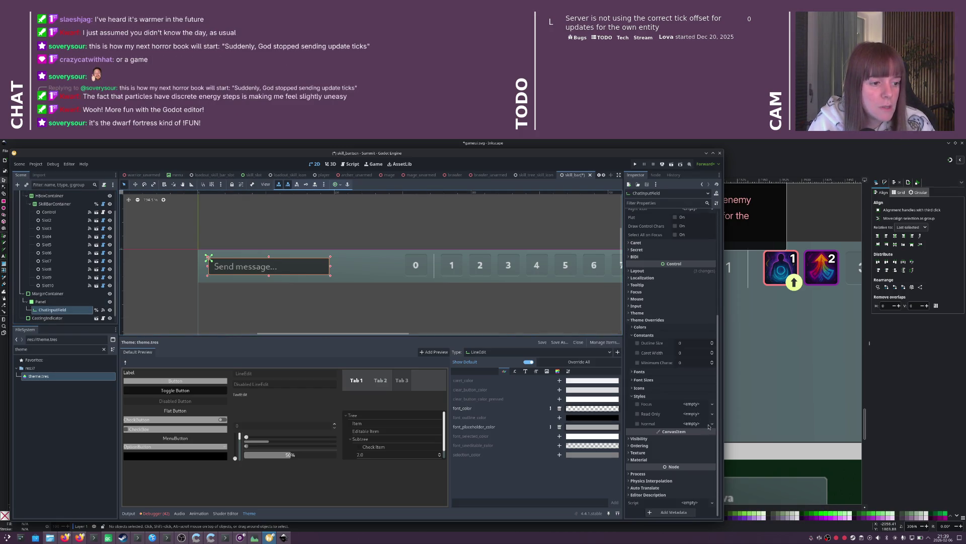
# - Give ChatInputField's Normal style a new StyleBoxEmpty with a 40 px left content margin
pyautogui.click(712, 423)
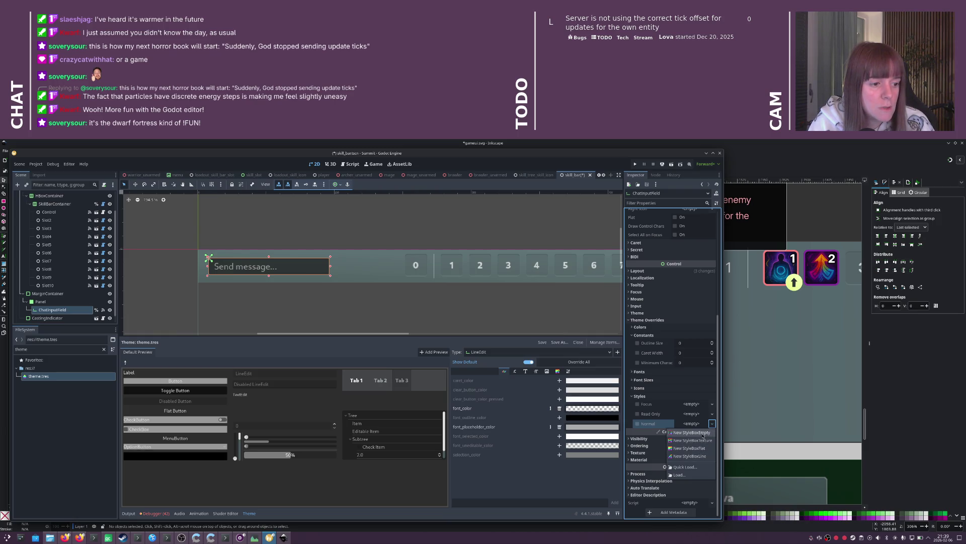
pyautogui.click(704, 433)
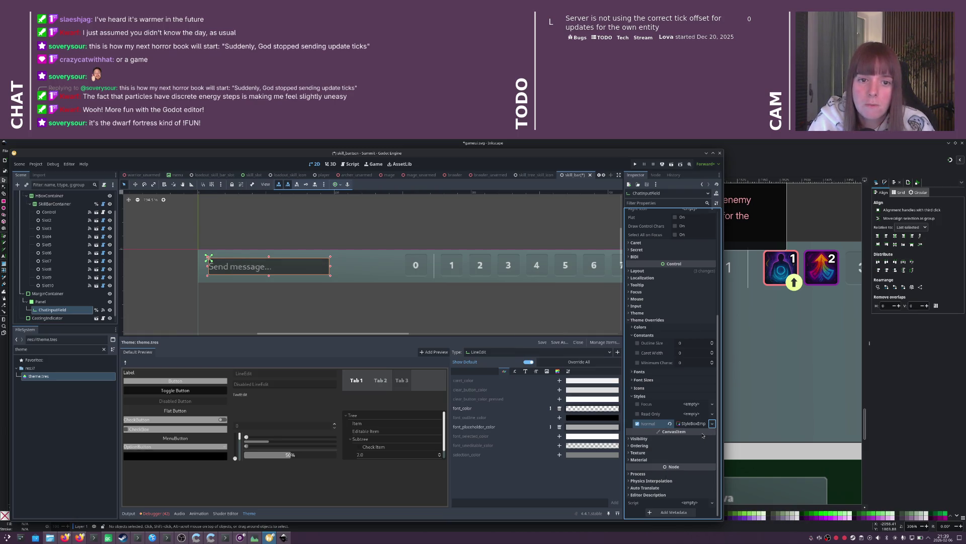
pyautogui.click(694, 425)
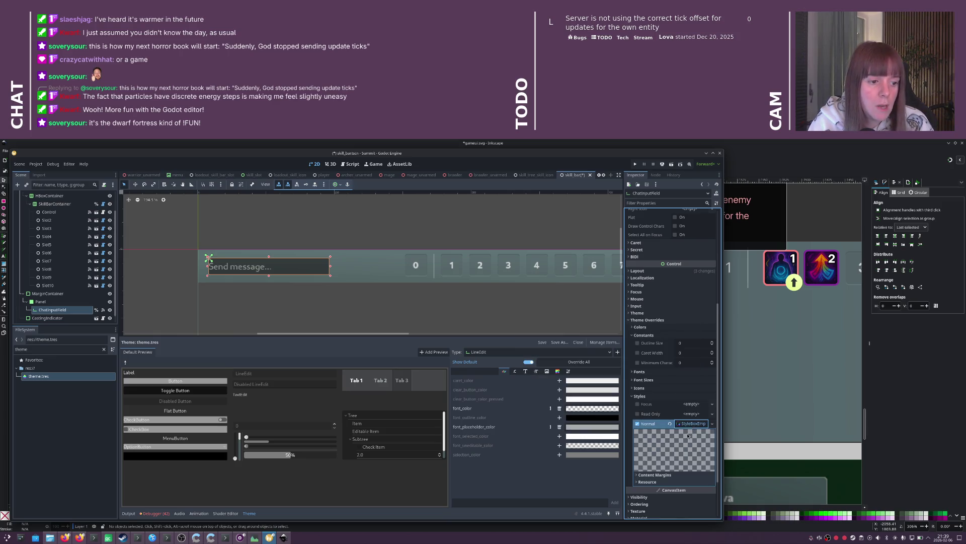
pyautogui.scroll(-3, 688, 436)
pyautogui.click(688, 417)
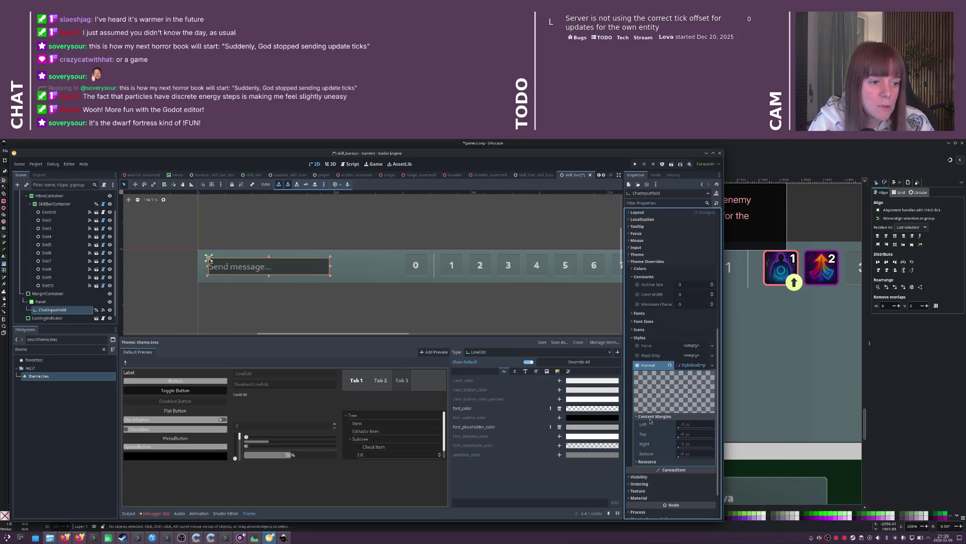
pyautogui.click(688, 425)
pyautogui.write('40')
pyautogui.press('Return')
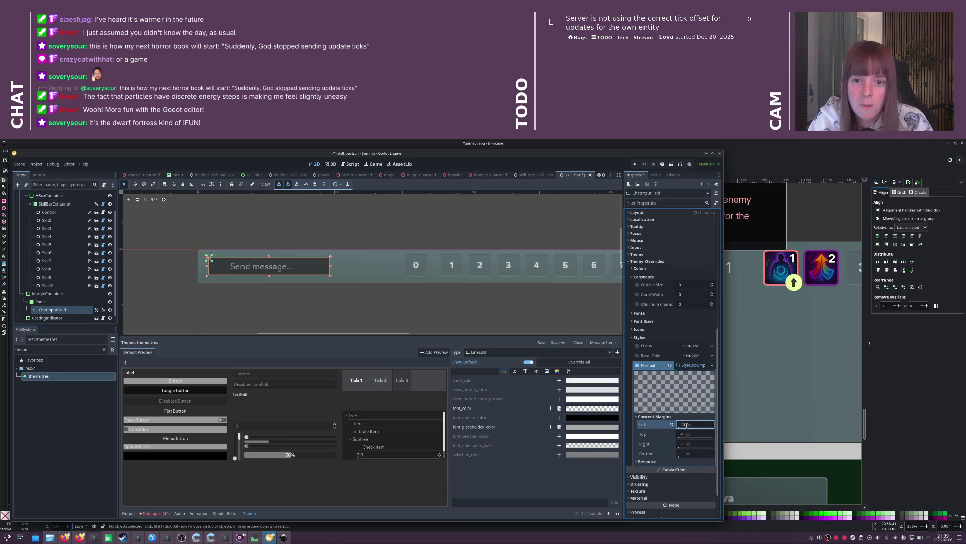
pyautogui.press('Return')
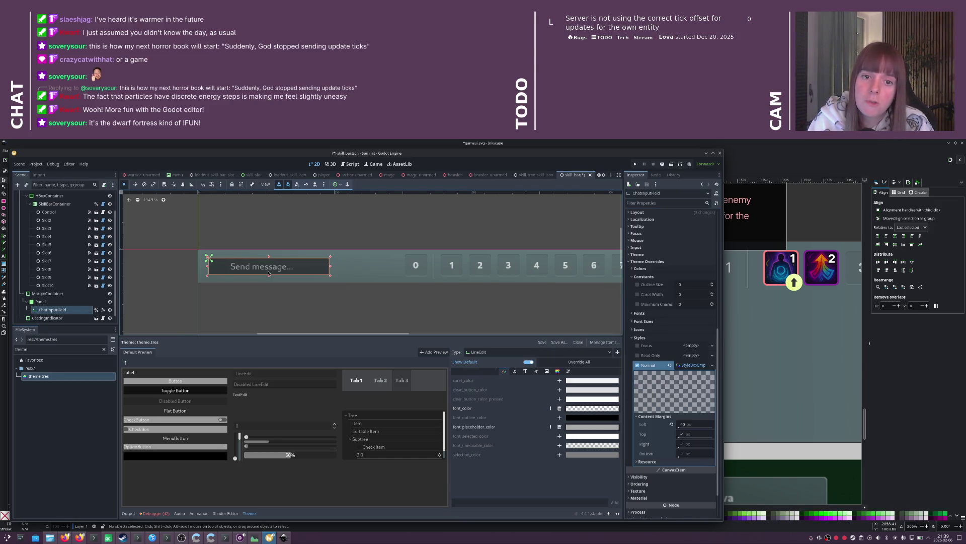
# - Select the chat Panel node and expand its theme style overrides
pyautogui.click(242, 272)
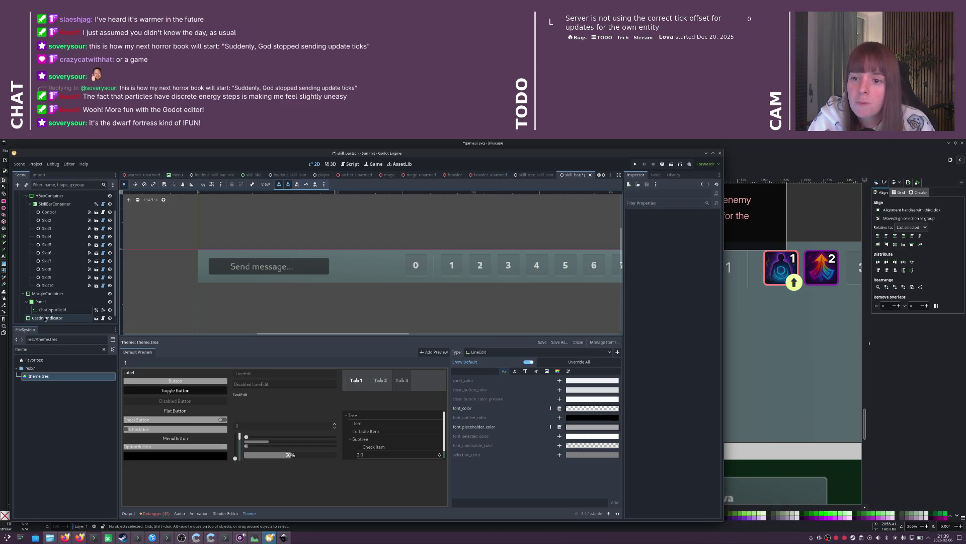
pyautogui.click(292, 275)
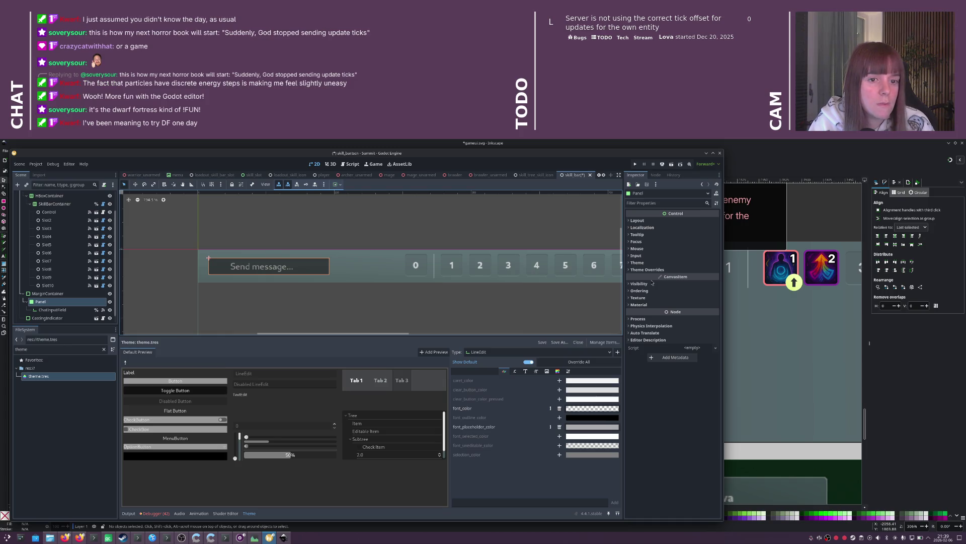
pyautogui.moveTo(652, 282)
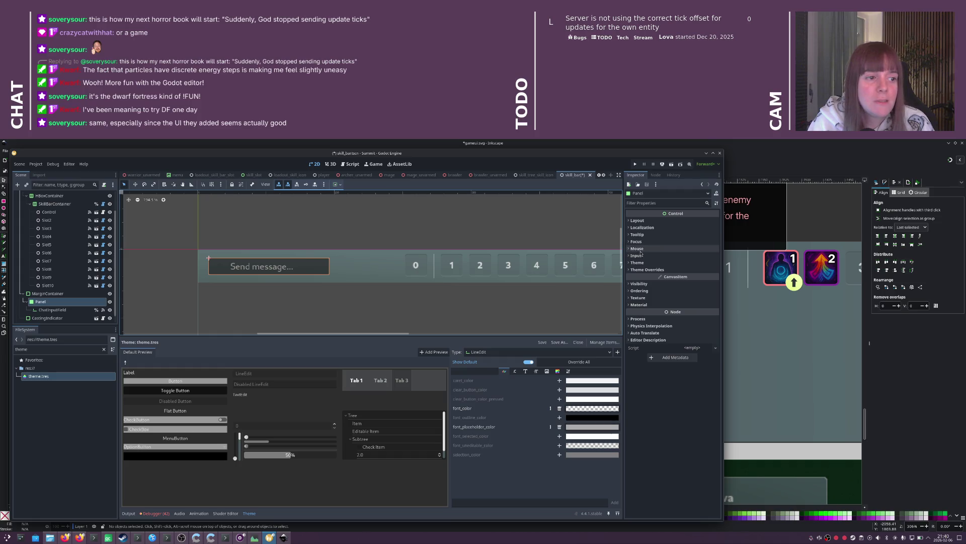
pyautogui.click(645, 269)
pyautogui.click(642, 276)
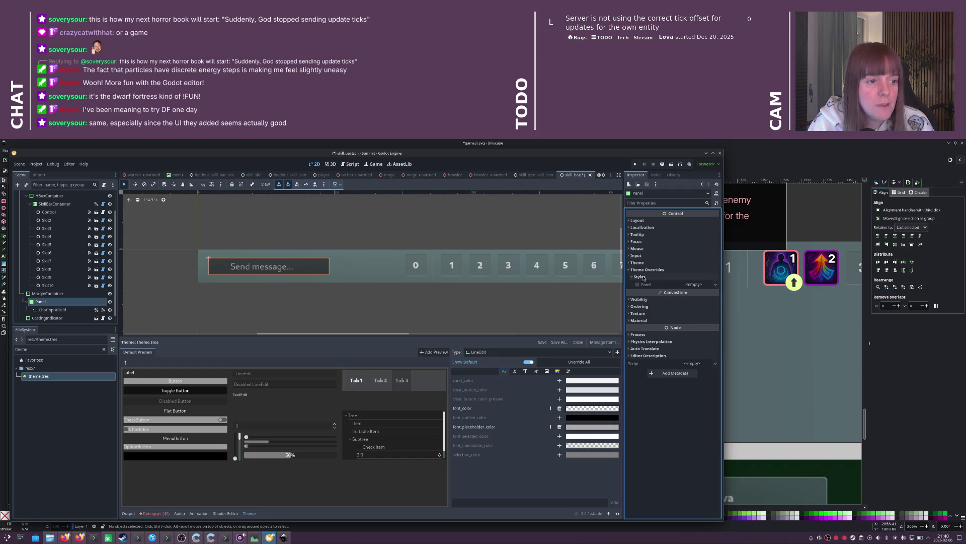
pyautogui.click(695, 285)
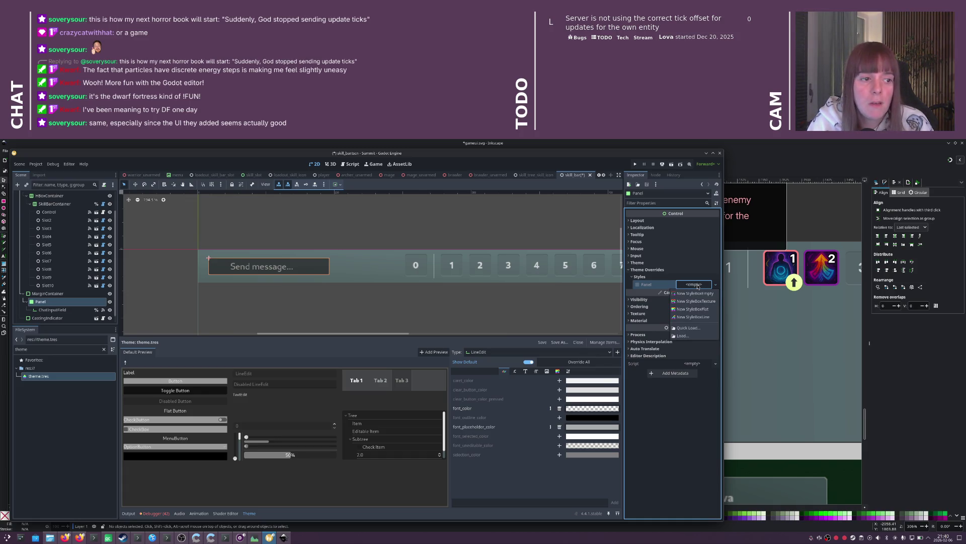
pyautogui.click(649, 269)
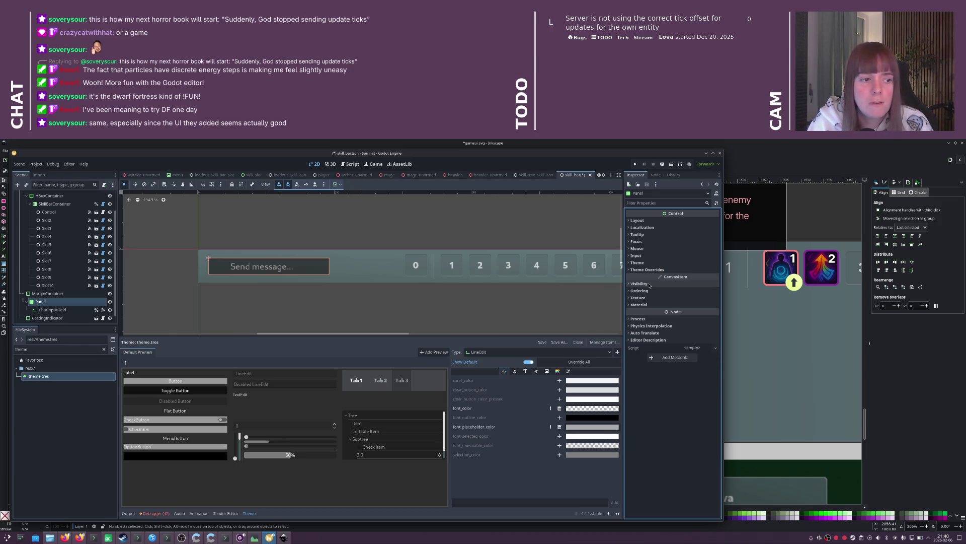
# - Give the Panel's panel style override a new StyleBoxFlat
pyautogui.click(649, 284)
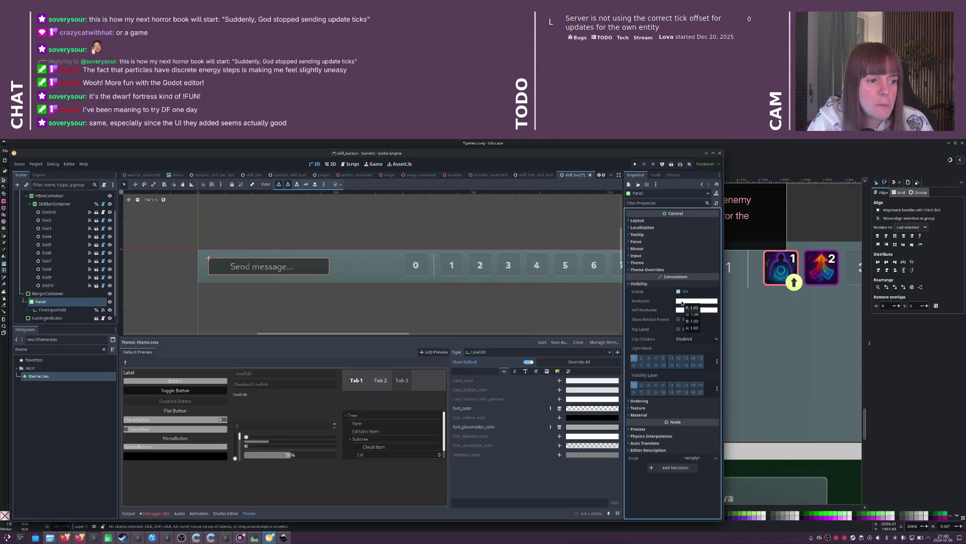
pyautogui.click(637, 263)
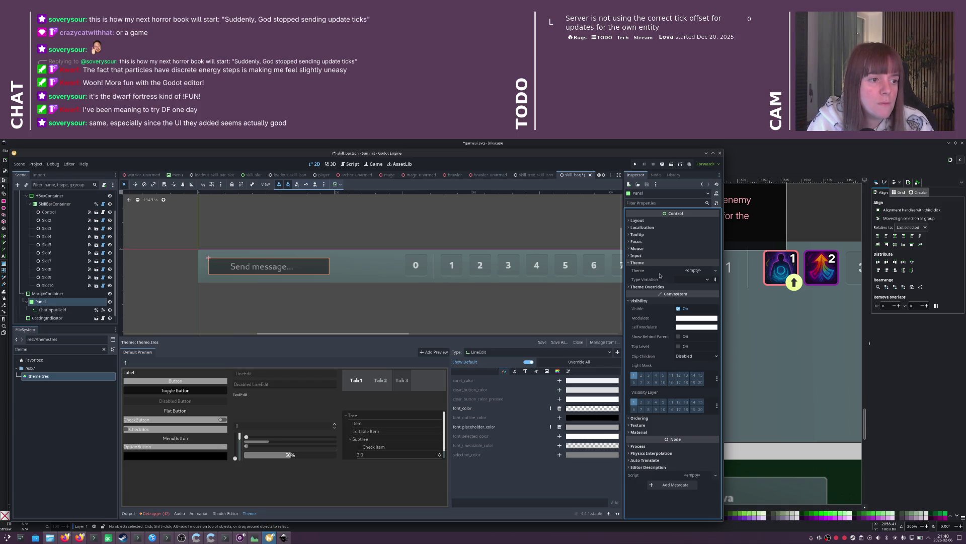
pyautogui.click(707, 280)
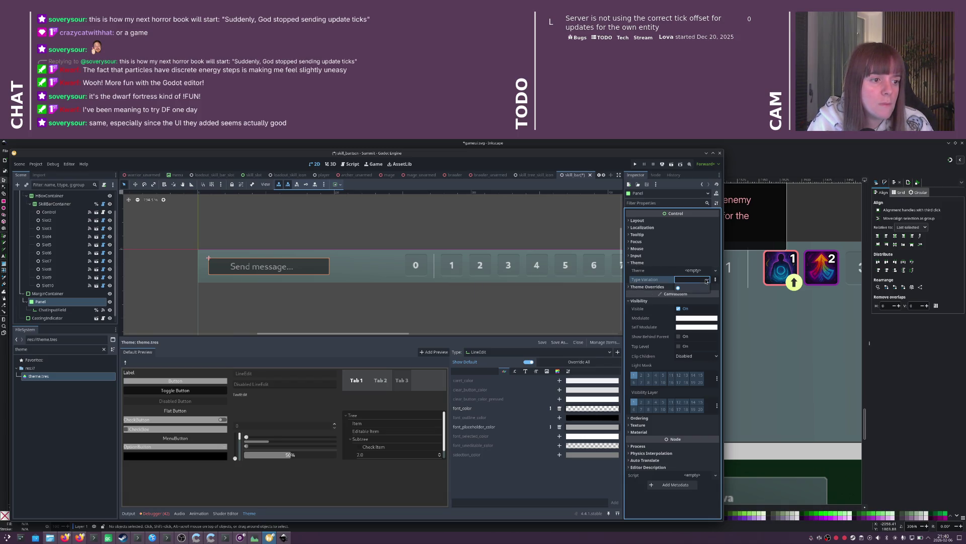
pyautogui.click(654, 287)
pyautogui.click(655, 287)
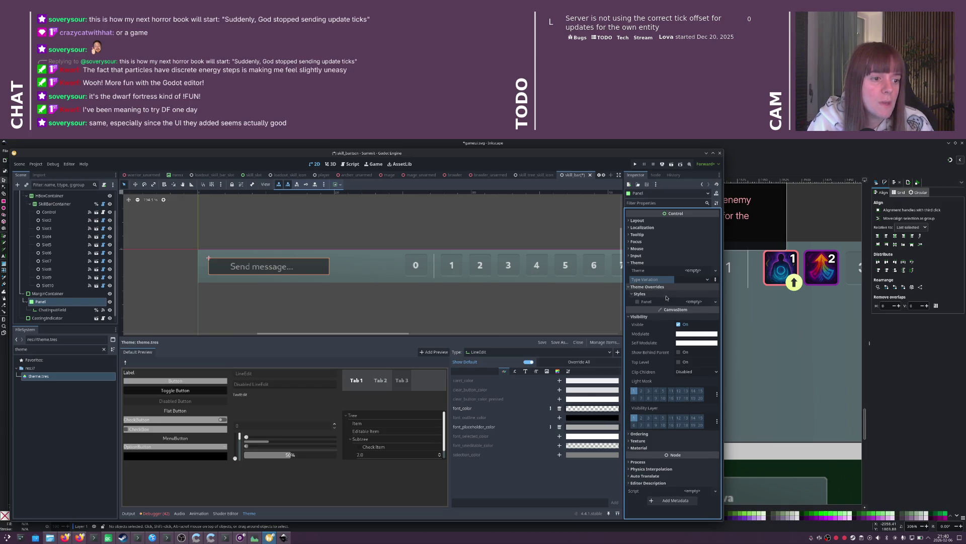
pyautogui.click(715, 301)
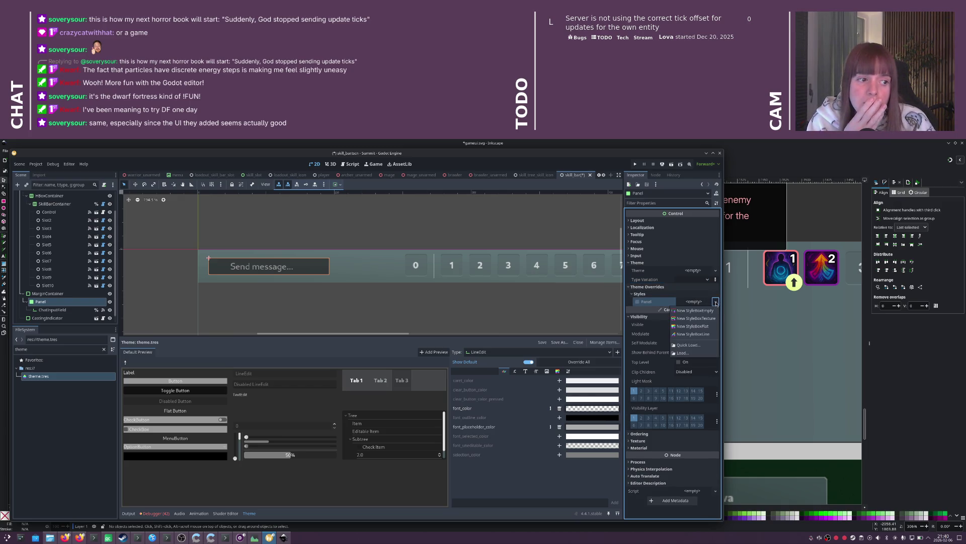
pyautogui.click(710, 327)
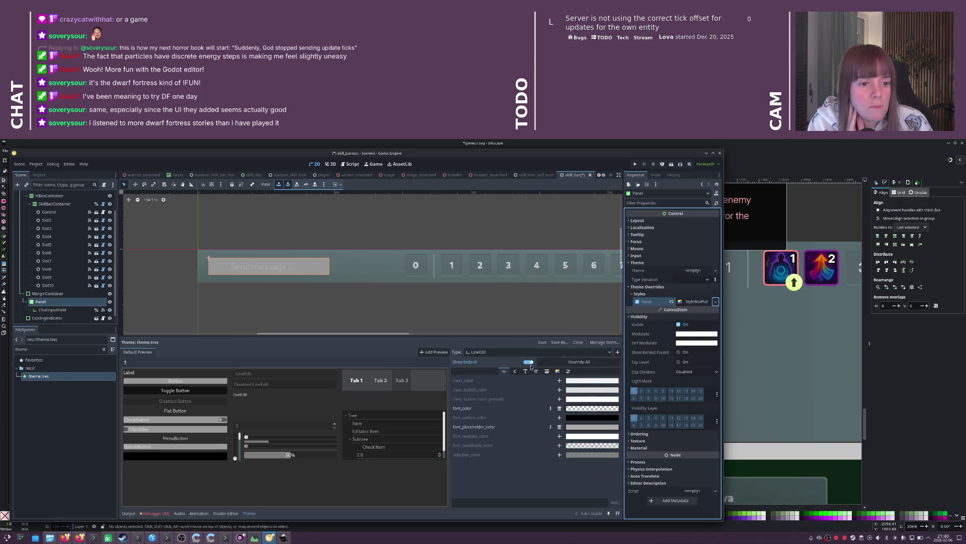
pyautogui.click(558, 372)
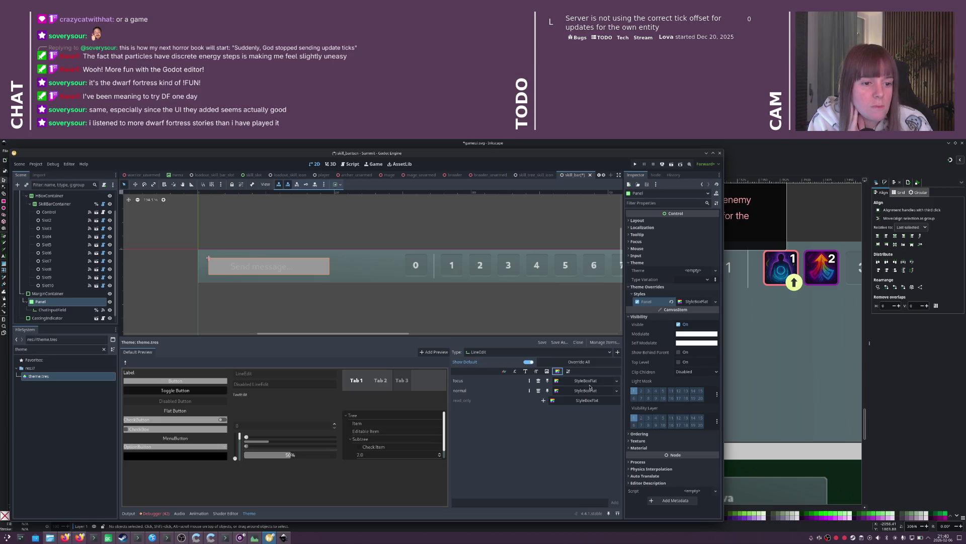
# - Copy the theme's LineEdit normal StyleBoxFlat into the Panel's style slot and save the scene
pyautogui.click(571, 391)
pyautogui.rightClick(571, 392)
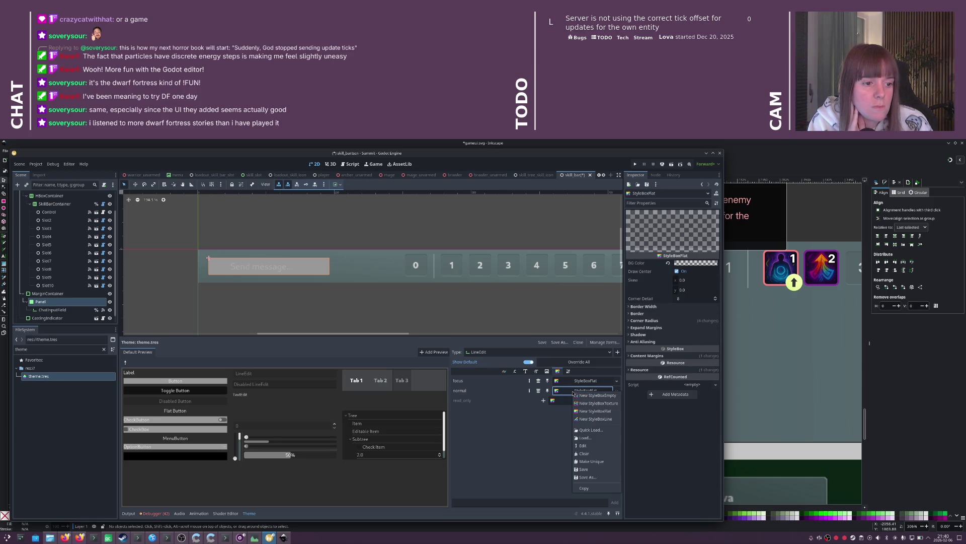
pyautogui.click(583, 487)
pyautogui.click(64, 302)
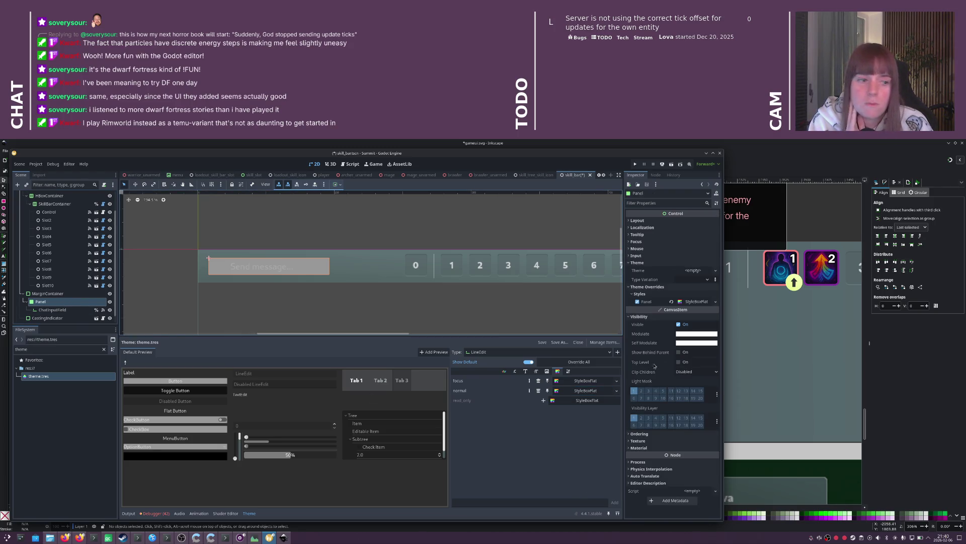
pyautogui.rightClick(676, 301)
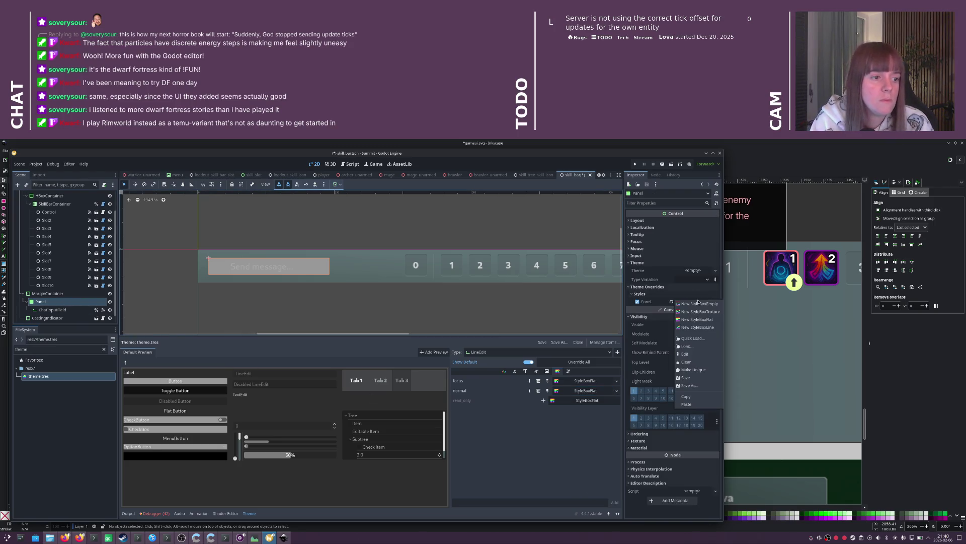
pyautogui.click(688, 405)
pyautogui.hotkey('ctrl', 's')
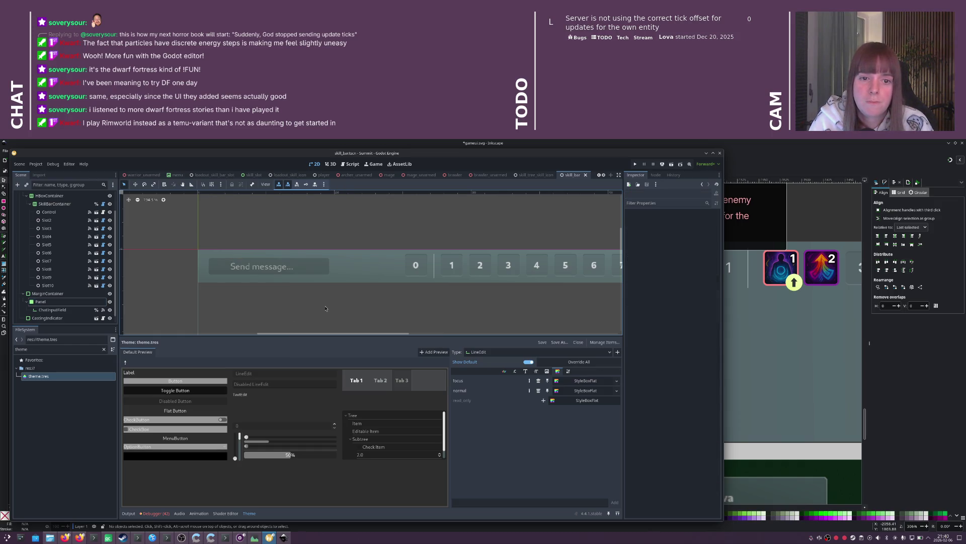
pyautogui.click(267, 265)
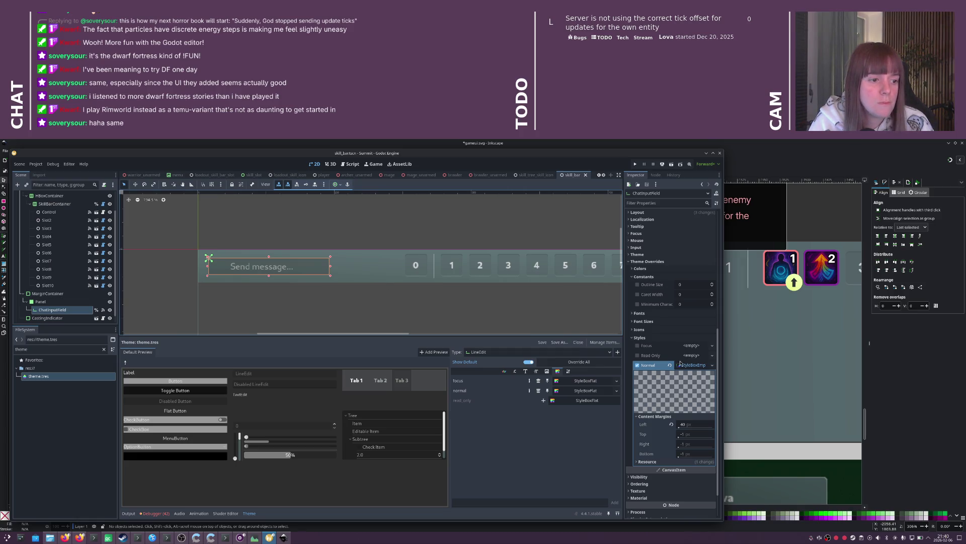
# - Assign new StyleBoxEmpty resources to ChatInputField's Read Only and Focus styles
pyautogui.moveTo(680, 363)
pyautogui.mouseDown()
pyautogui.moveTo(691, 375)
pyautogui.moveTo(693, 355)
pyautogui.mouseUp()
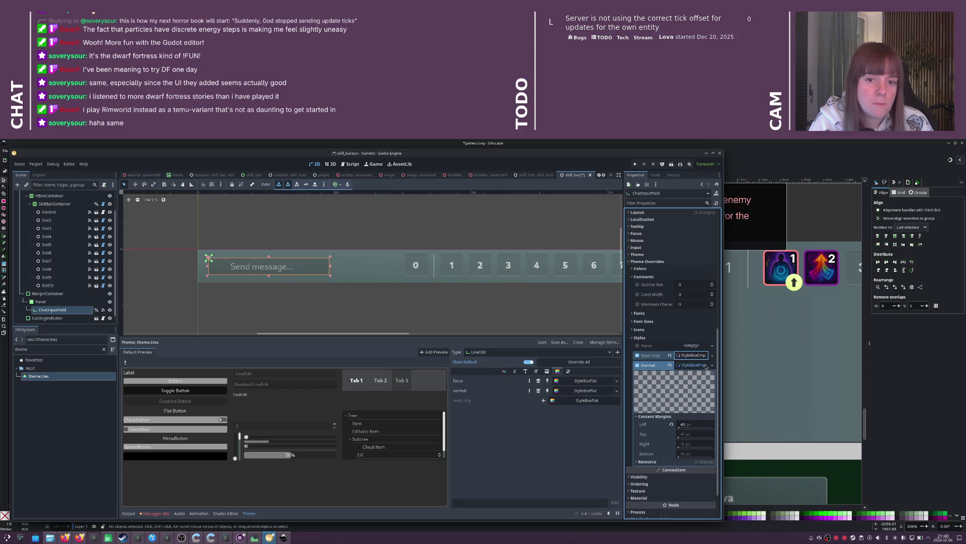
pyautogui.click(694, 346)
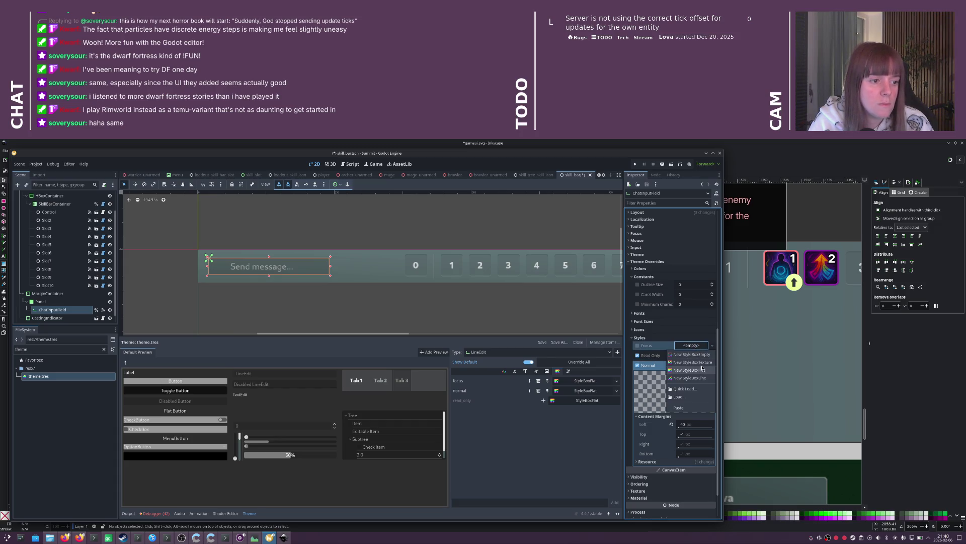
pyautogui.click(708, 355)
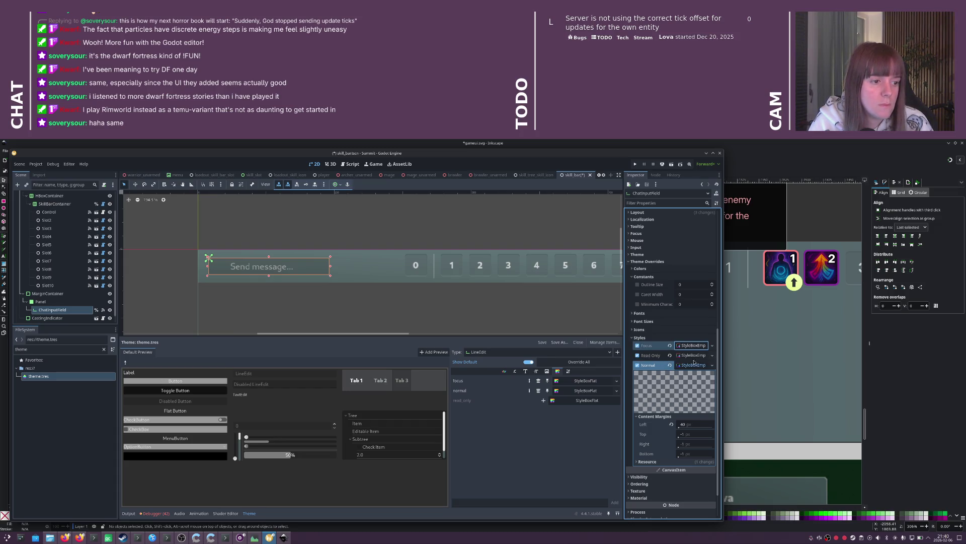
# - Set the left content margin to 50 px on the Normal and Read Only styles
pyautogui.click(694, 424)
pyautogui.hotkey('alt', 'Tab')
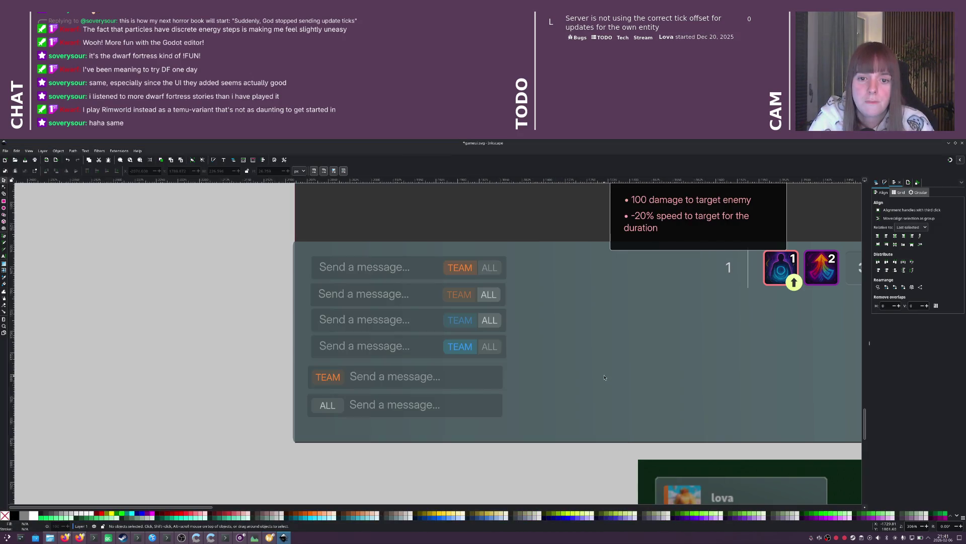
pyautogui.hotkey('alt', 'Tab')
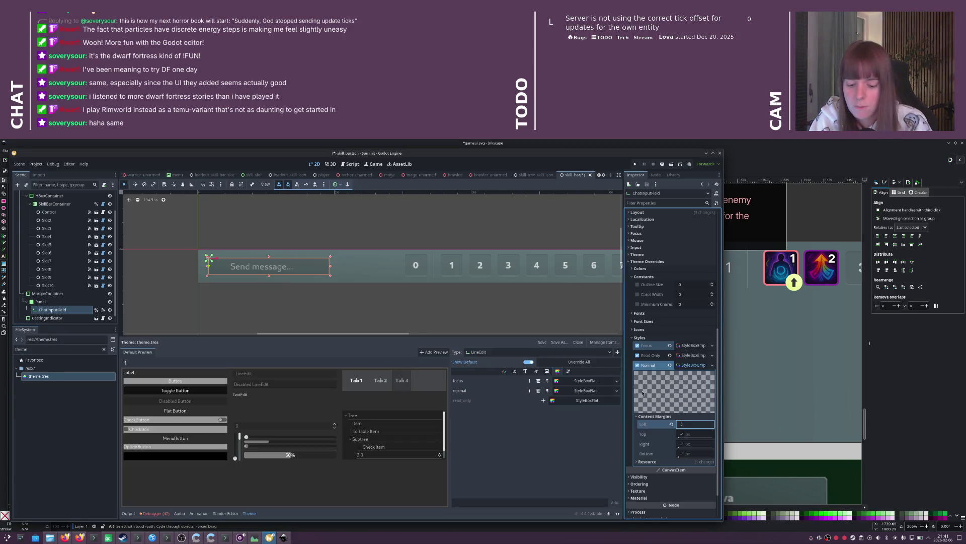
pyautogui.write('50')
pyautogui.press('Return')
pyautogui.click(683, 355)
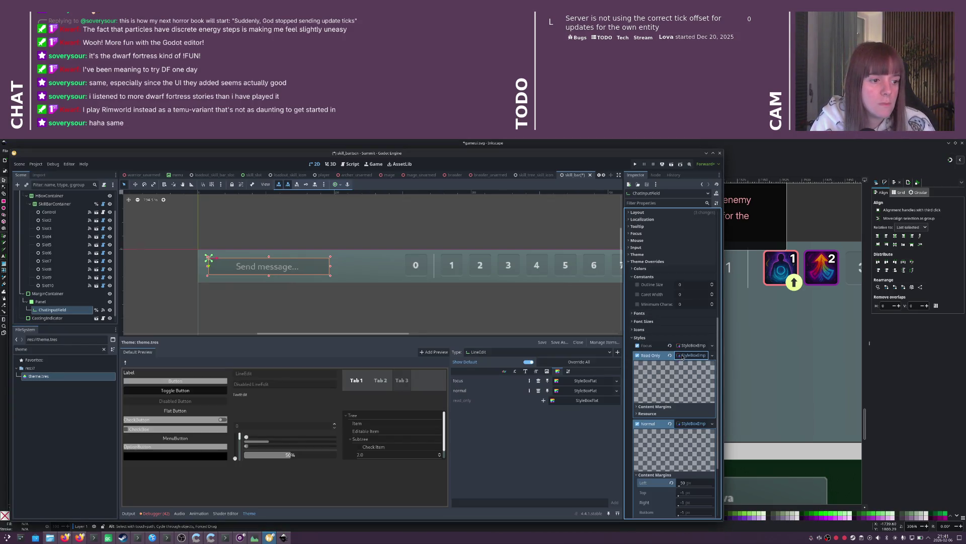
pyautogui.click(654, 407)
pyautogui.click(691, 415)
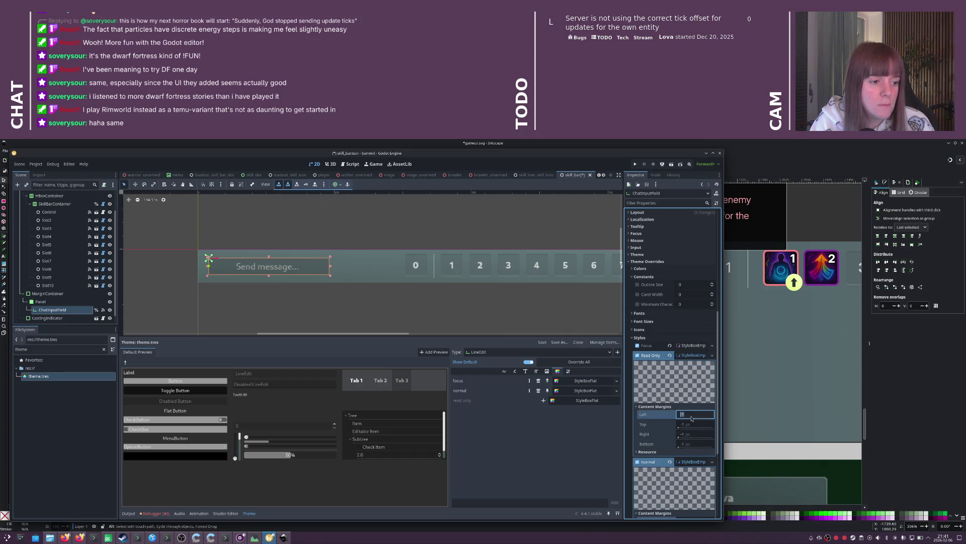
pyautogui.write('50')
pyautogui.press('Return')
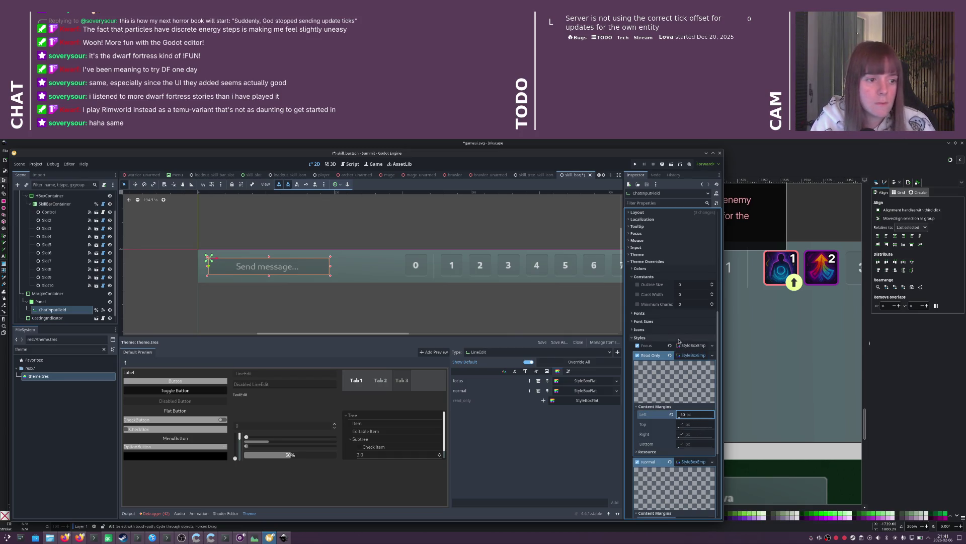
# - Set the Focus style's left content margin to 50 px and save the scene
pyautogui.click(692, 346)
pyautogui.click(654, 397)
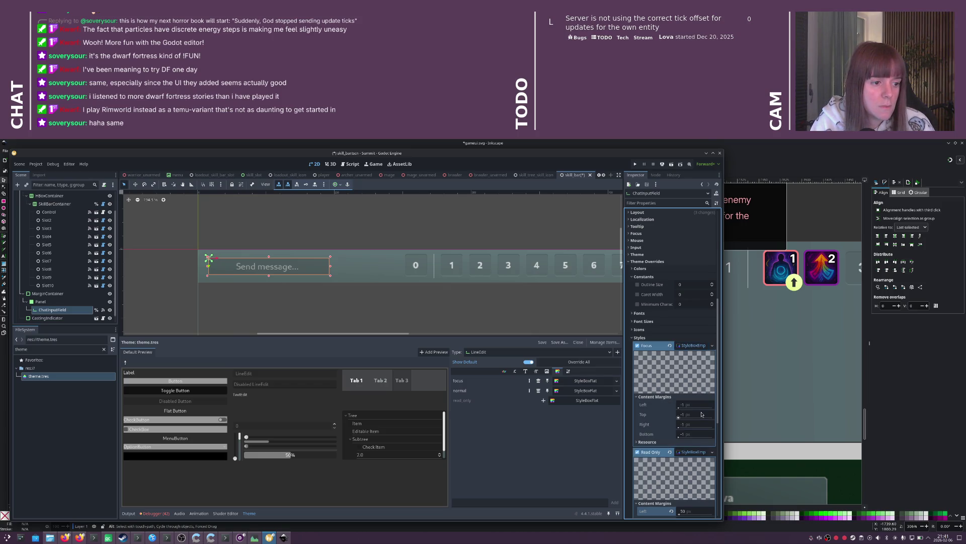
pyautogui.click(694, 404)
pyautogui.write('50')
pyautogui.press('Return')
pyautogui.hotkey('ctrl', 's')
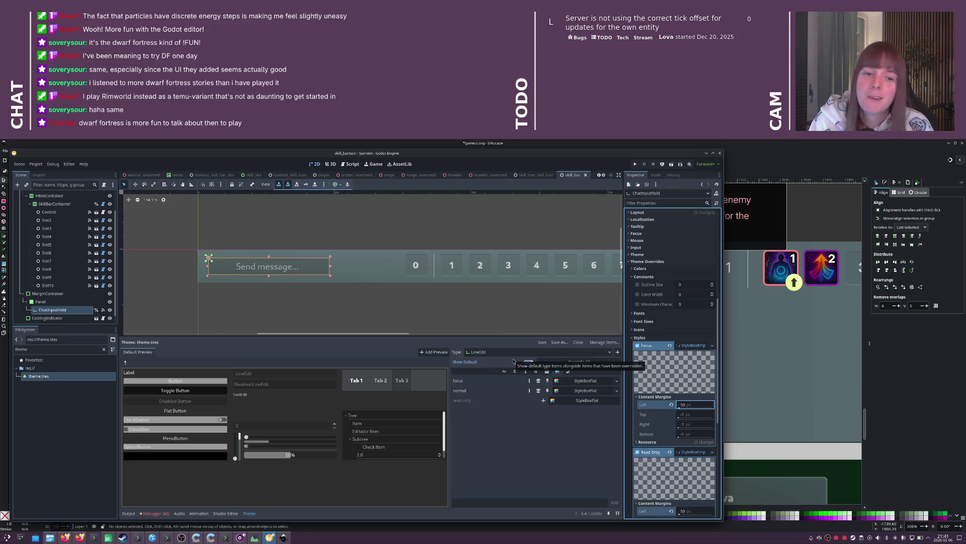
# - Save the scene again and select the chat Panel node
pyautogui.click(327, 294)
pyautogui.hotkey('ctrl', 's')
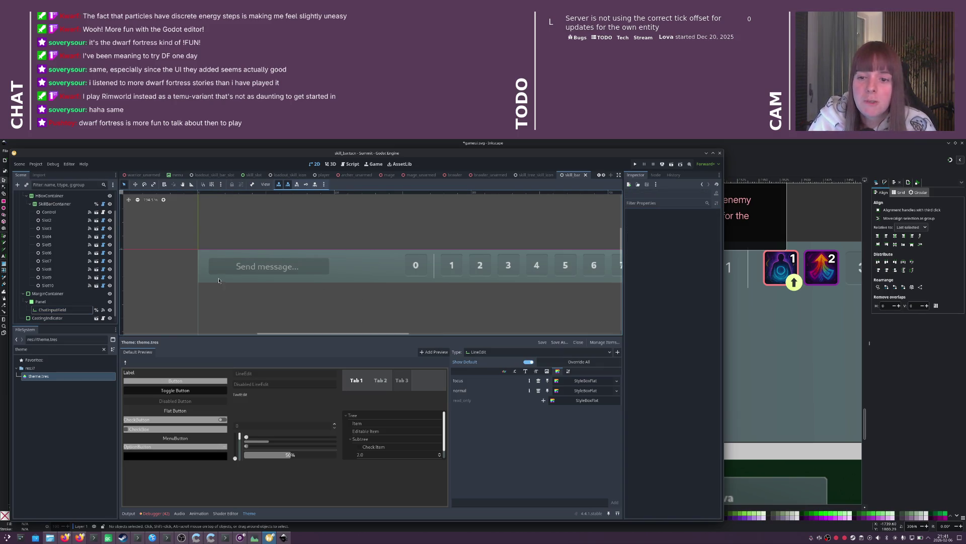
pyautogui.click(66, 309)
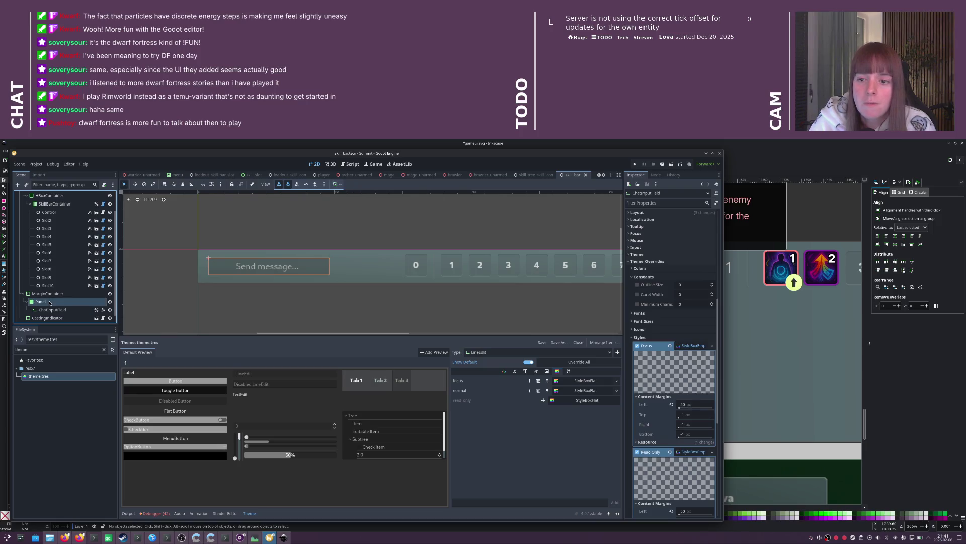
pyautogui.click(61, 303)
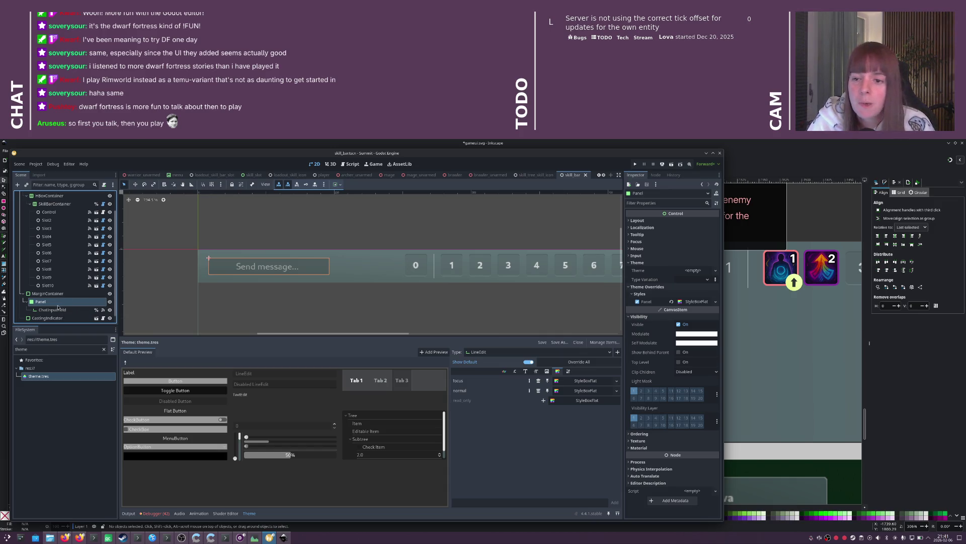
pyautogui.hotkey('alt', 'Tab')
pyautogui.hotkey('alt', 'Tab')
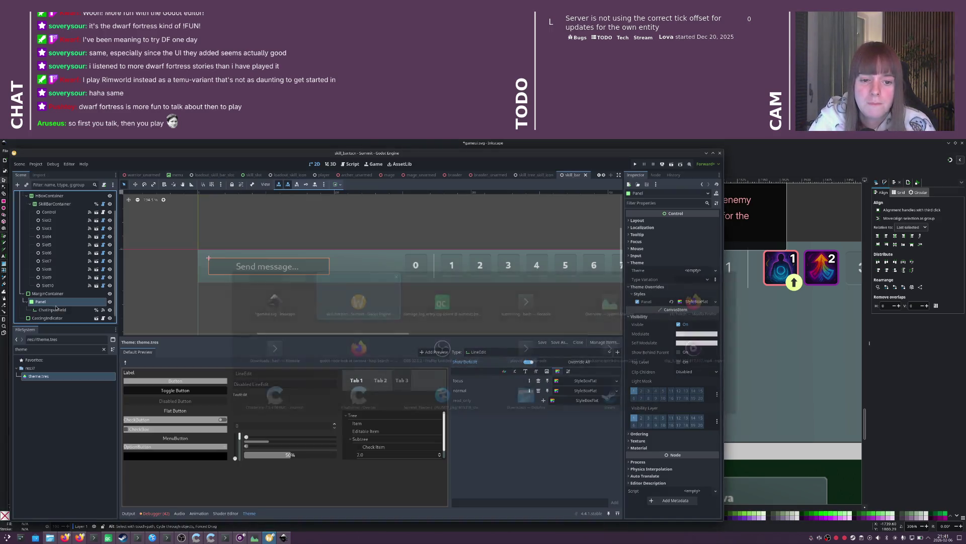
# - Add a child Panel inside the chat Panel beside ChatInputField, then delete it again
pyautogui.hotkey('ctrl', 'a')
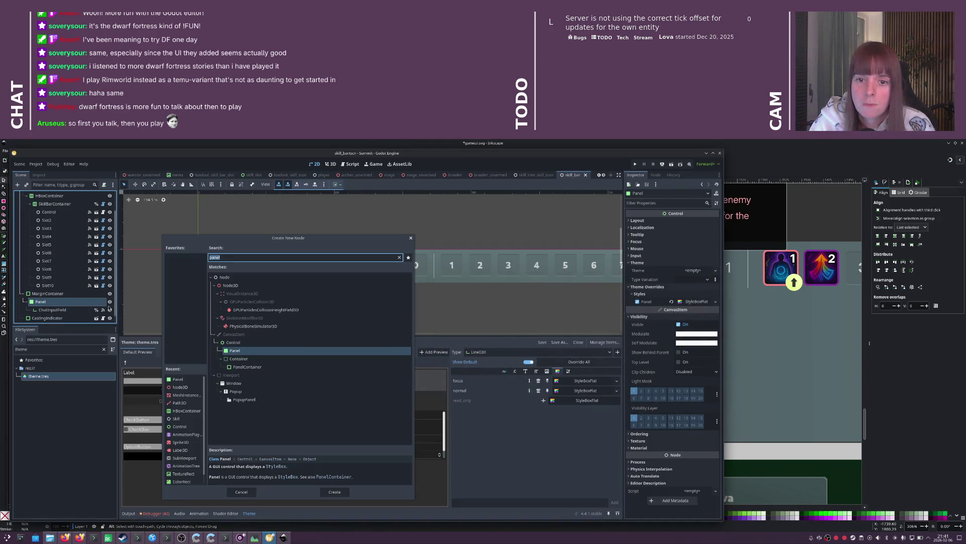
pyautogui.press('Return')
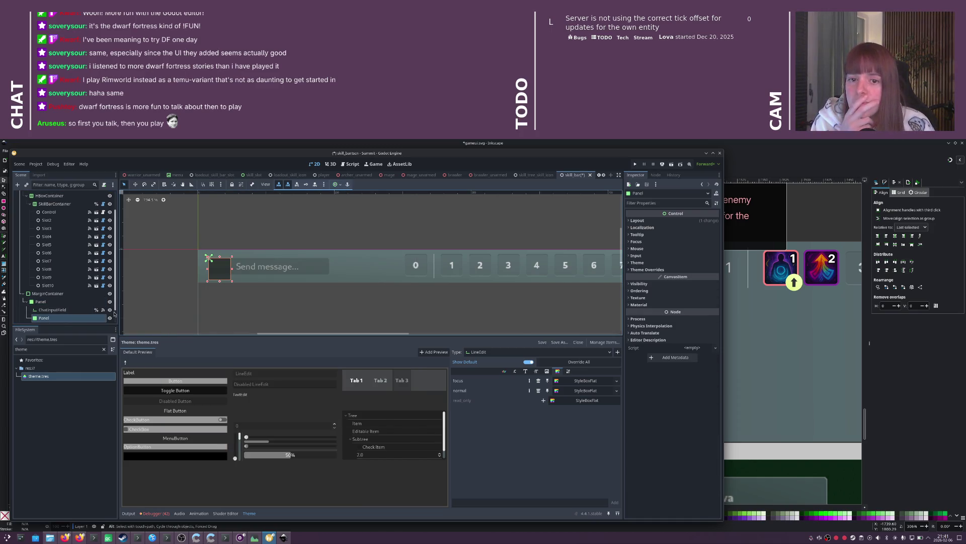
pyautogui.scroll(-1, 57, 302)
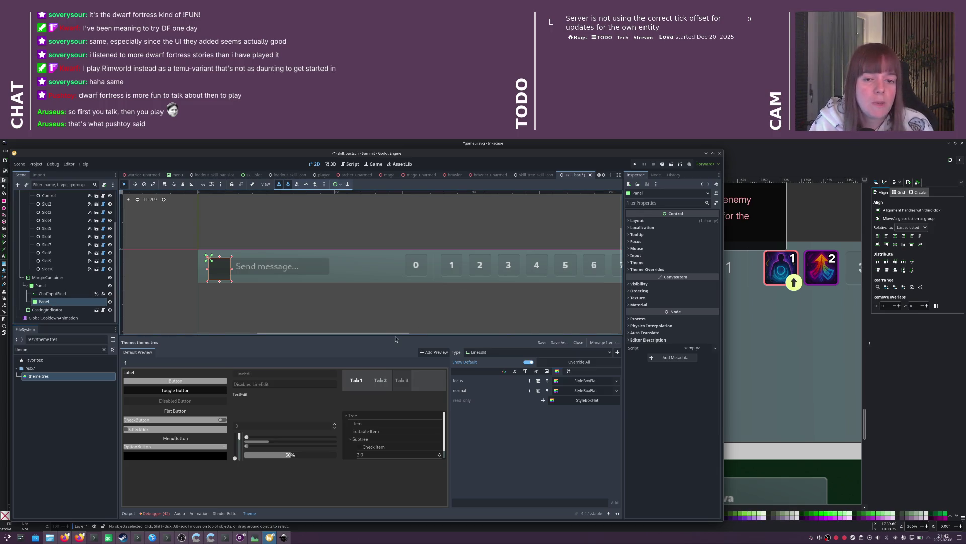
pyautogui.click(58, 302)
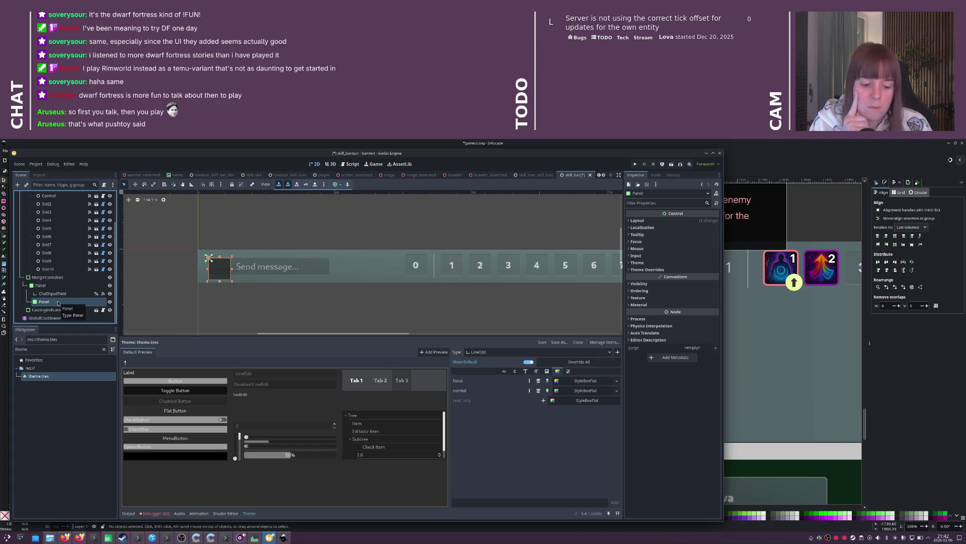
pyautogui.press('Delete')
# - Confirm removing the extra Panel and add a ColorRect child under the chat Panel
pyautogui.press('Return')
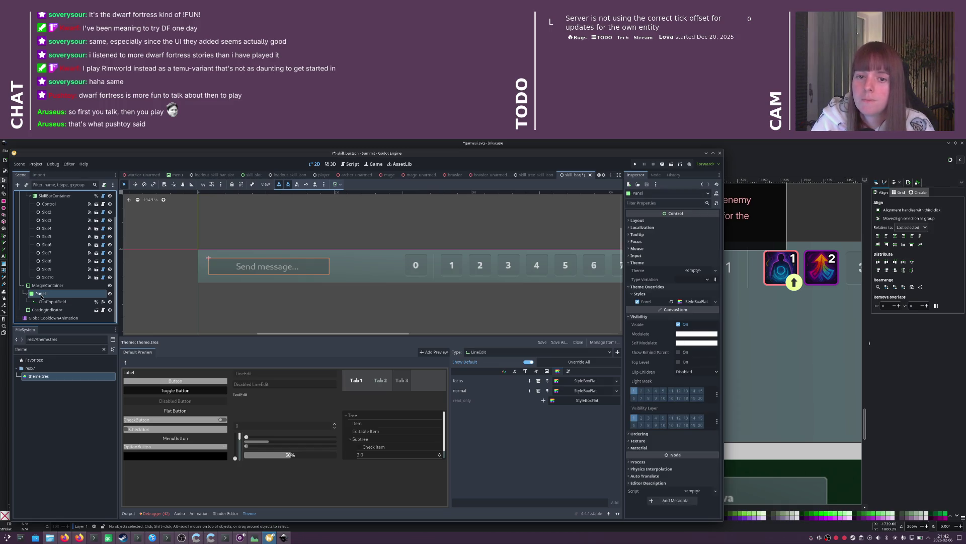
pyautogui.hotkey('ctrl', 'a')
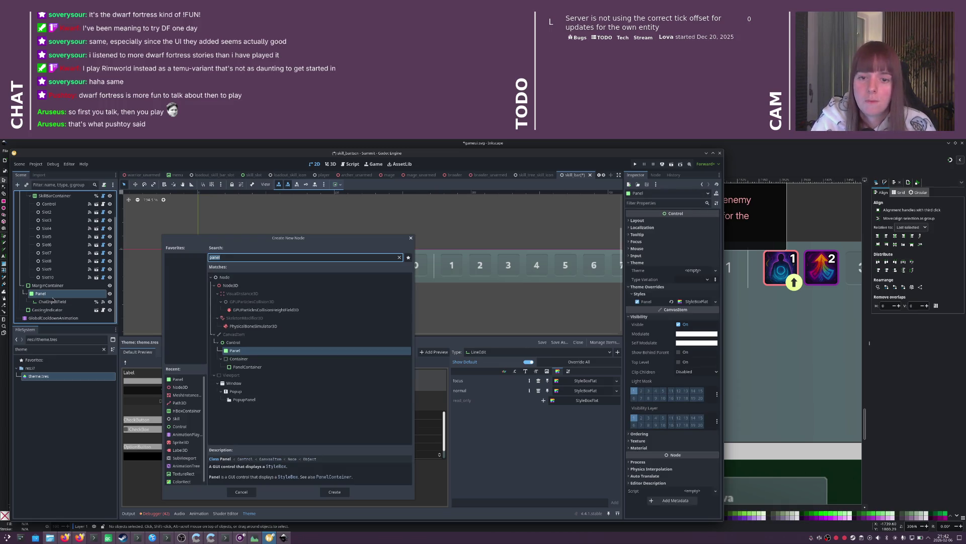
pyautogui.press('BackSpace')
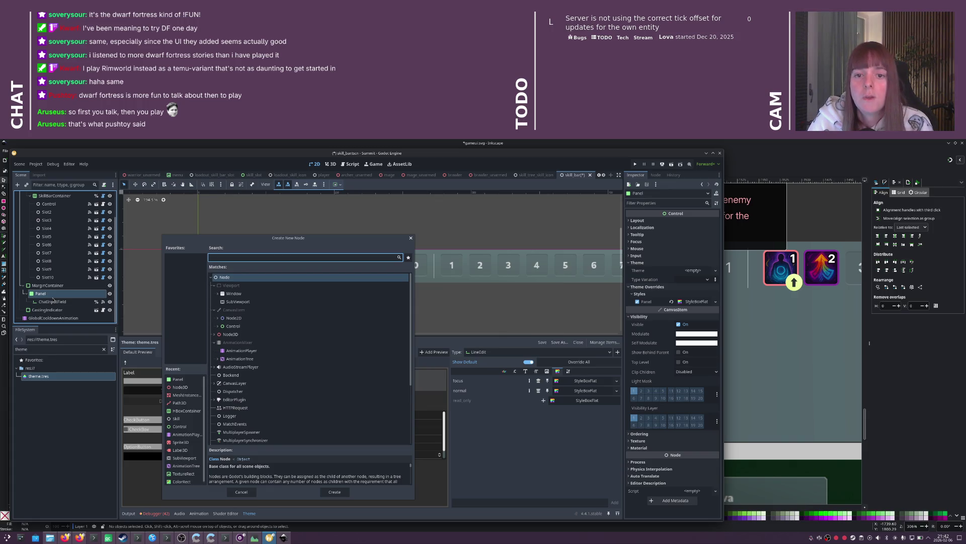
pyautogui.write('colorrect')
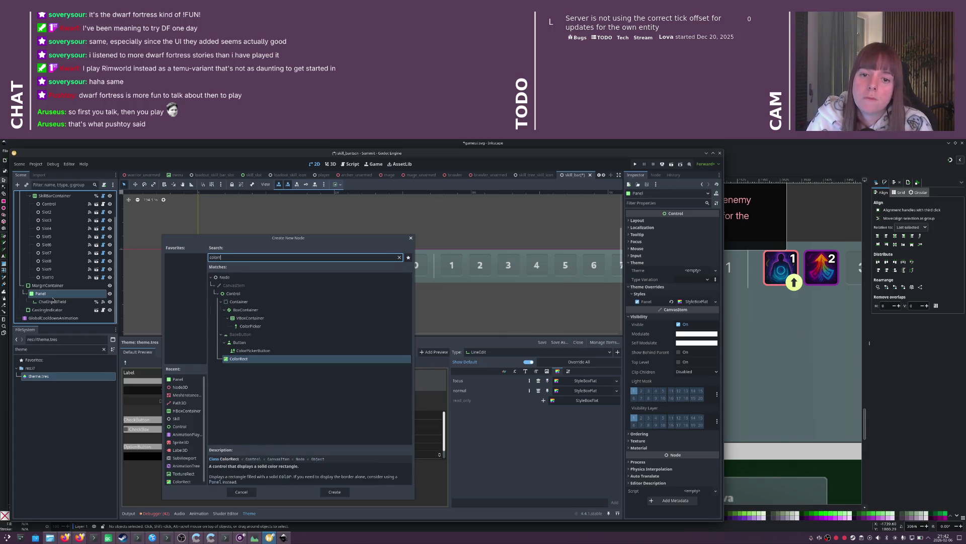
pyautogui.press('Return')
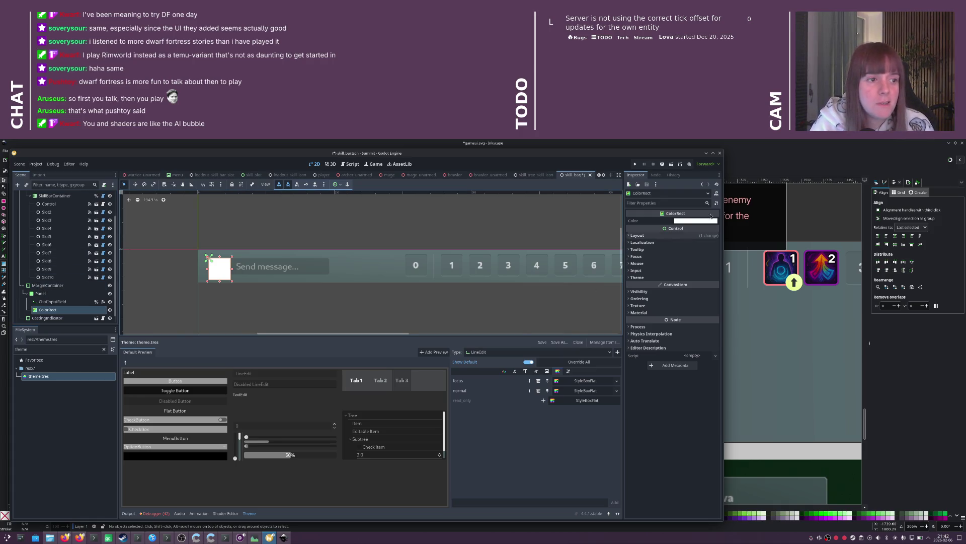
pyautogui.click(639, 313)
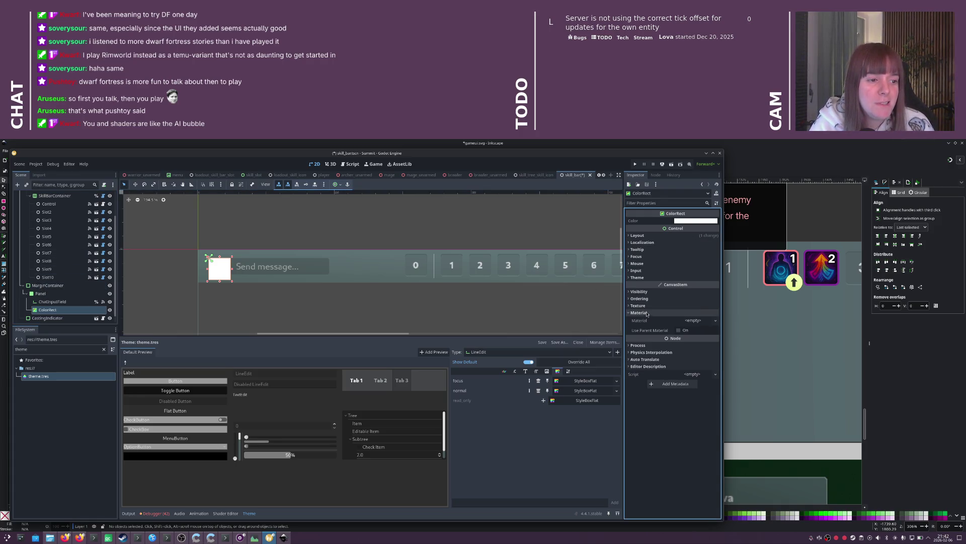
# - Save the ColorRect branch as a scene, creating a chat_target_selector folder under res://nodes/ui
pyautogui.rightClick(47, 313)
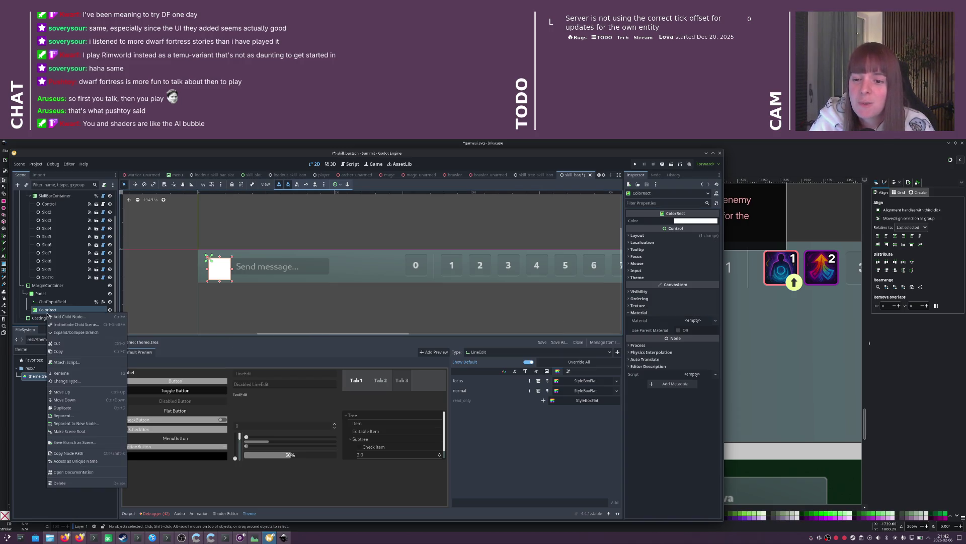
pyautogui.click(88, 442)
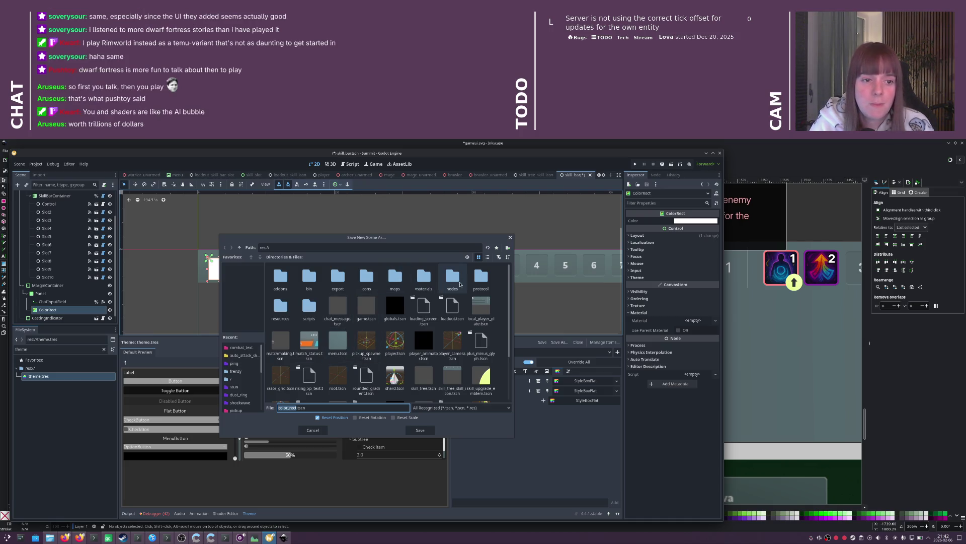
pyautogui.doubleClick(453, 277)
pyautogui.doubleClick(309, 277)
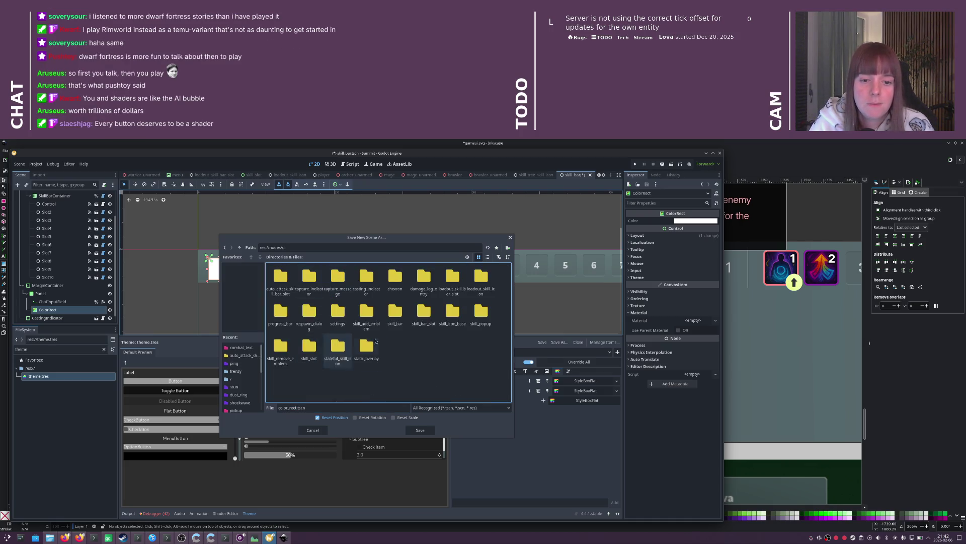
pyautogui.click(507, 247)
pyautogui.write('team_selector')
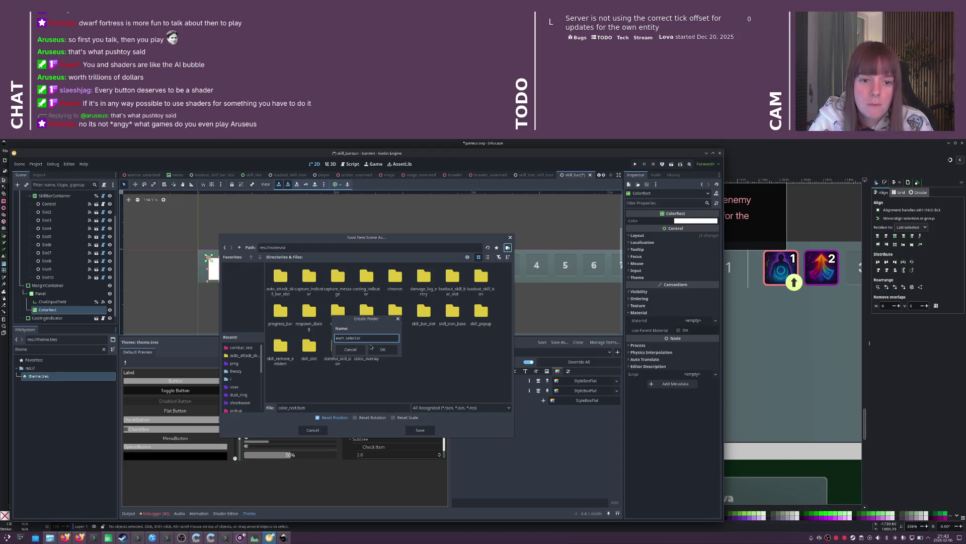
pyautogui.press('BackSpace')
pyautogui.press('BackSpace')
pyautogui.press('BackSpace')
pyautogui.write('char_t')
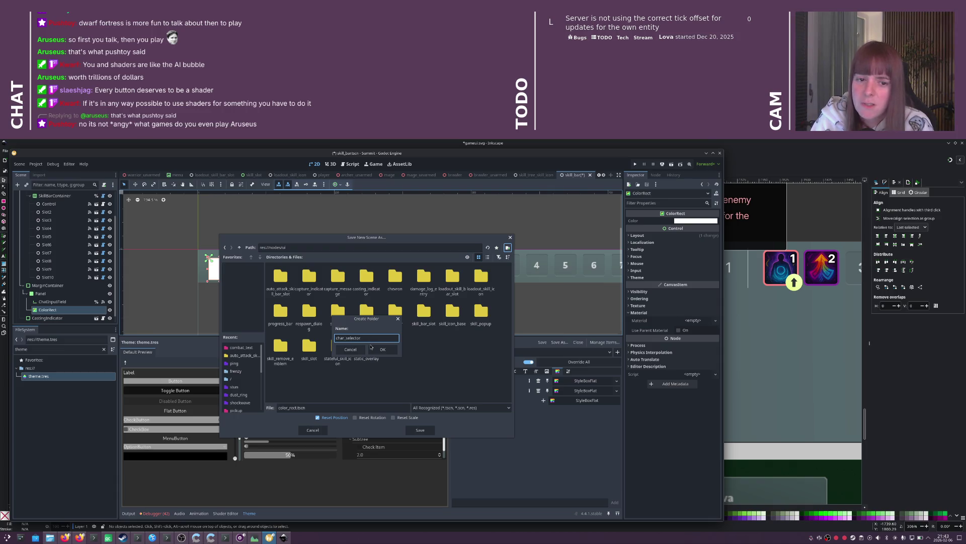
pyautogui.write('arg')
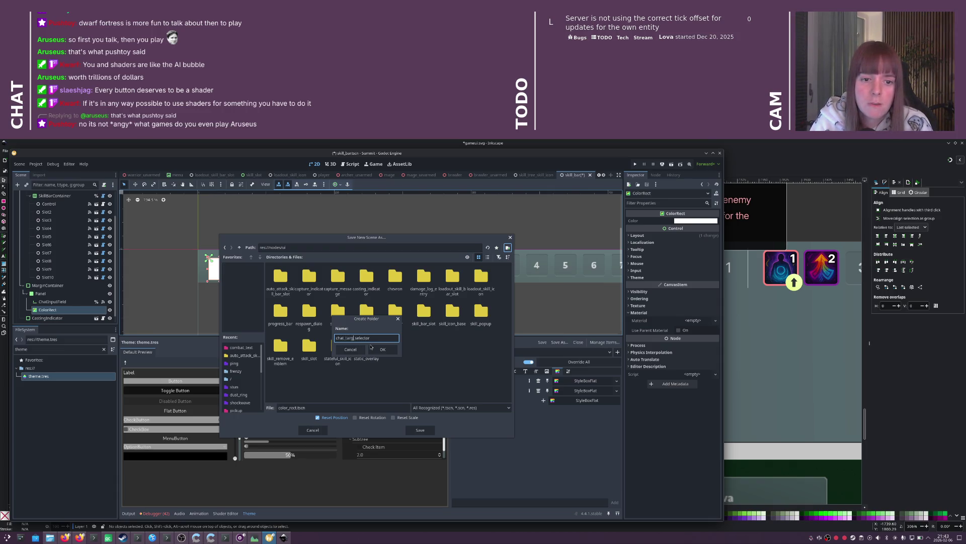
pyautogui.write('et_')
pyautogui.click(385, 353)
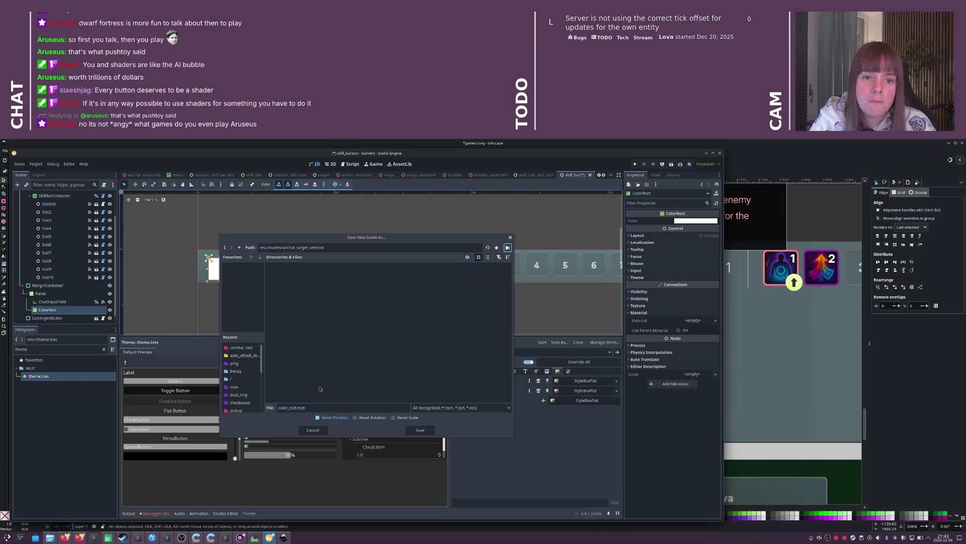
# - Name the scene file chat_target_selector.tscn and save it
pyautogui.click(325, 407)
pyautogui.hotkey('shift', 'Home')
pyautogui.write('chat')
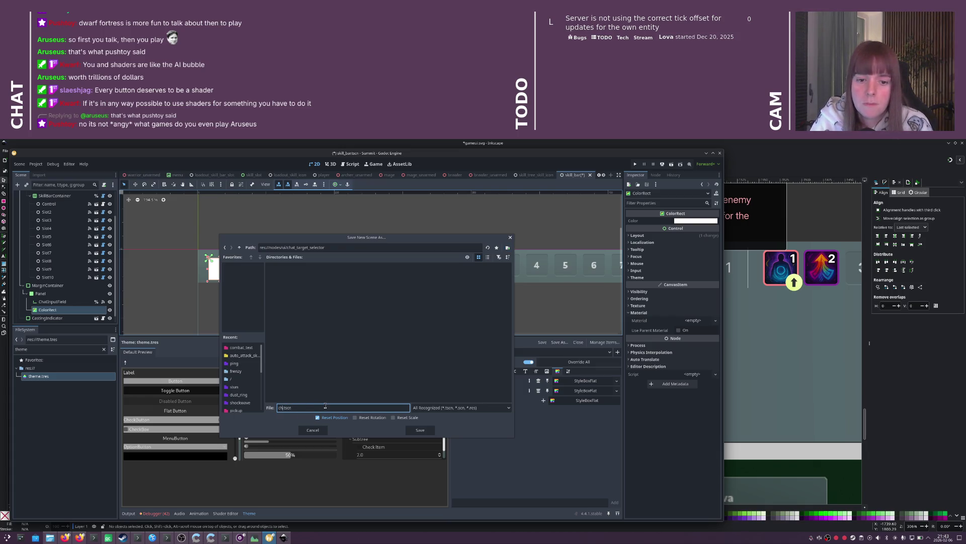
pyautogui.write('_target_selector')
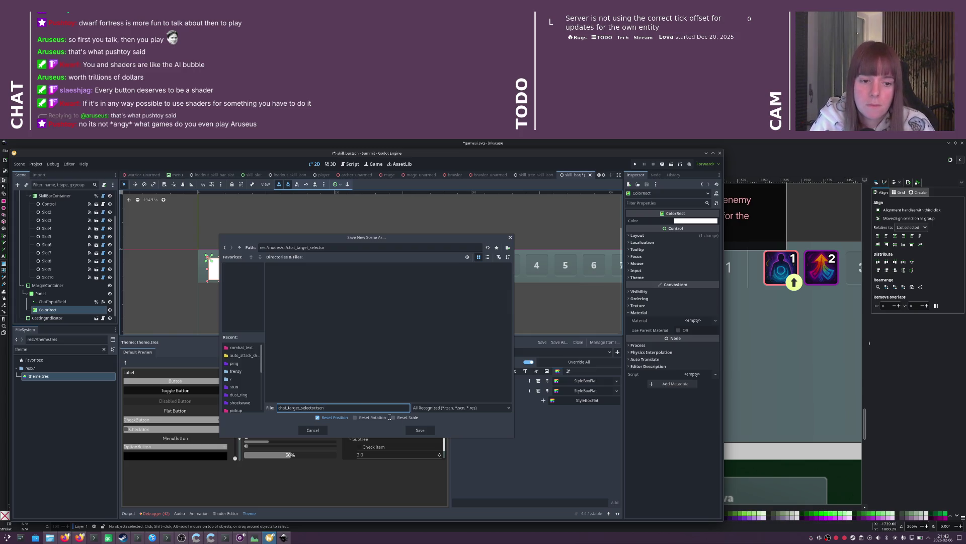
pyautogui.click(420, 430)
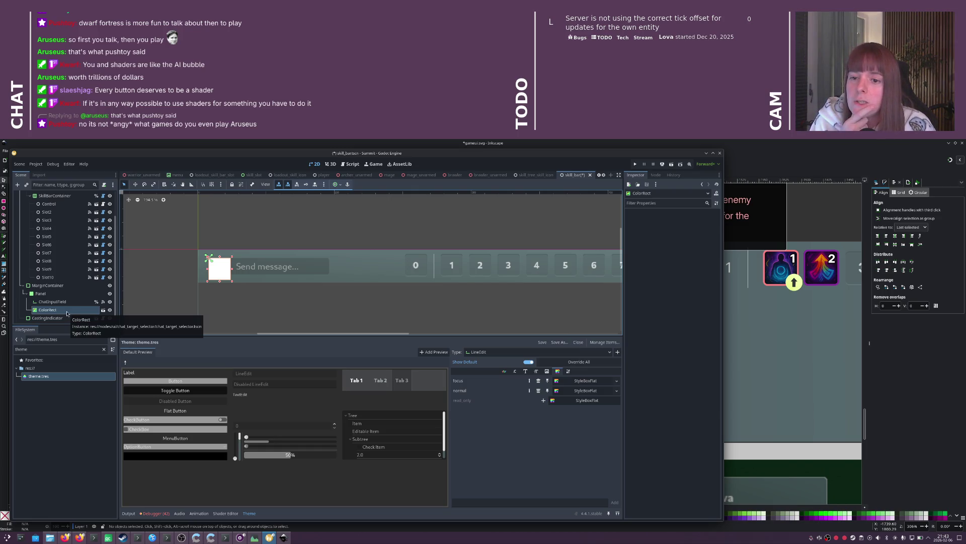
# - Open the chat_target_selector scene and change the ColorRect's type to ShaderButton
pyautogui.click(103, 310)
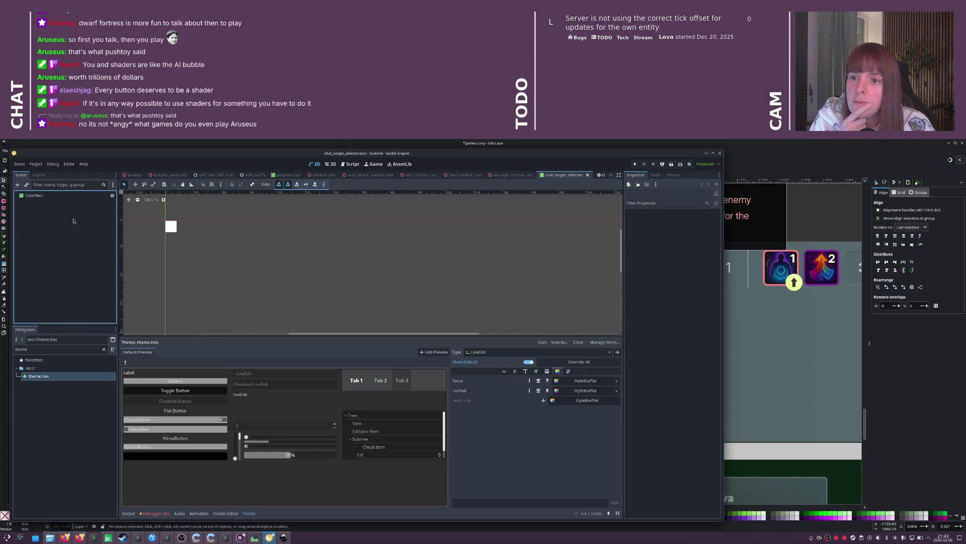
pyautogui.click(35, 195)
pyautogui.rightClick(38, 195)
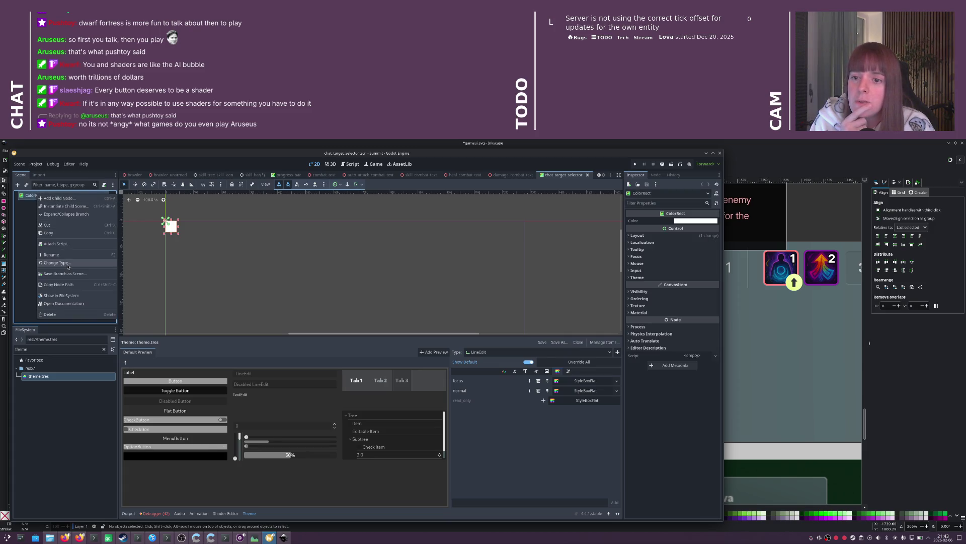
pyautogui.click(68, 263)
pyautogui.write('shader')
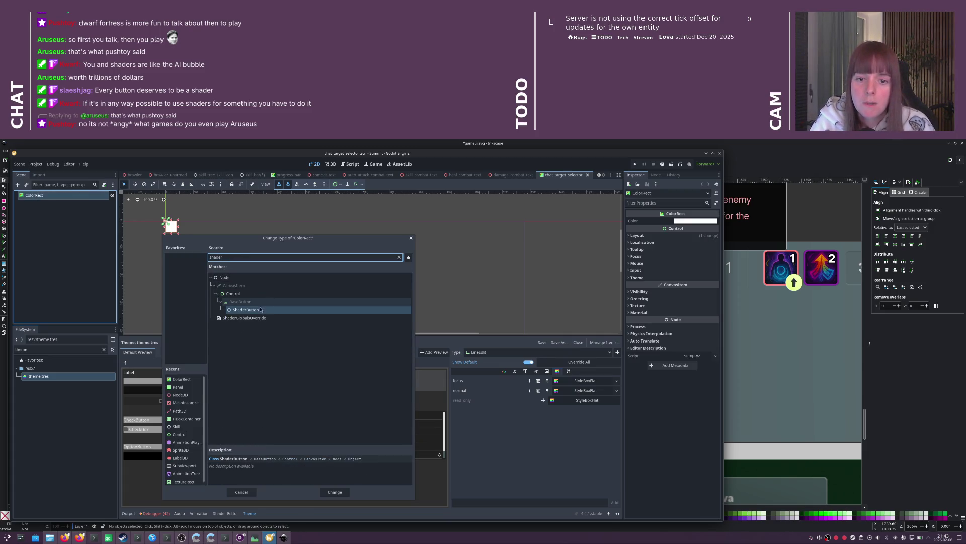
pyautogui.doubleClick(256, 310)
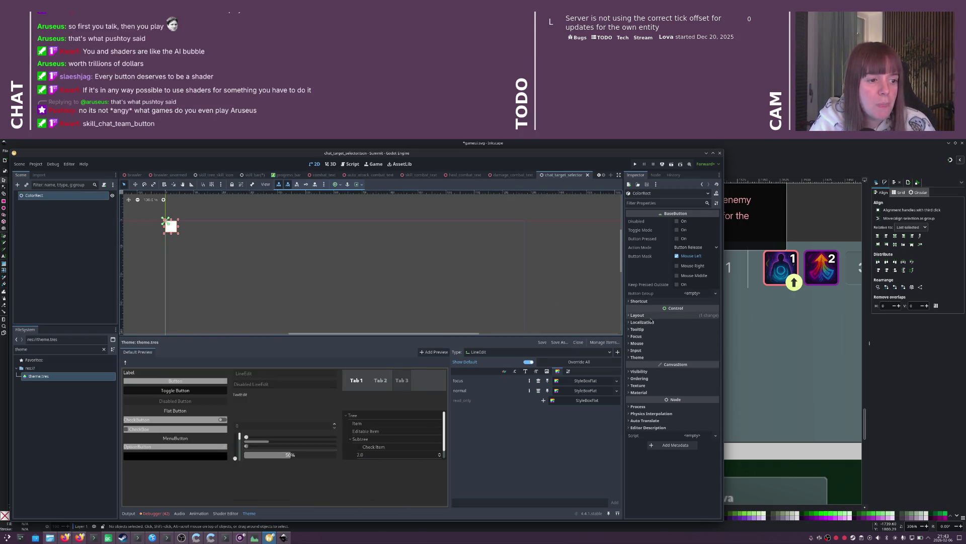
# - Give the node a new ShaderMaterial with a newly created shader, opened for editing
pyautogui.click(649, 392)
pyautogui.click(688, 401)
pyautogui.click(687, 417)
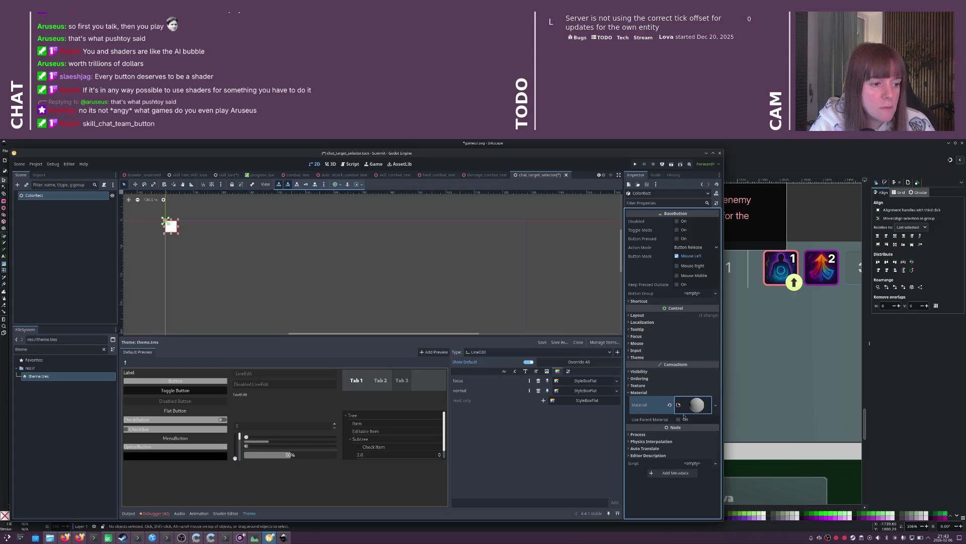
pyautogui.click(693, 405)
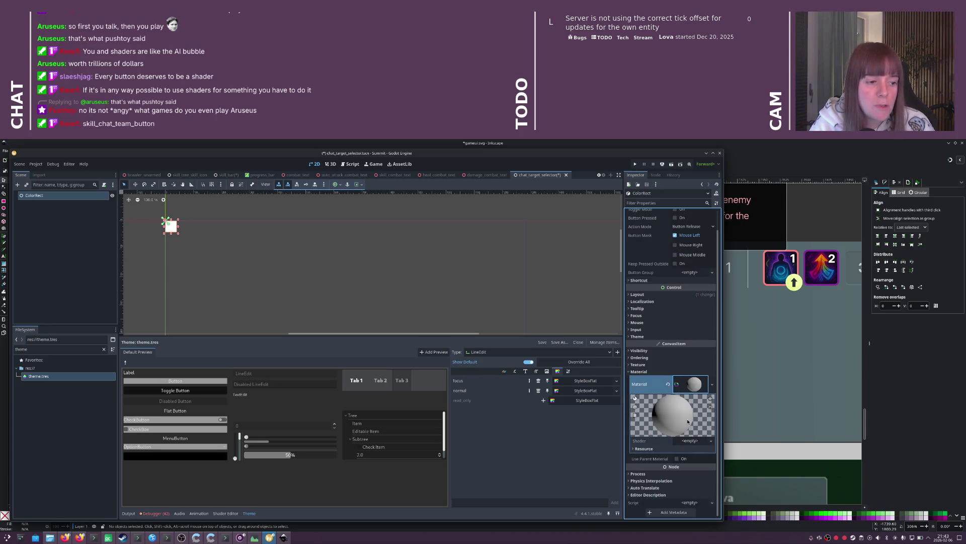
pyautogui.click(693, 440)
pyautogui.click(699, 450)
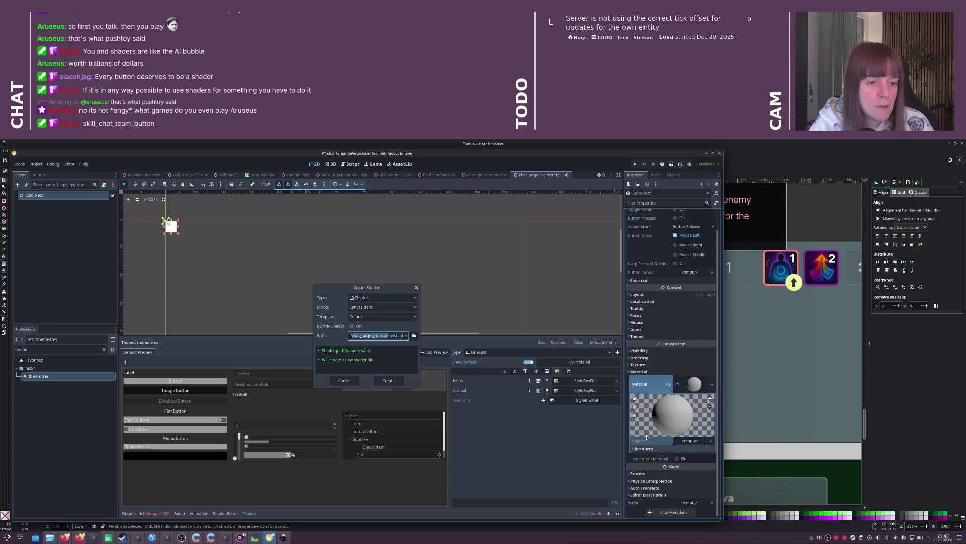
pyautogui.click(398, 381)
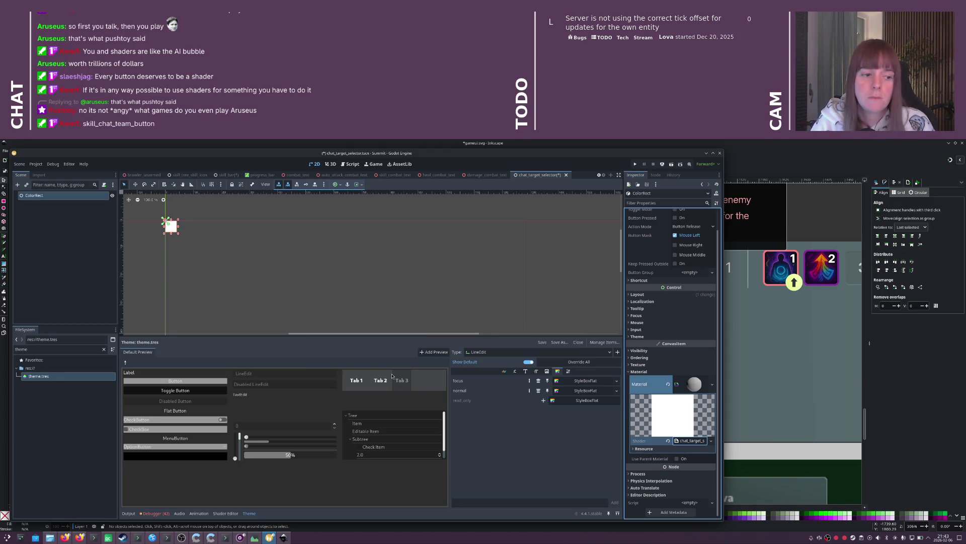
pyautogui.click(690, 441)
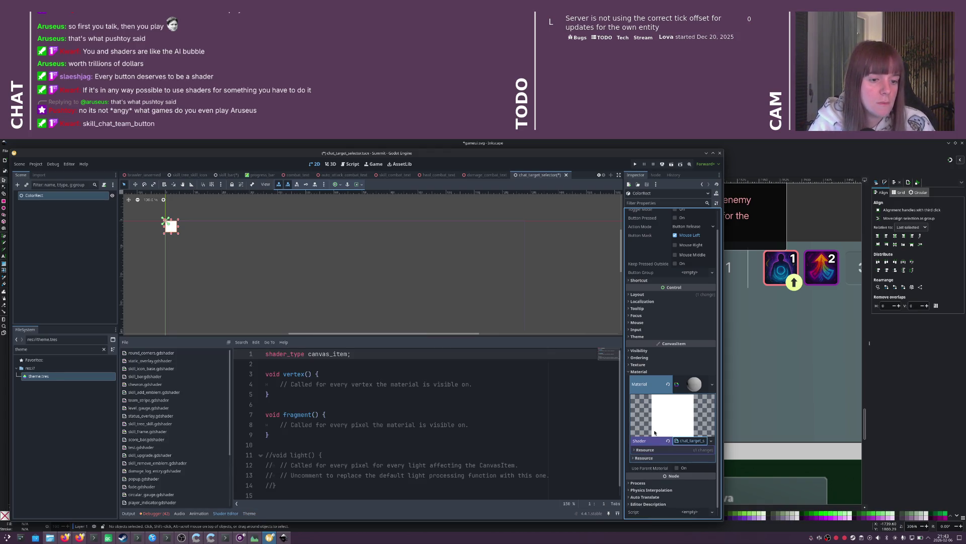
# - Save the scene and review the damage_log_entry shader code in the shader editor
pyautogui.click(275, 393)
pyautogui.hotkey('ctrl', 's')
pyautogui.scroll(-3, 172, 402)
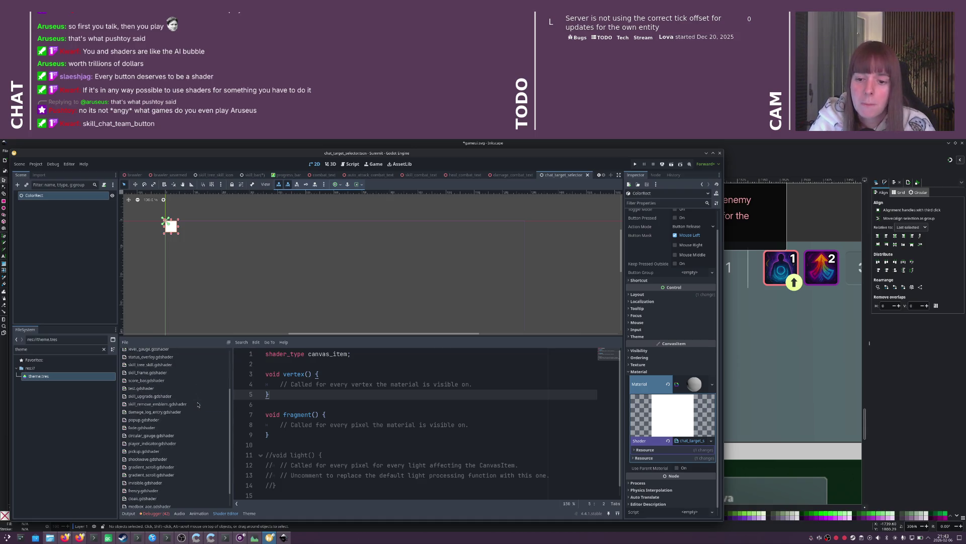
pyautogui.click(170, 412)
pyautogui.scroll(-10, 343, 408)
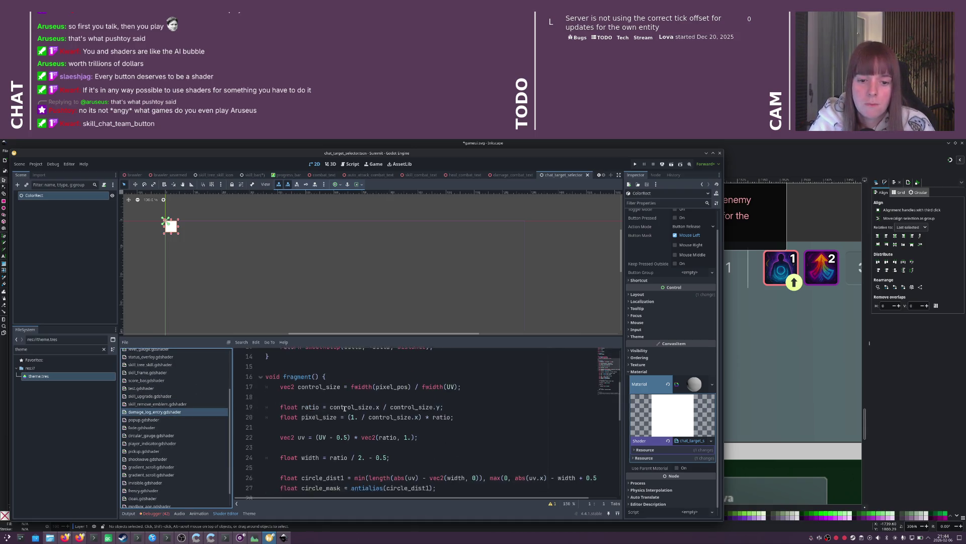
pyautogui.scroll(-3, 343, 409)
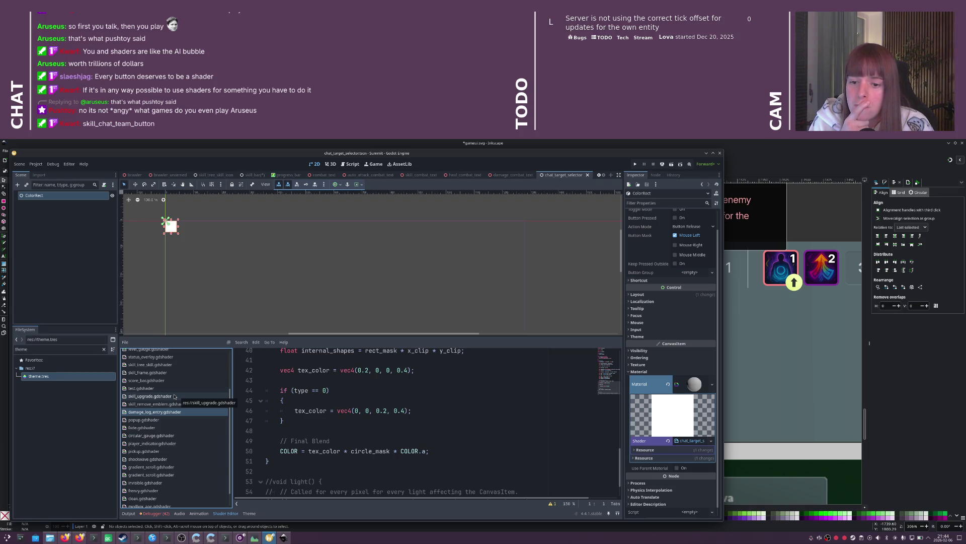
pyautogui.scroll(-2, 174, 396)
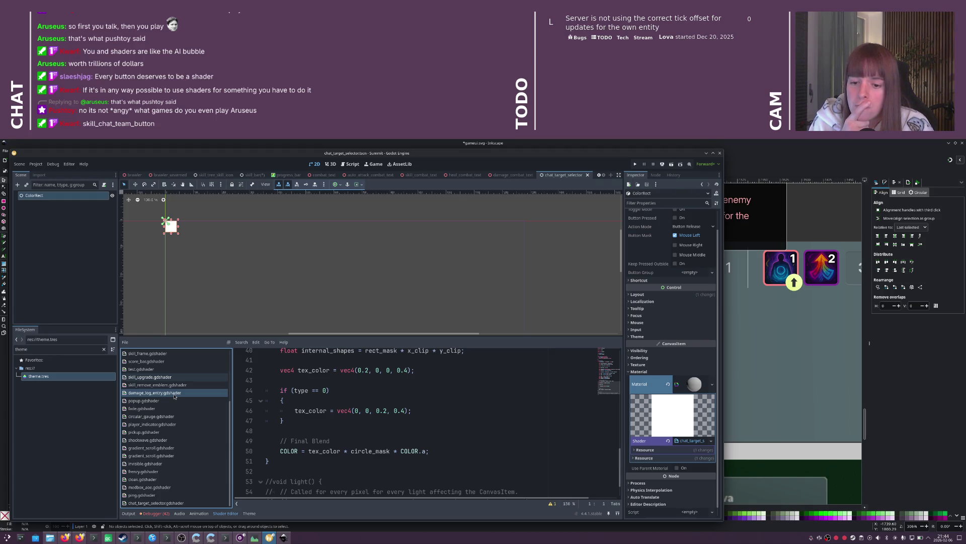
pyautogui.scroll(3, 174, 396)
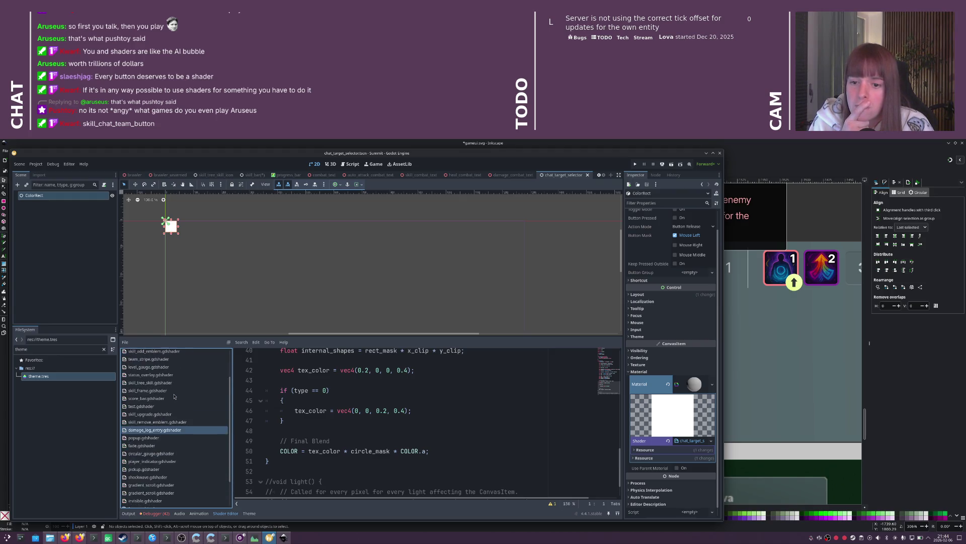
pyautogui.scroll(2, 174, 396)
pyautogui.scroll(1, 174, 396)
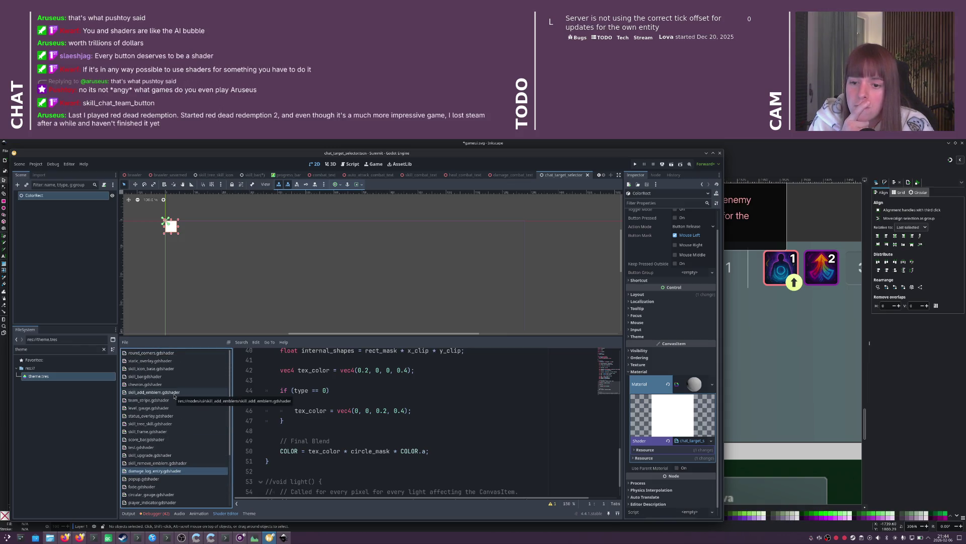
# - Select all of the round_corners shader code to copy, then open chat_target_selector.gdshader
pyautogui.click(151, 353)
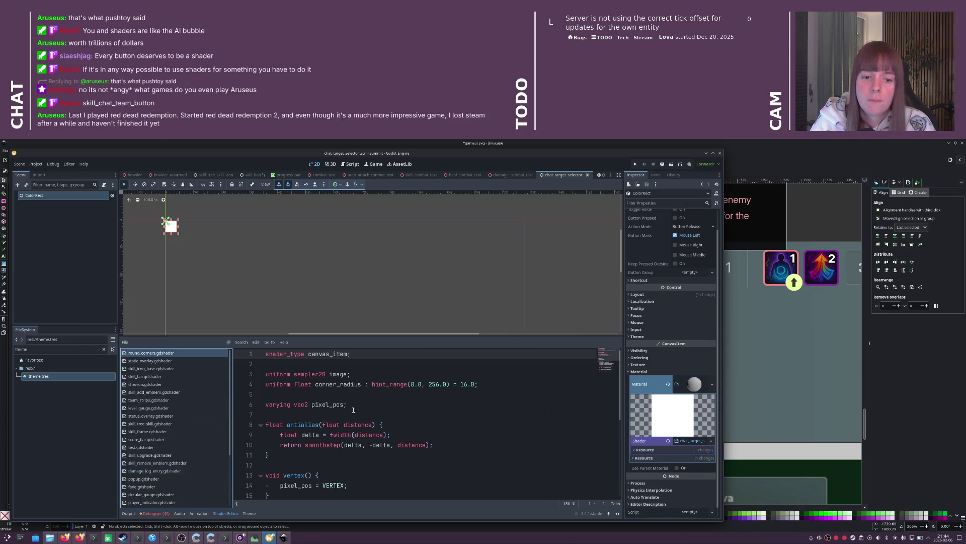
pyautogui.scroll(-5, 354, 410)
pyautogui.moveTo(451, 475)
pyautogui.mouseDown()
pyautogui.moveTo(382, 465)
pyautogui.moveTo(266, 364)
pyautogui.mouseUp()
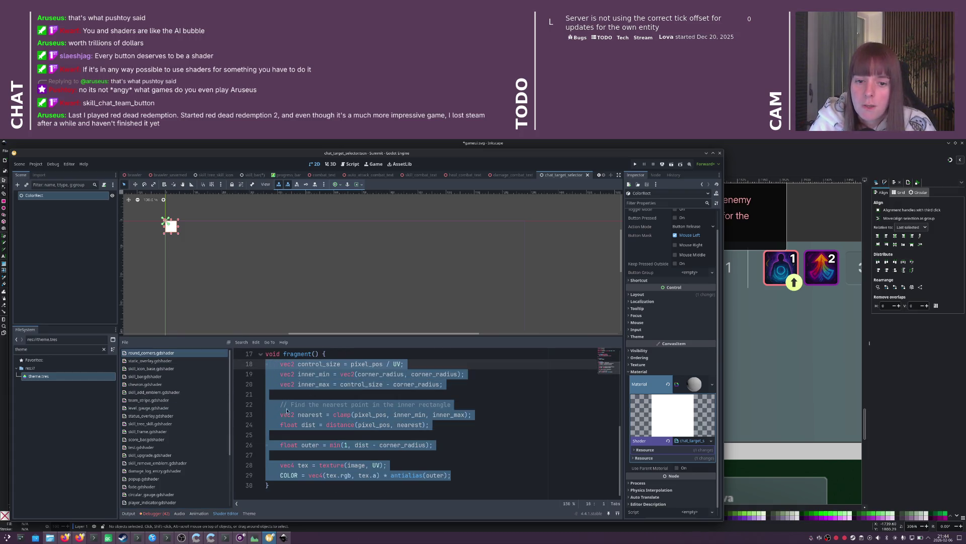
pyautogui.scroll(2, 307, 403)
pyautogui.scroll(1, 324, 410)
pyautogui.scroll(-3, 324, 411)
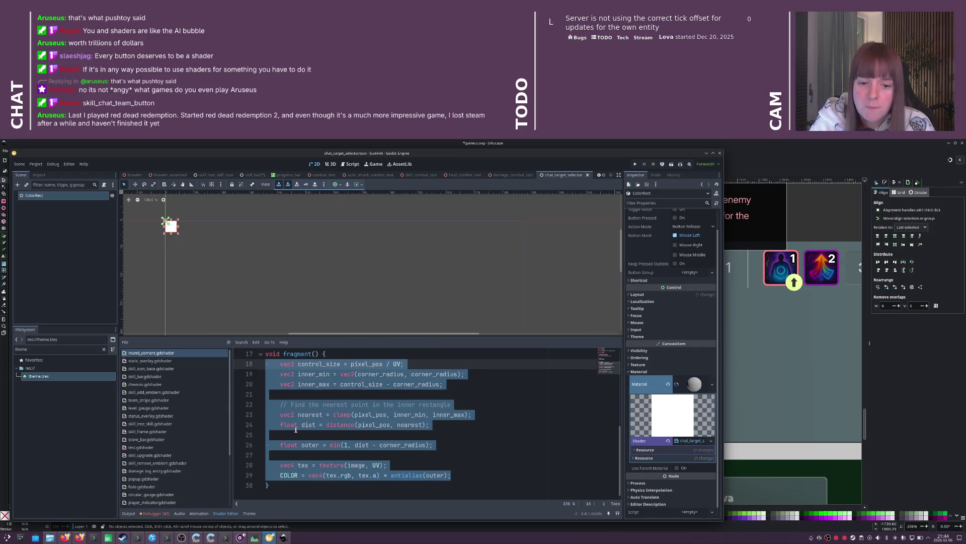
pyautogui.scroll(6, 285, 483)
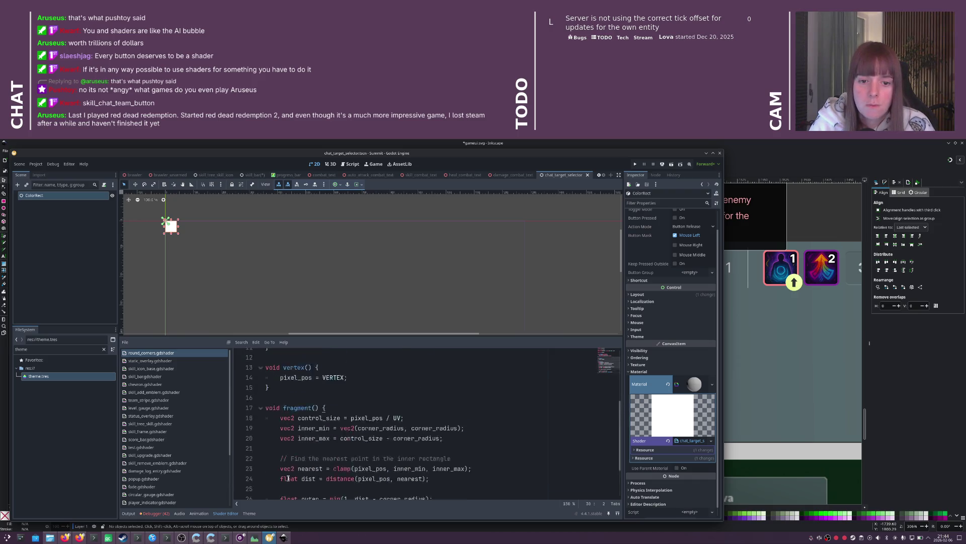
pyautogui.hotkey('ctrl', 'a')
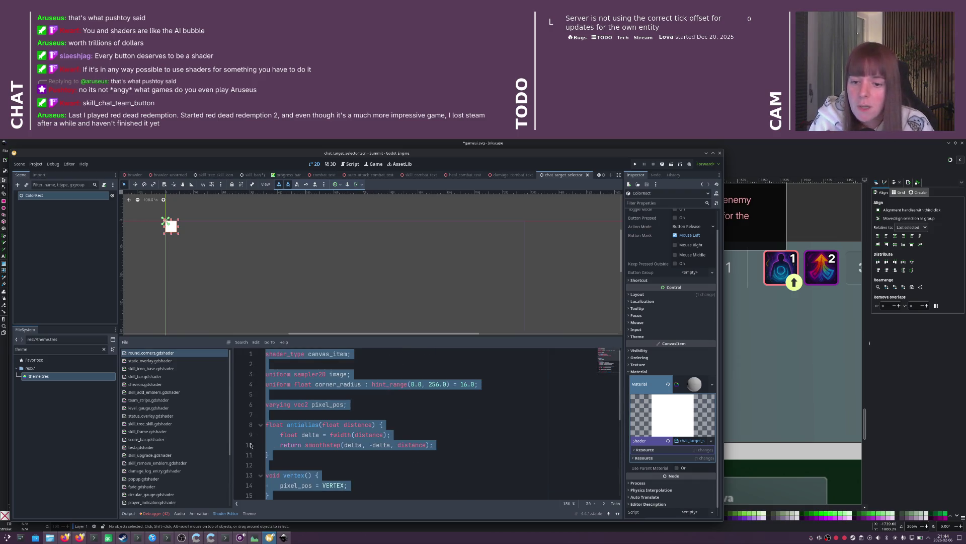
pyautogui.scroll(-4, 171, 431)
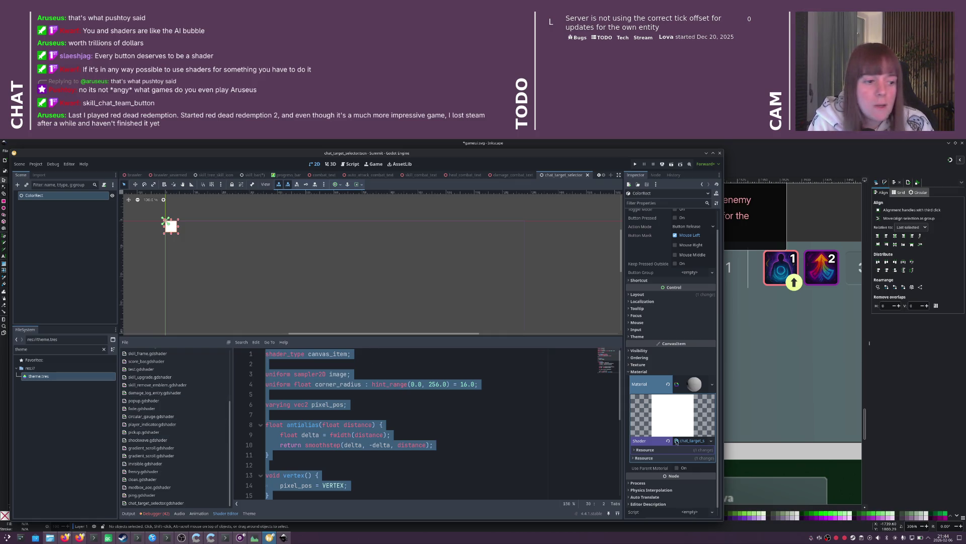
pyautogui.click(685, 442)
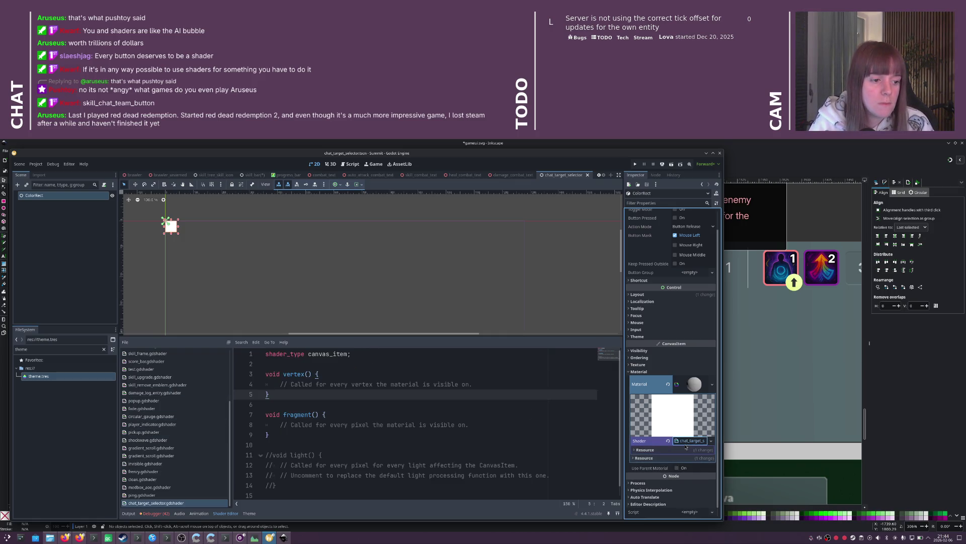
# - Replace the default template in chat_target_selector.gdshader with the pasted rounded-corner code
pyautogui.hotkey('ctrl', 'a')
pyautogui.hotkey('ctrl', 'v')
pyautogui.scroll(4, 361, 403)
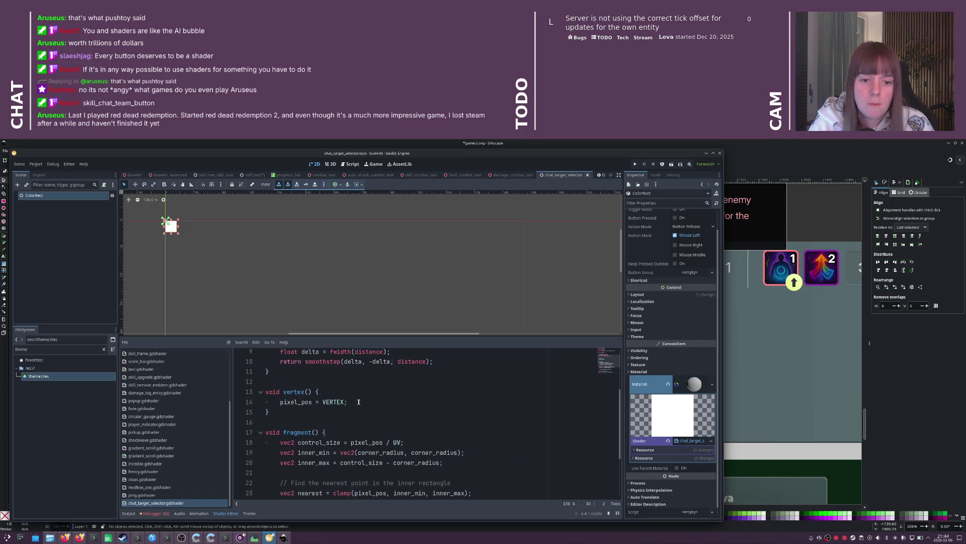
pyautogui.scroll(2, 360, 402)
pyautogui.click(377, 403)
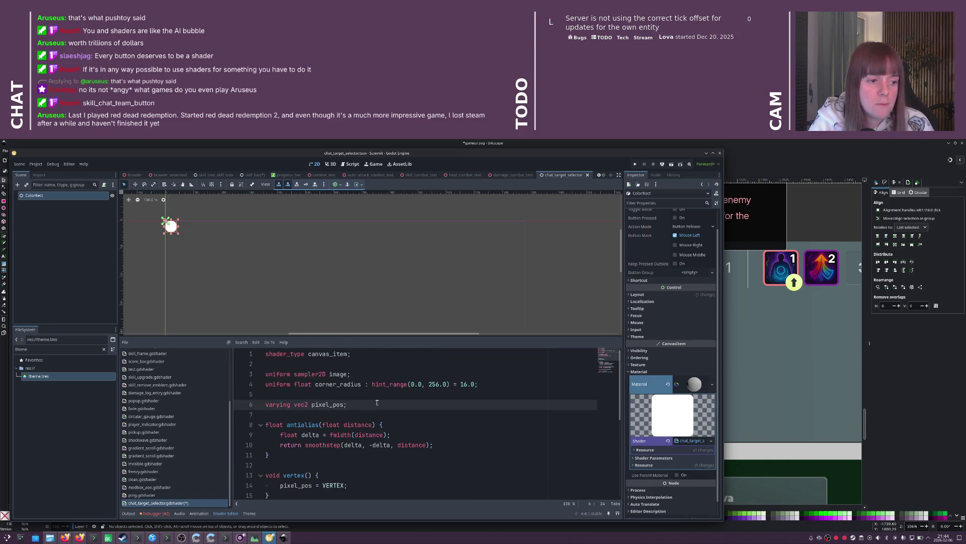
pyautogui.scroll(4, 171, 227)
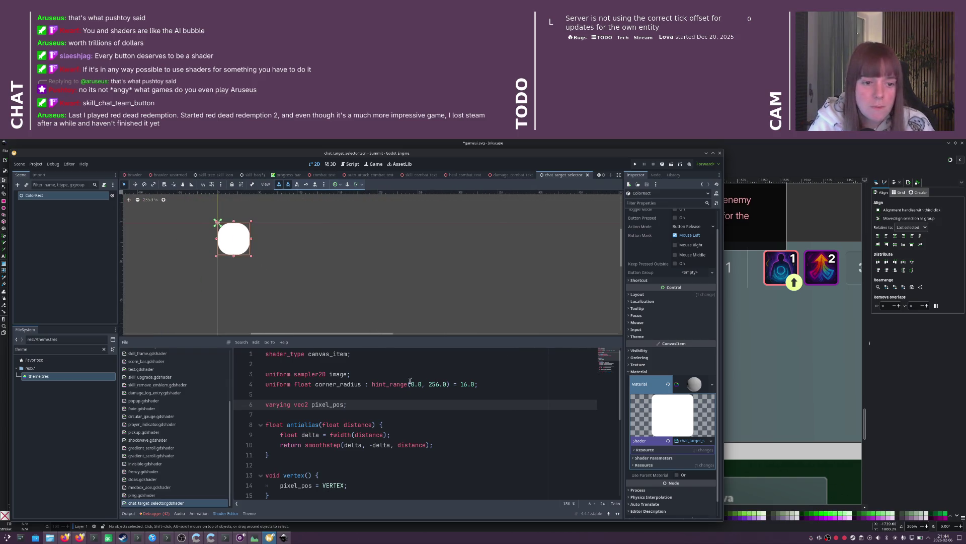
# - Set the material's Corner Radius shader parameter to 4.0
pyautogui.click(653, 457)
pyautogui.click(687, 476)
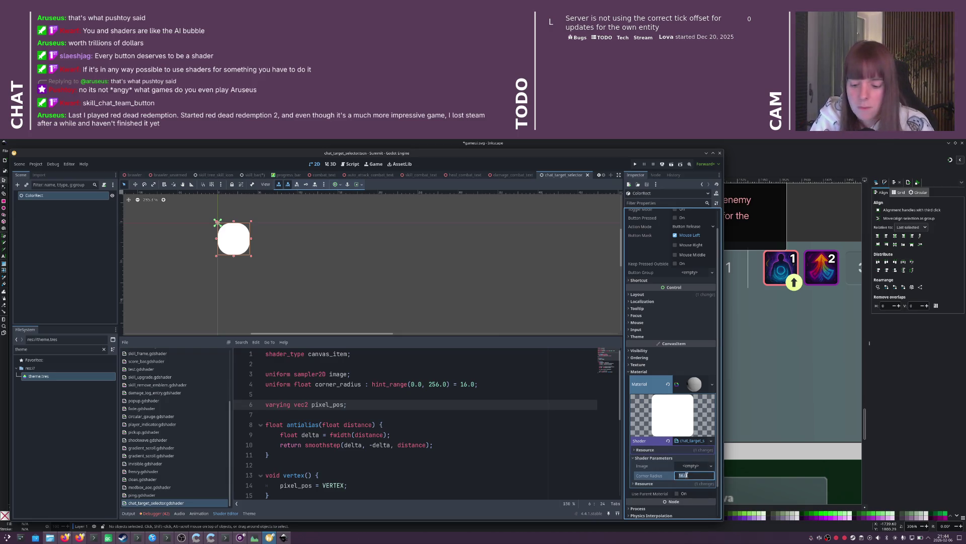
pyautogui.write('4')
pyautogui.press('Return')
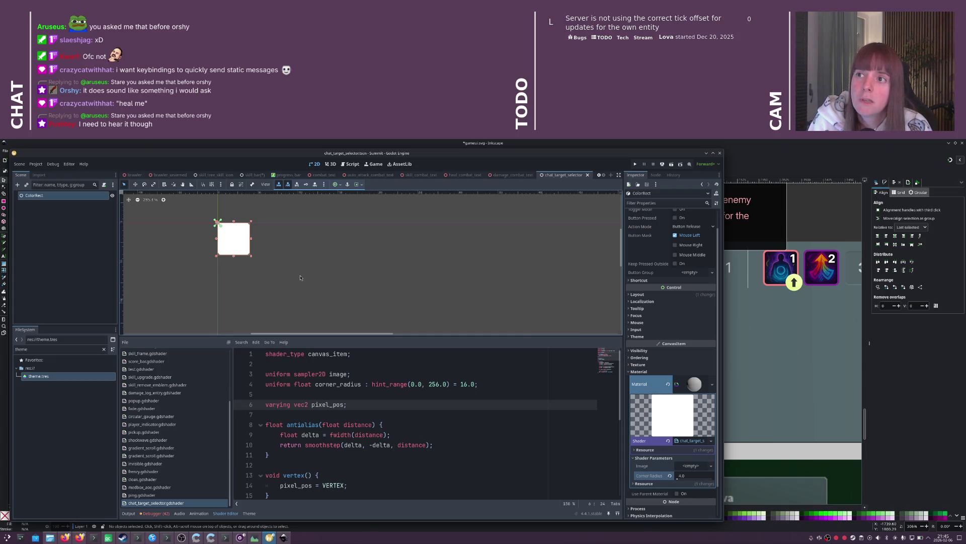
# - Add a 'uniform int target' line with hint_enum("Zero", "One", "Two") after corner_radius
pyautogui.click(237, 241)
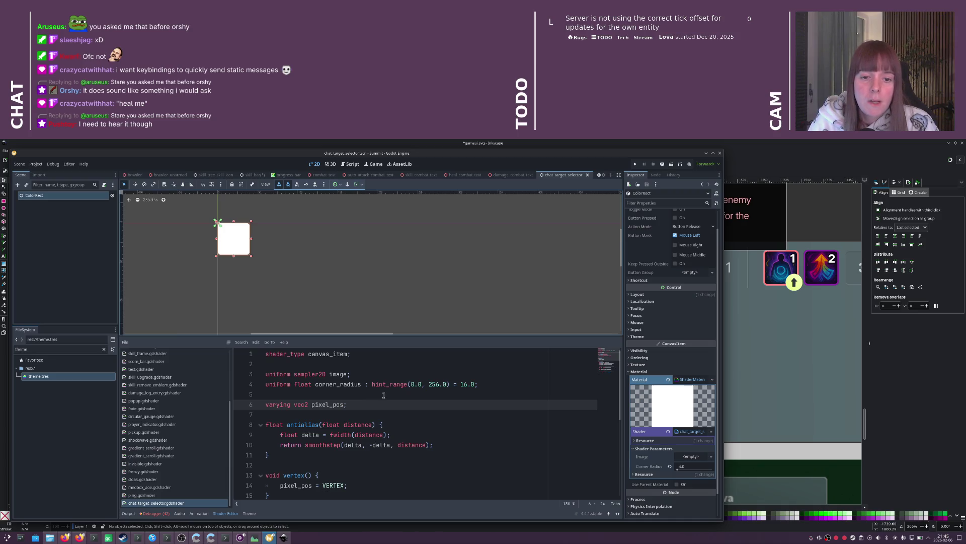
pyautogui.hotkey('alt', 'Tab')
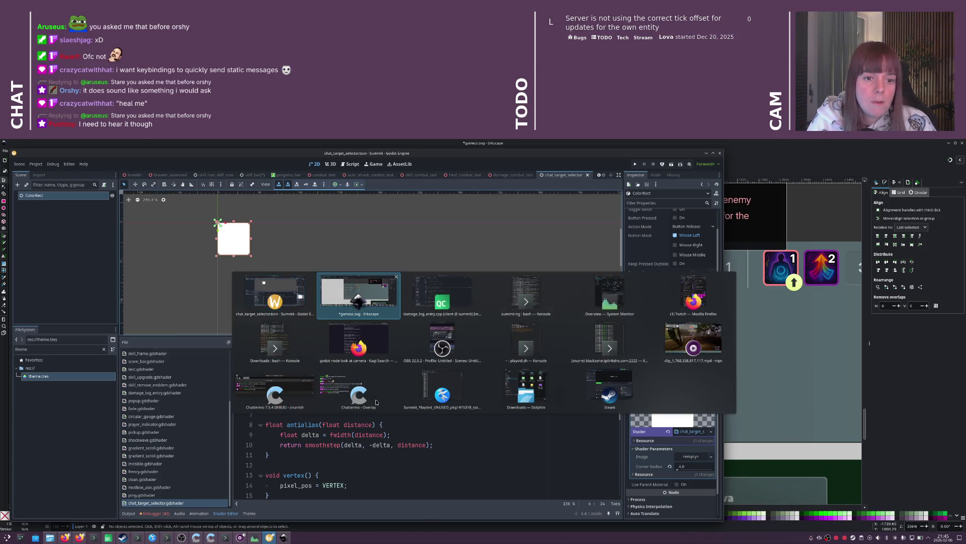
pyautogui.hotkey('alt', 'Tab')
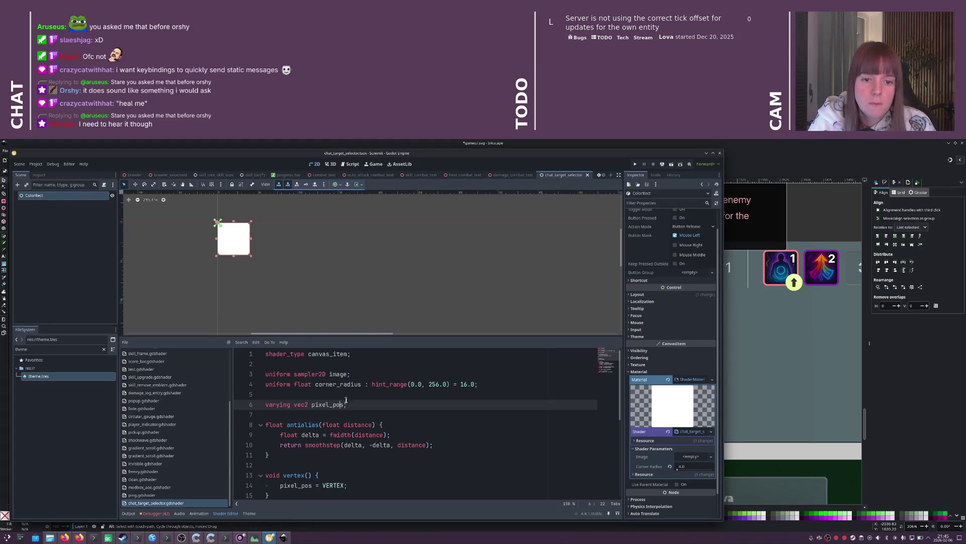
pyautogui.click(329, 393)
pyautogui.press('Return')
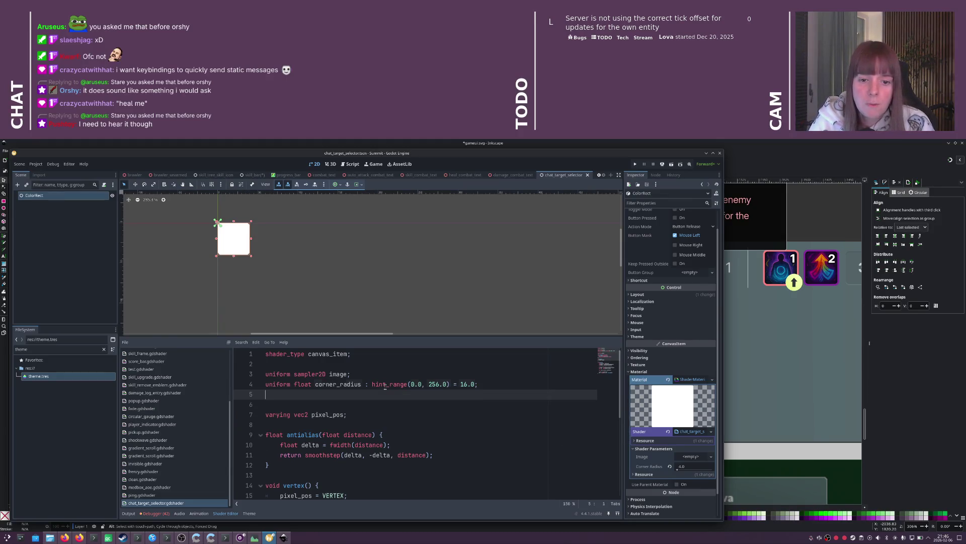
pyautogui.write('uniform ')
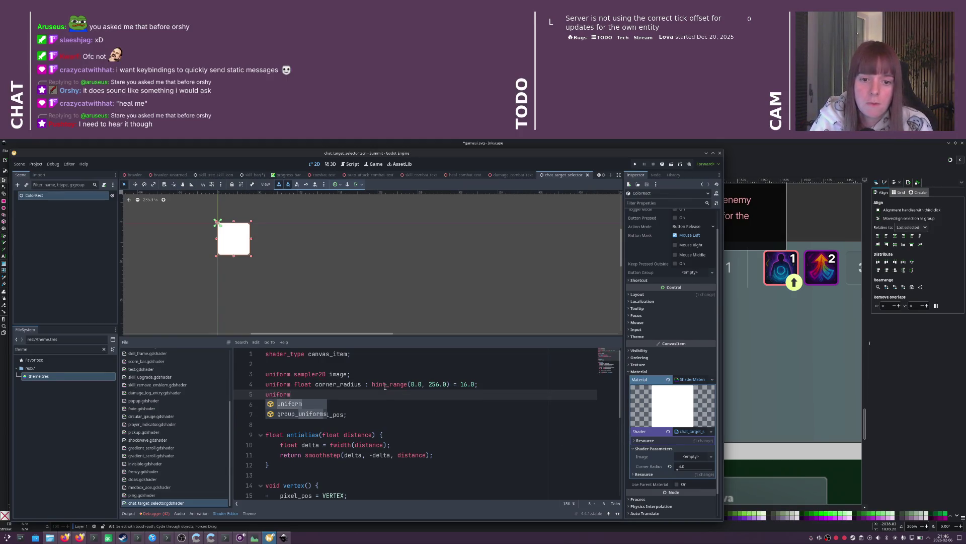
pyautogui.write('int target')
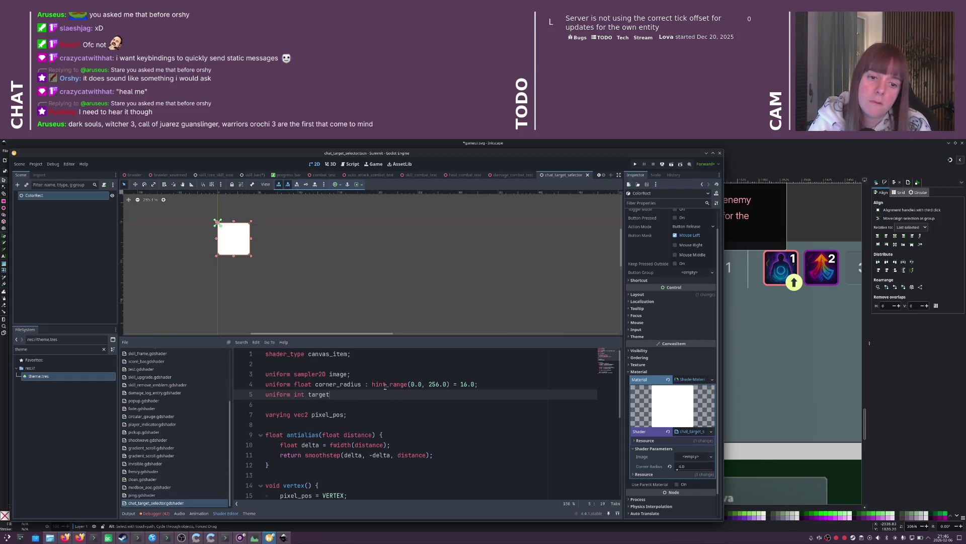
pyautogui.press('BackSpace')
pyautogui.press('BackSpace')
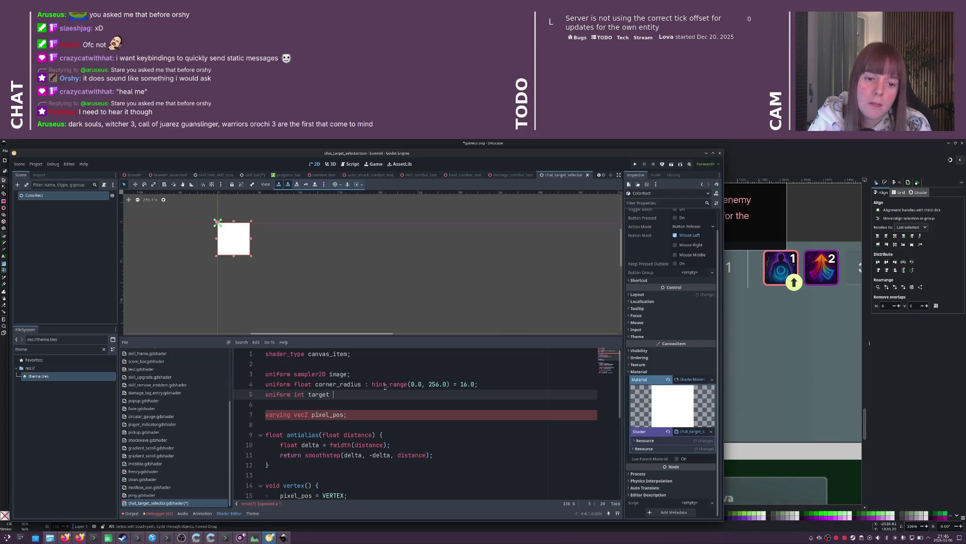
pyautogui.write(';')
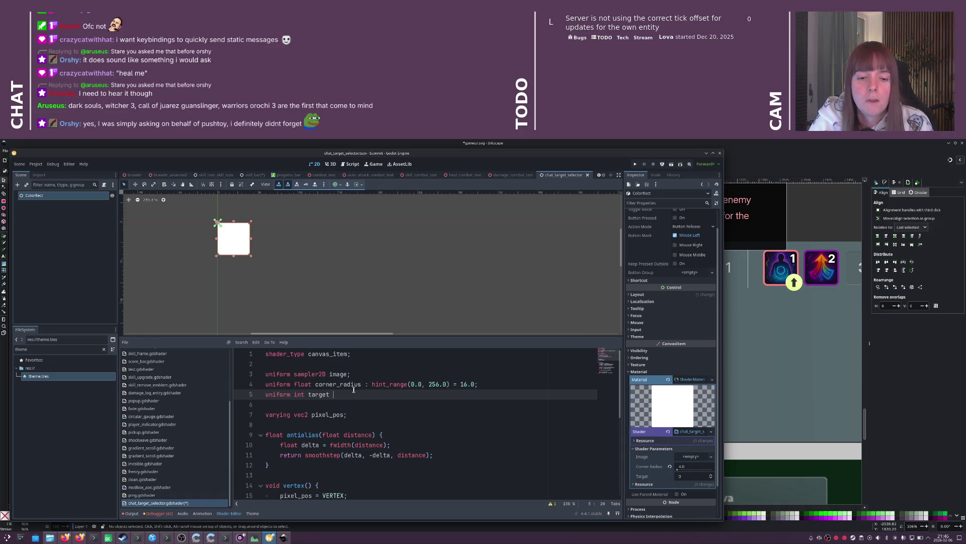
pyautogui.write('hint_enum("Zero", "One", "Two")')
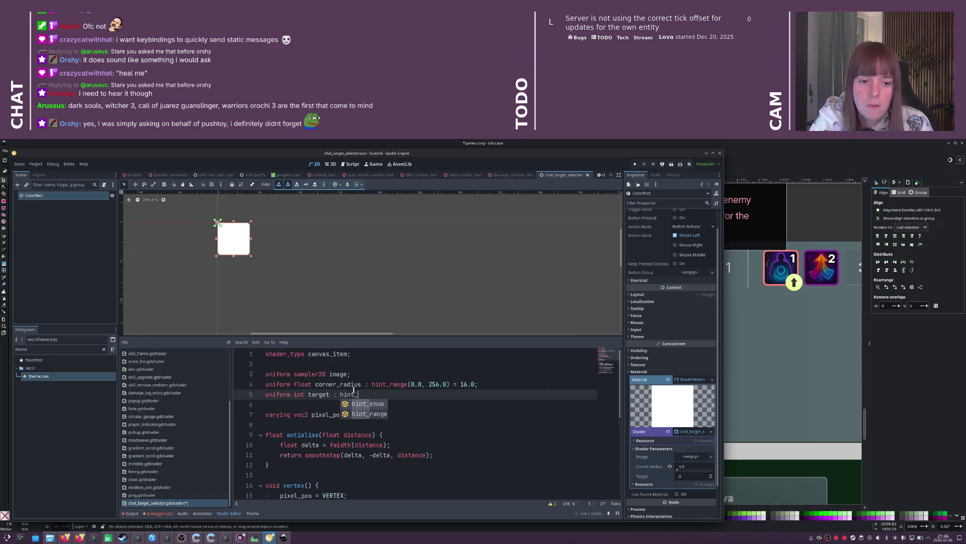
# - Rename the target enum options to "All", "Team 1" and "Team 2"
pyautogui.doubleClick(385, 394)
pyautogui.write('All')
pyautogui.hotkey('ctrl', 'Right')
pyautogui.hotkey('ctrl', 'Right')
pyautogui.hotkey('shift', 'ctrl', 'Right')
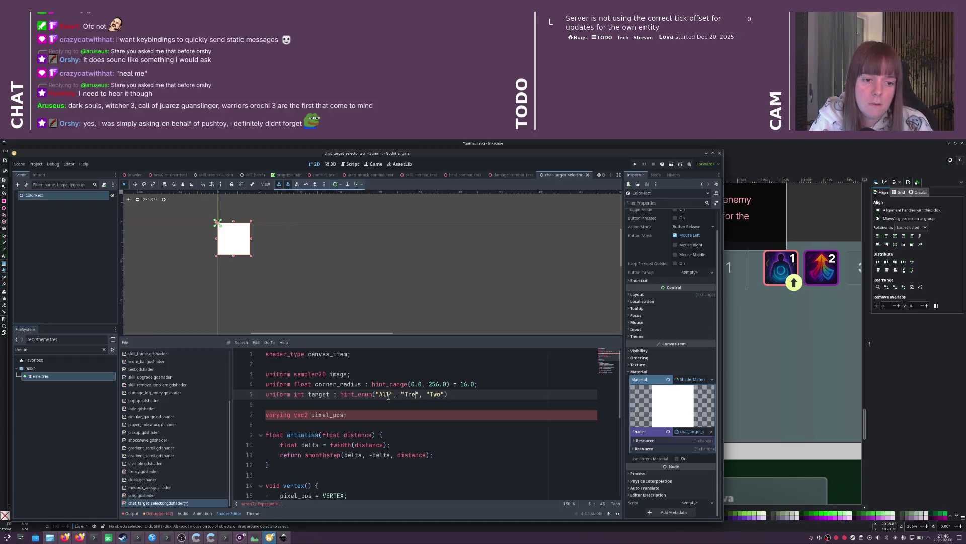
pyautogui.write('Team 1')
pyautogui.press('End')
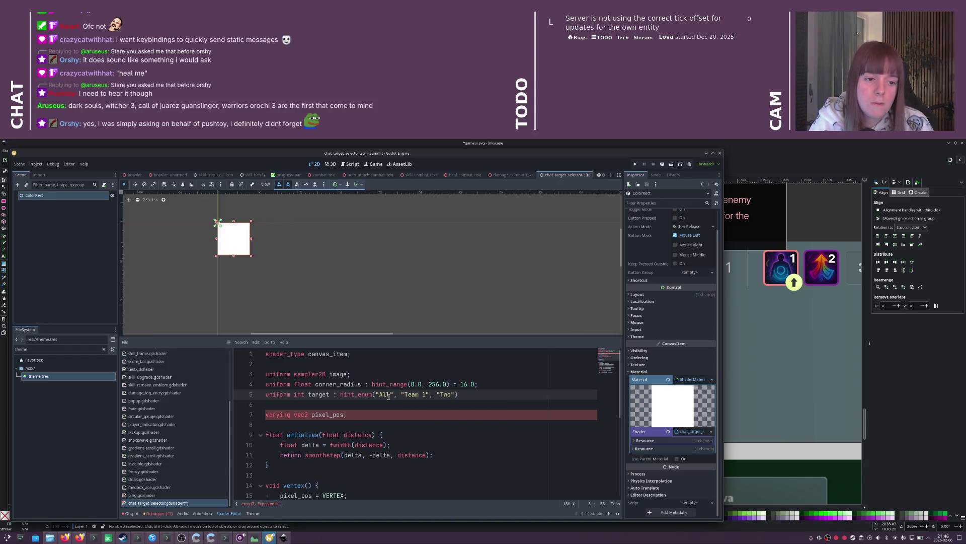
pyautogui.hotkey('ctrl', 'shift', 'Left')
pyautogui.write('Team')
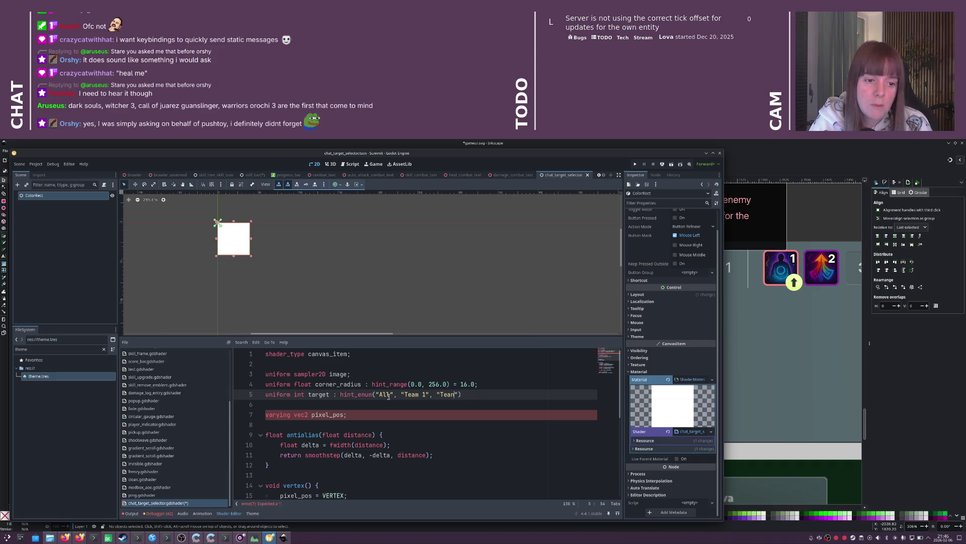
pyautogui.write(' 2")')
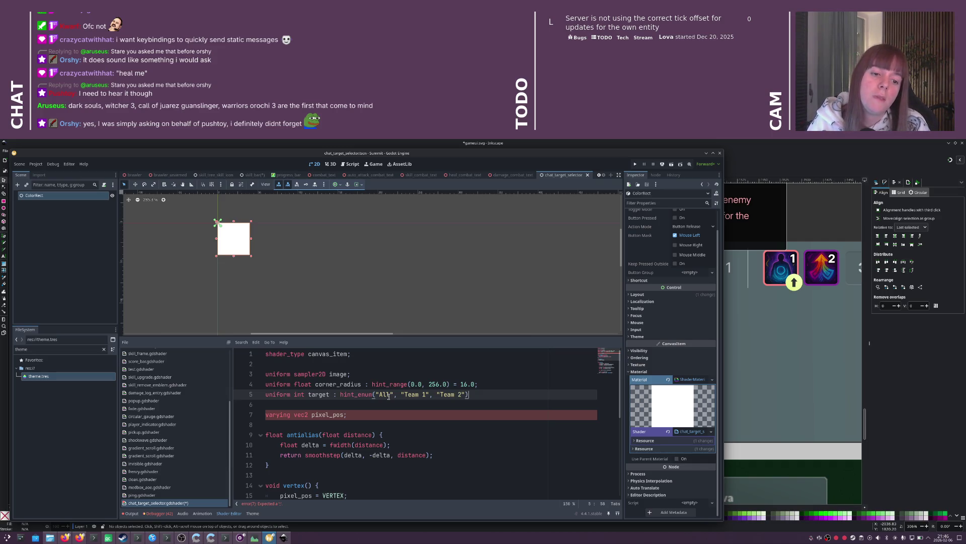
pyautogui.write(';')
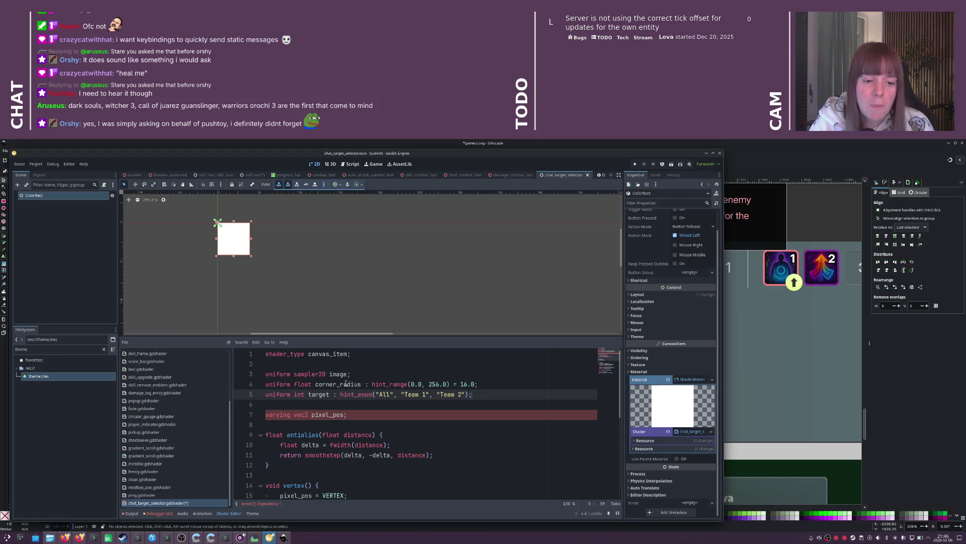
# - Insert blank lines right after fragment()'s opening brace, checking the Inkscape mockup
pyautogui.scroll(-1, 332, 399)
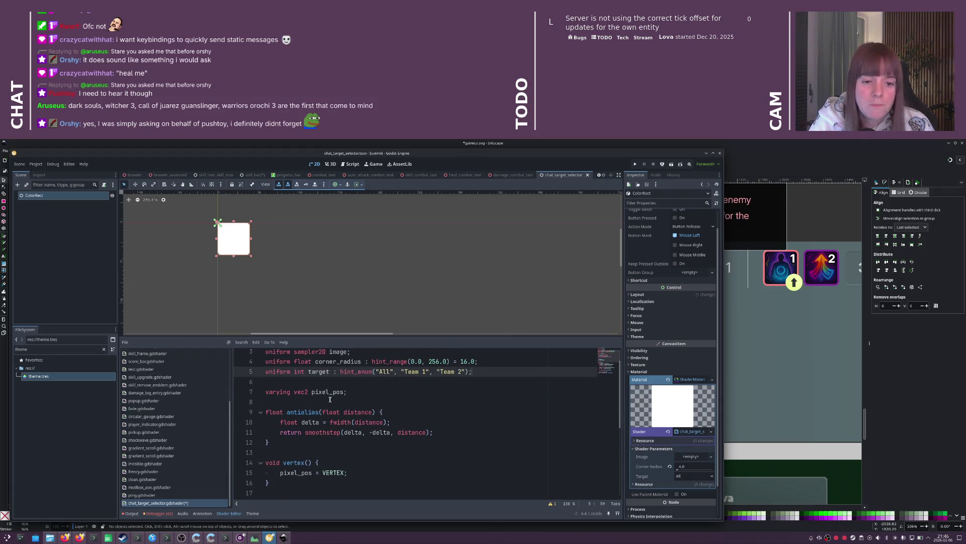
pyautogui.click(332, 391)
pyautogui.scroll(-3, 374, 393)
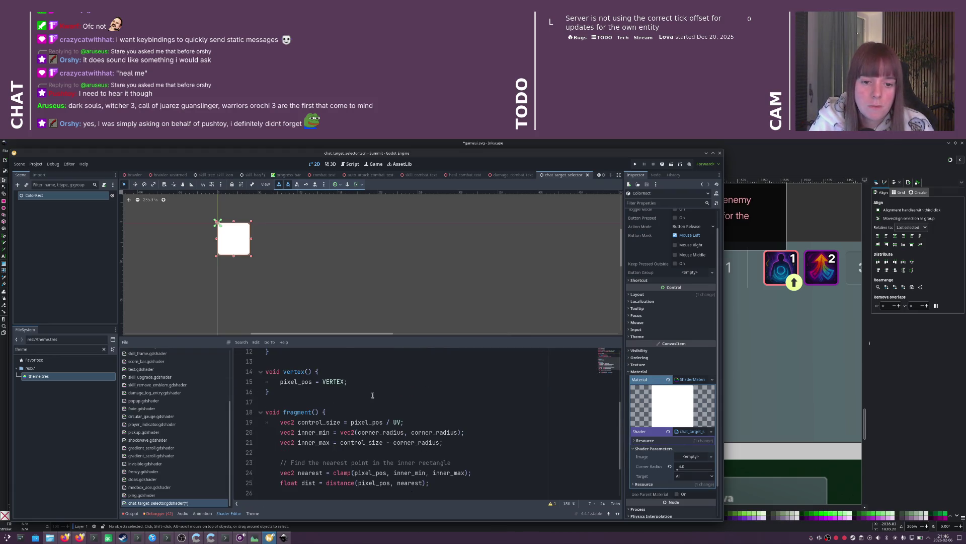
pyautogui.scroll(-2, 373, 395)
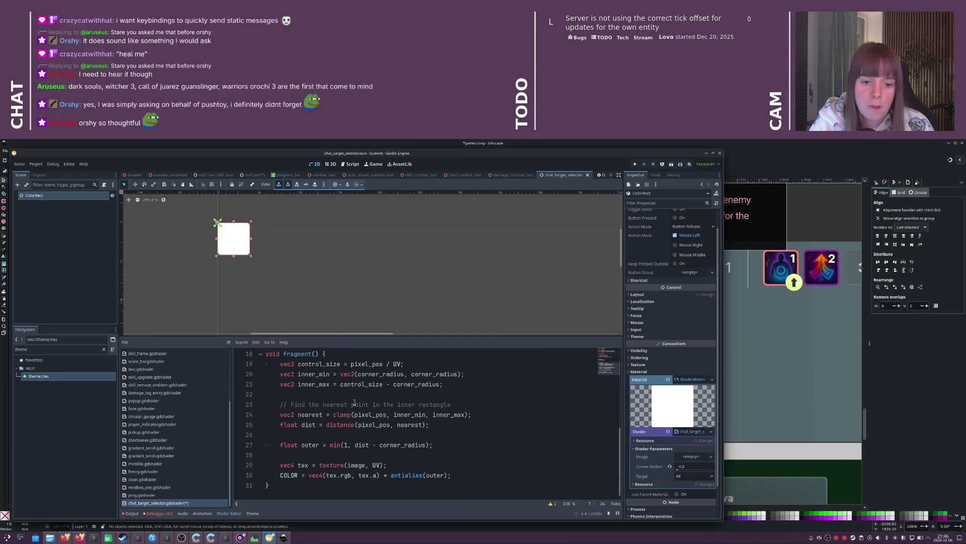
pyautogui.click(342, 358)
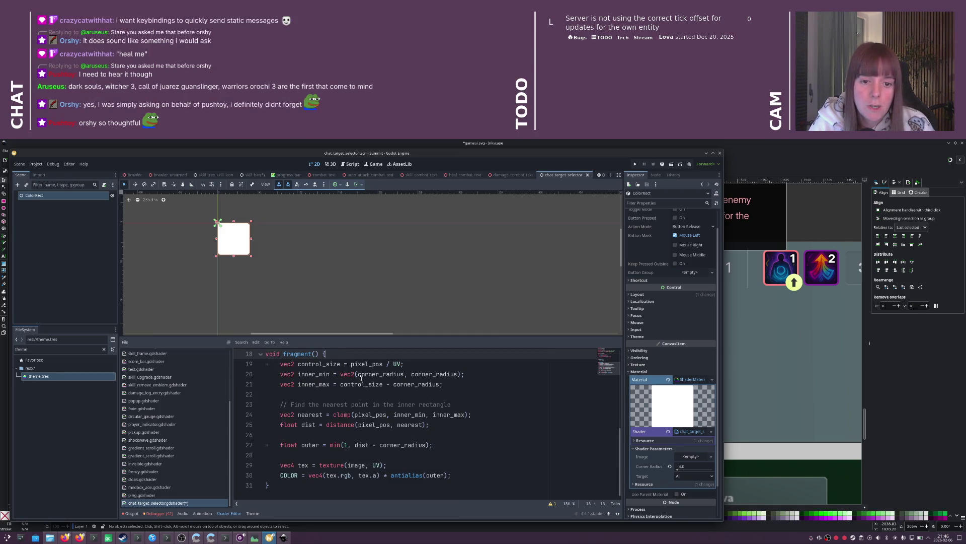
pyautogui.press('Return')
pyautogui.press('Return')
pyautogui.scroll(1, 370, 385)
pyautogui.press('Up')
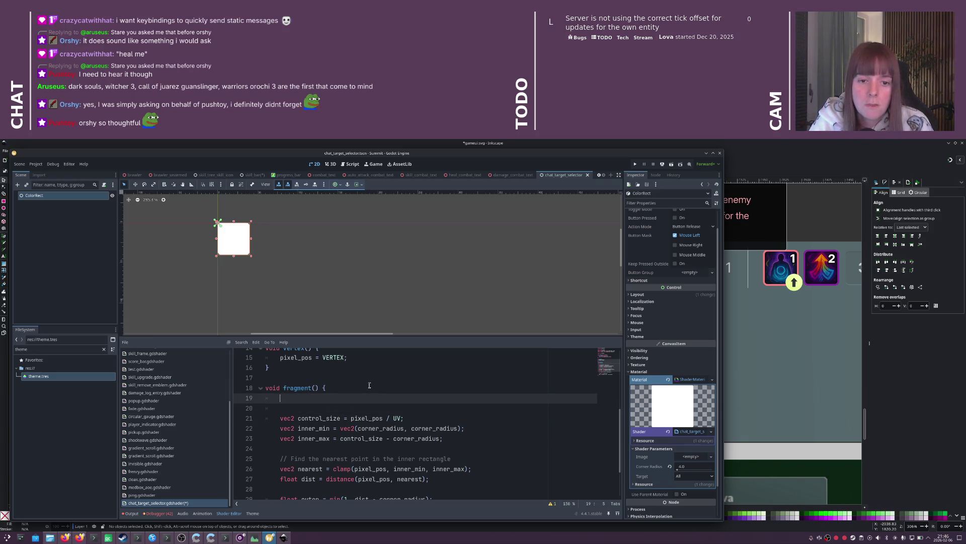
pyautogui.hotkey('alt', 'Tab')
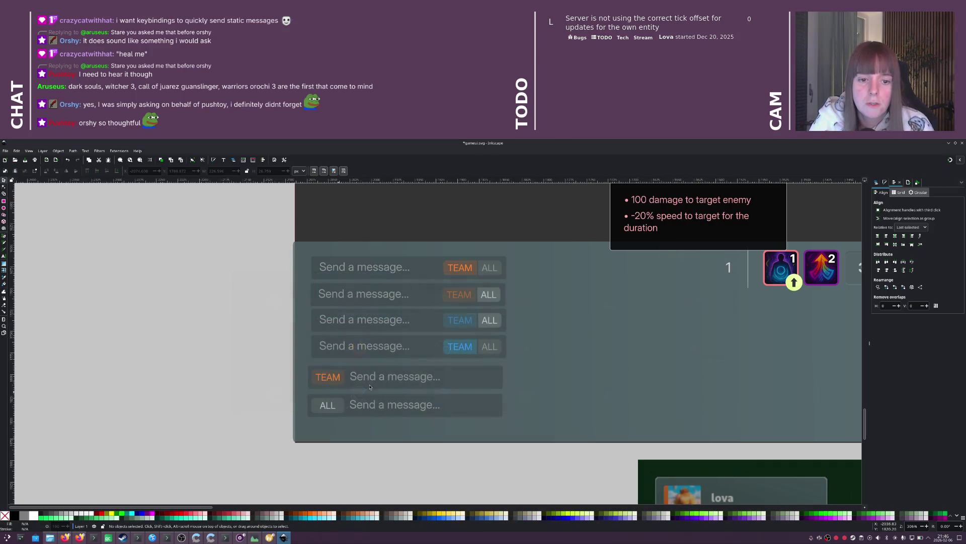
pyautogui.hotkey('alt', 'Tab')
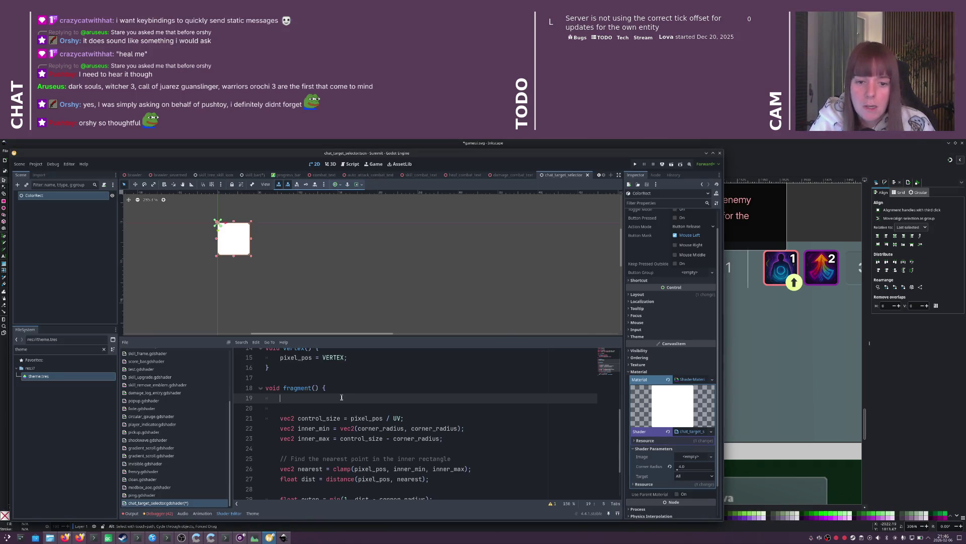
# - Write 'vec4 colors[] = { };' with the braces split across lines, caret inside the body
pyautogui.write('vec4')
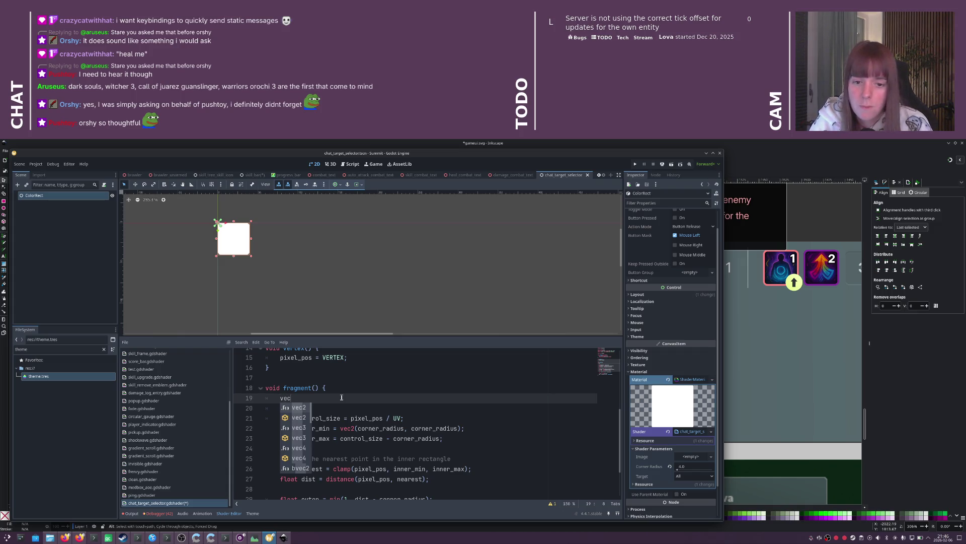
pyautogui.write(' colors ')
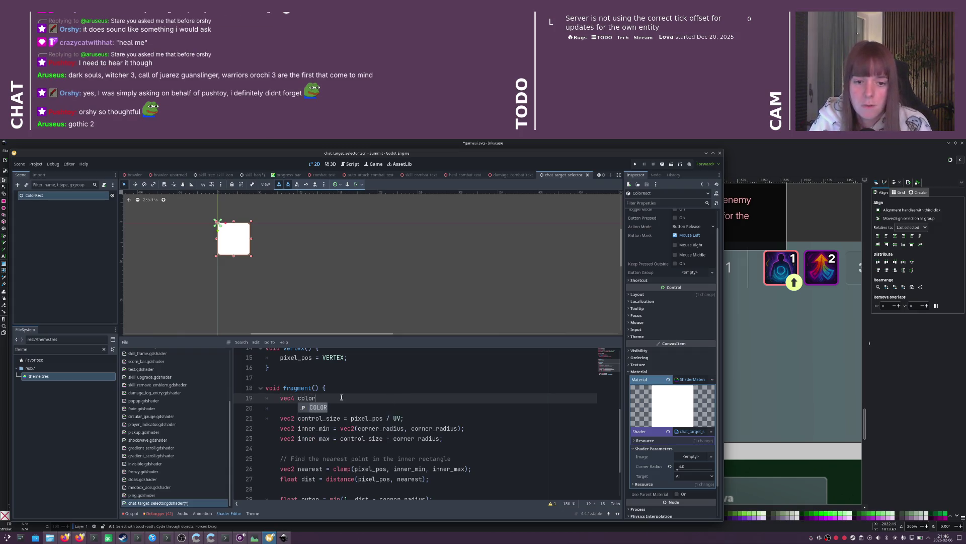
pyautogui.write('= ')
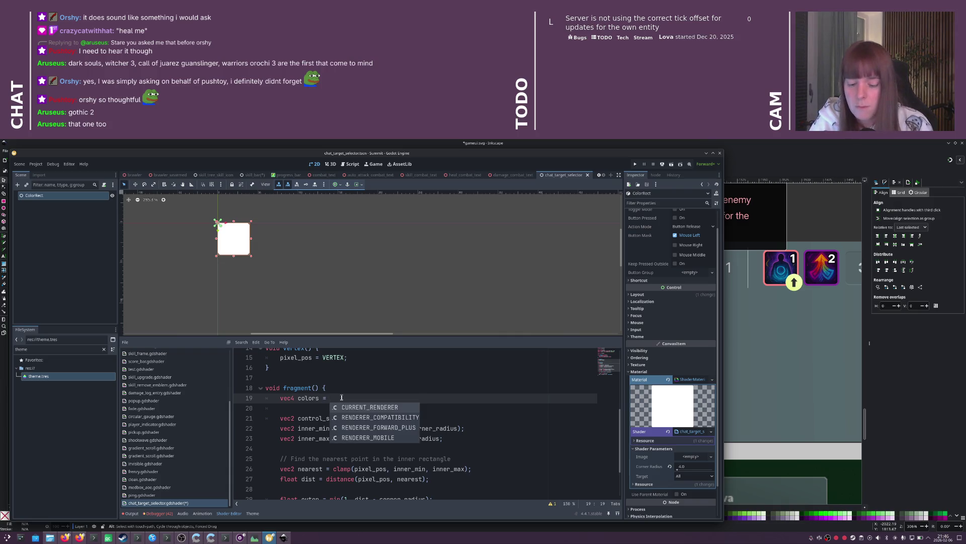
pyautogui.write('{')
pyautogui.press('Return')
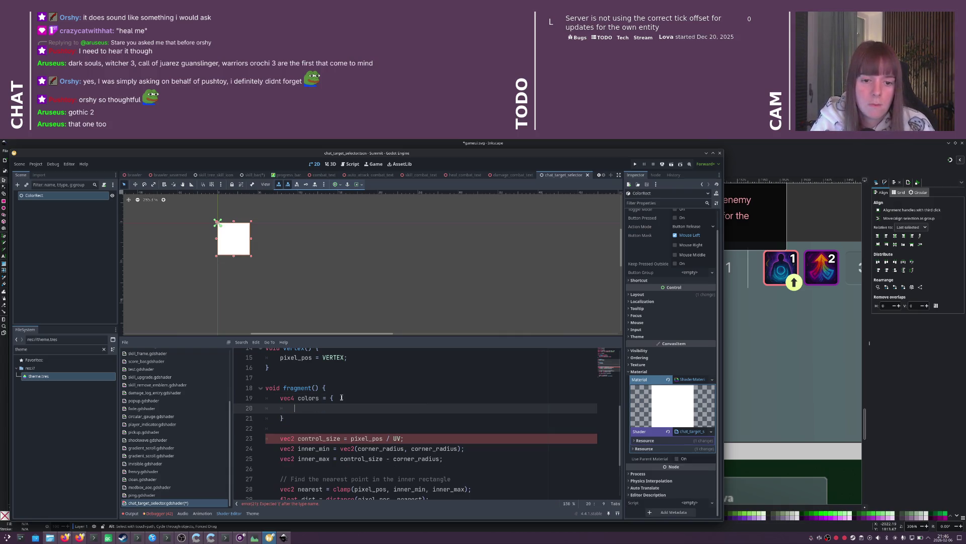
pyautogui.press('Down')
pyautogui.press('End')
pyautogui.write(';')
pyautogui.press('Up')
pyautogui.press('Up')
pyautogui.press('Right')
pyautogui.press('Right')
pyautogui.press('Right')
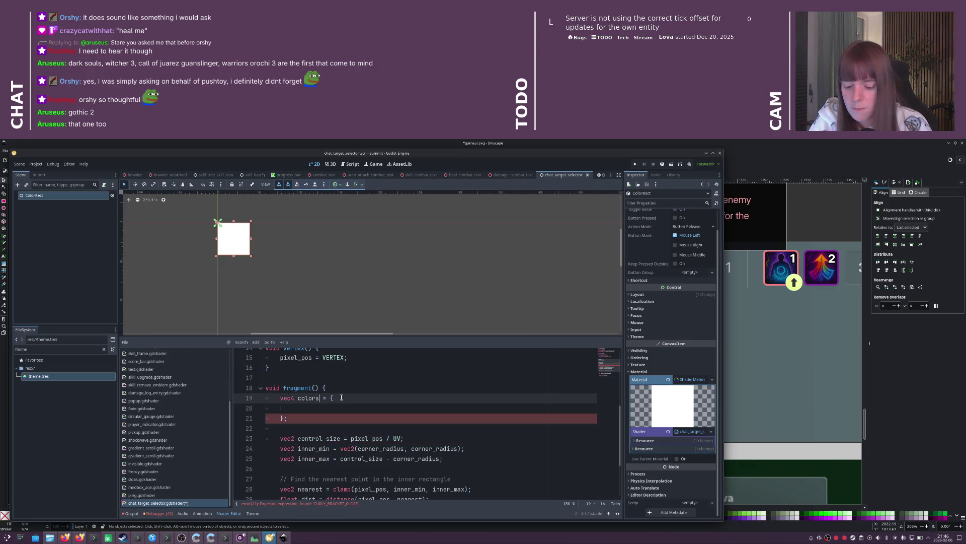
pyautogui.write('[]')
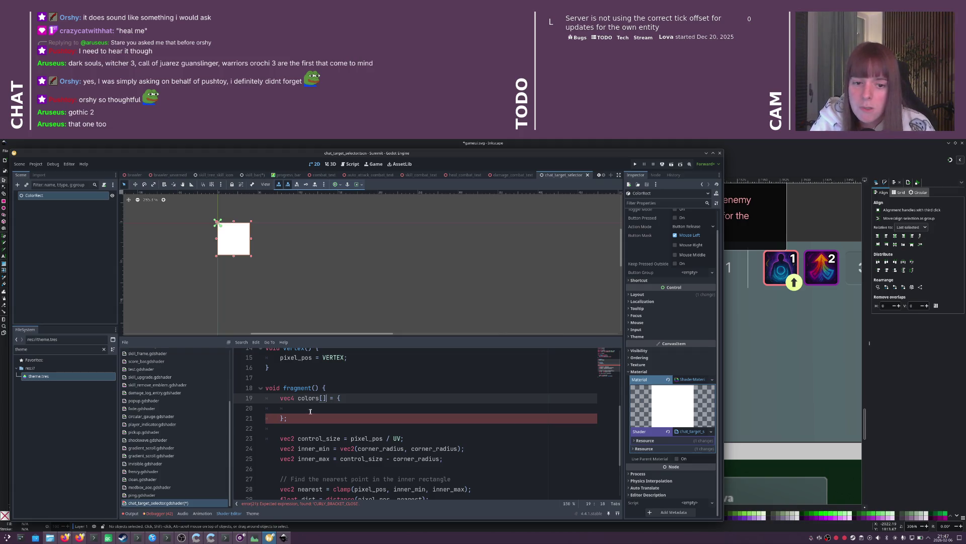
pyautogui.click(312, 407)
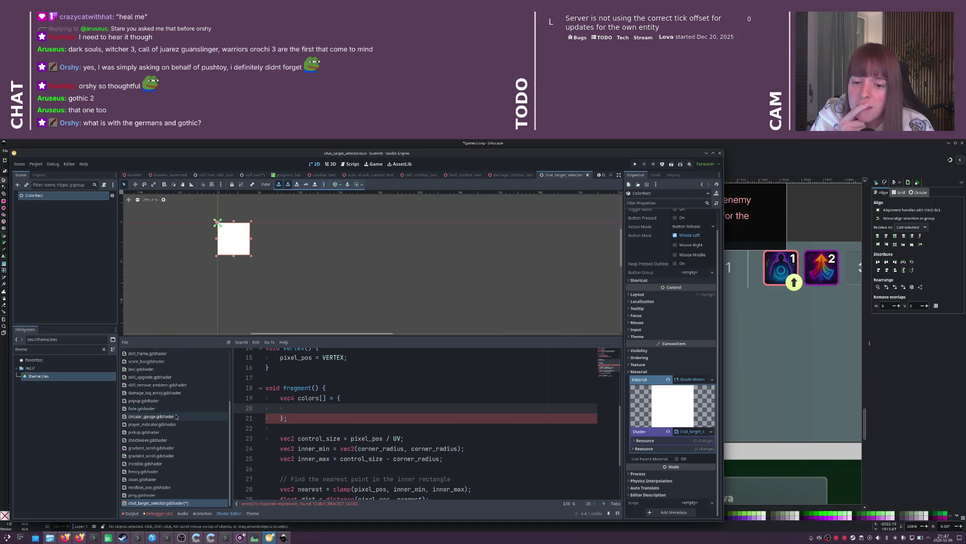
# - Look through damage_log_entry, then select the three-colour array in skill_frame.gdshader
pyautogui.scroll(5, 179, 403)
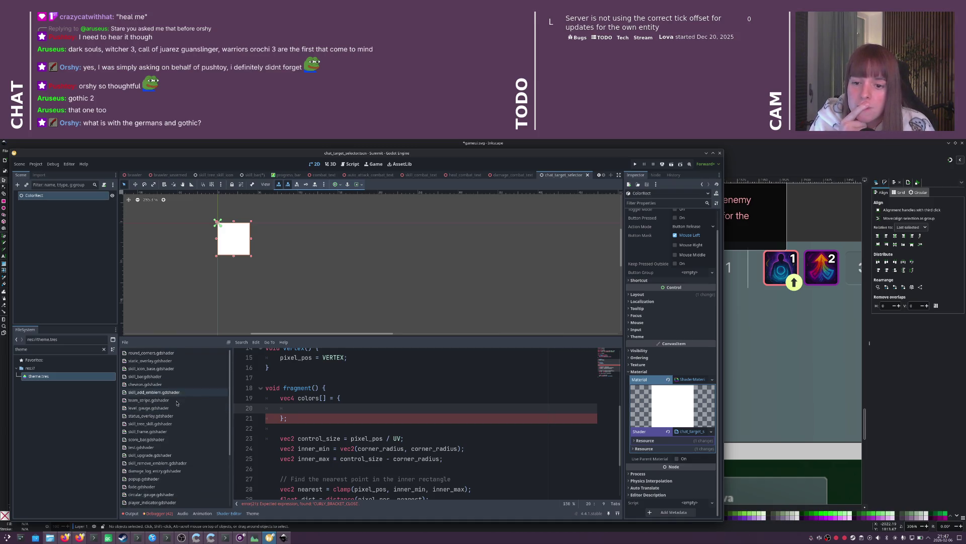
pyautogui.doubleClick(171, 470)
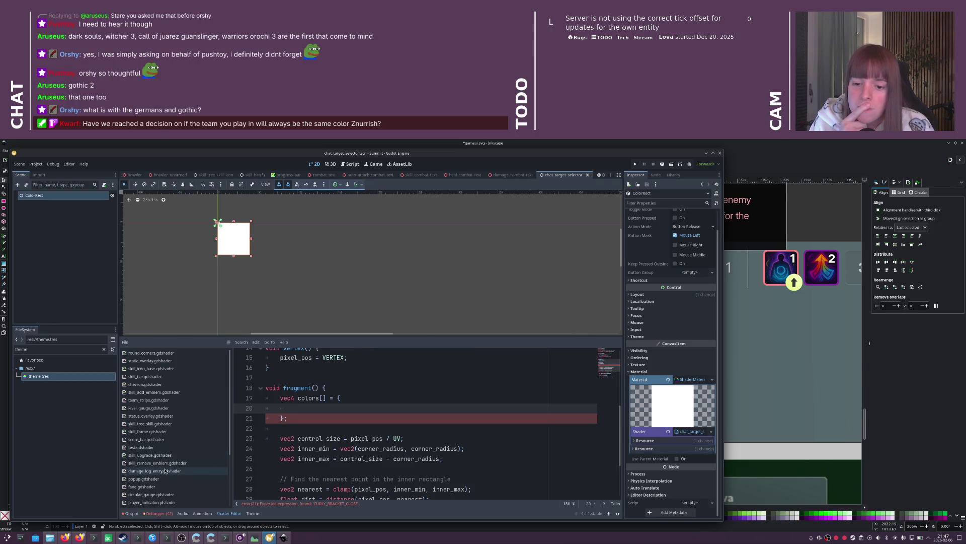
pyautogui.scroll(-9, 401, 414)
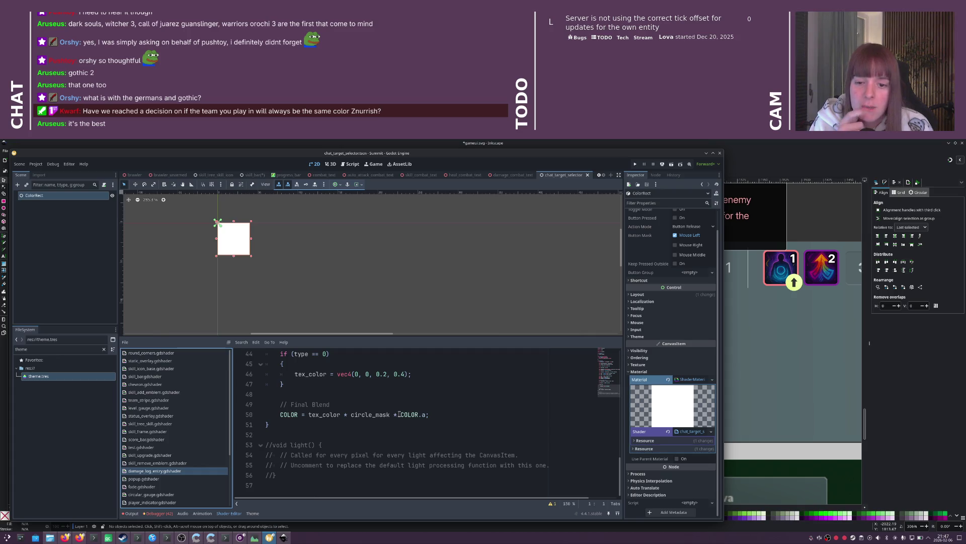
pyautogui.scroll(-3, 182, 435)
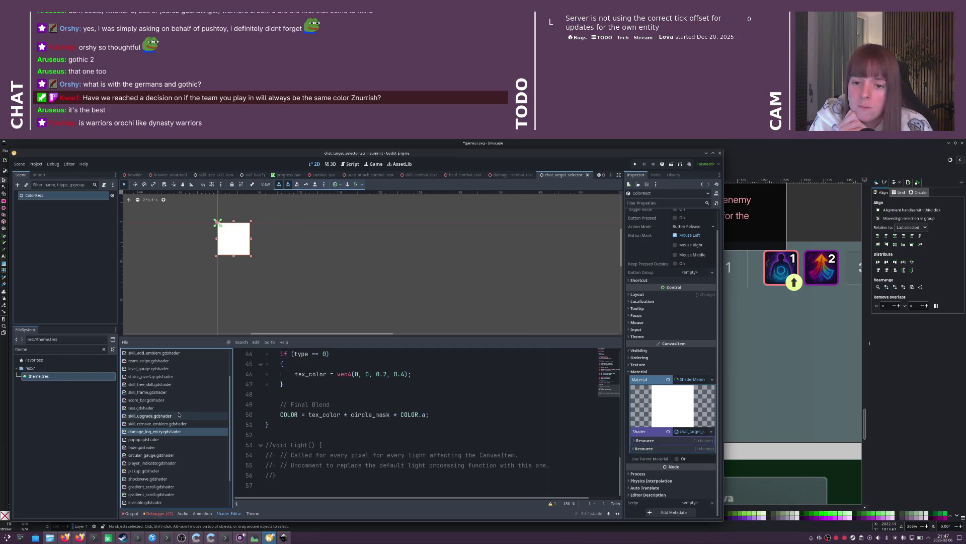
pyautogui.scroll(-3, 178, 416)
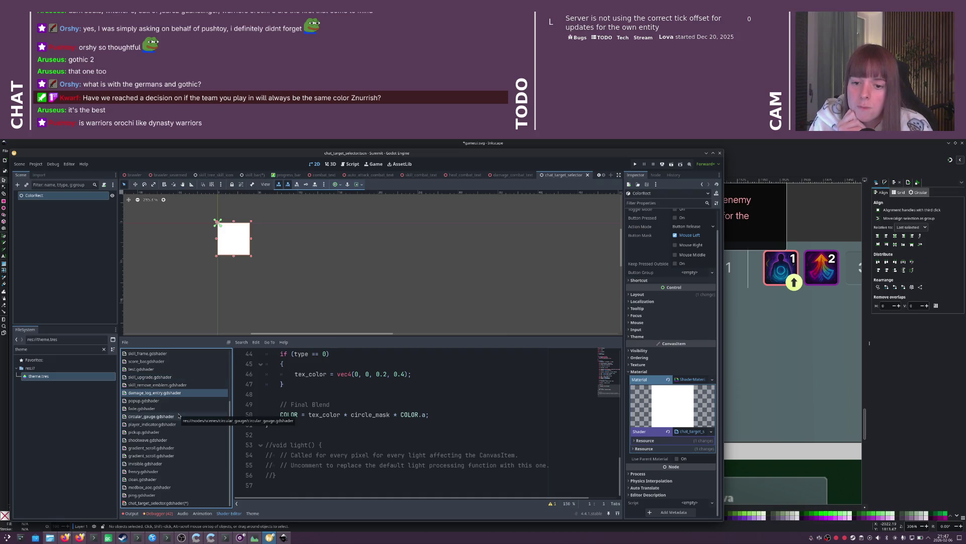
pyautogui.scroll(5, 178, 416)
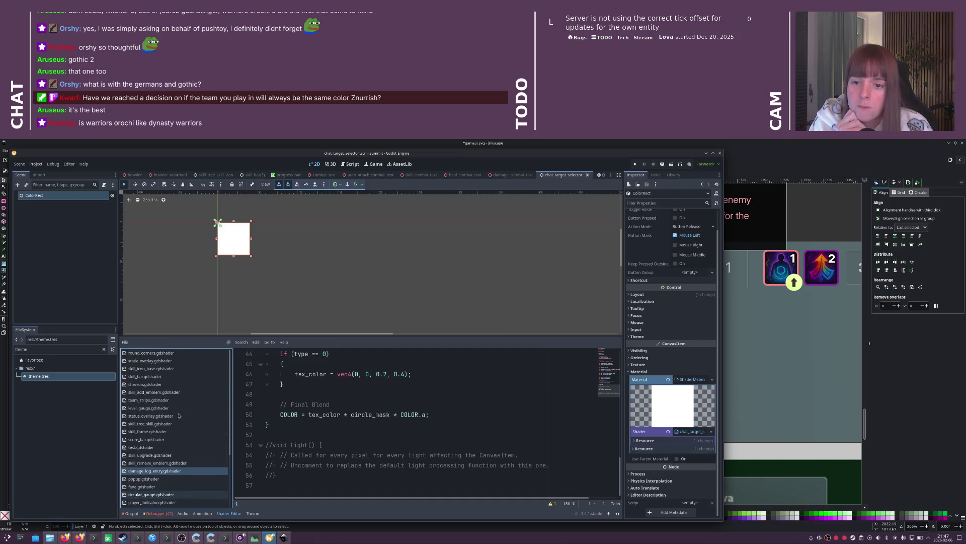
pyautogui.click(156, 422)
pyautogui.scroll(-5, 305, 428)
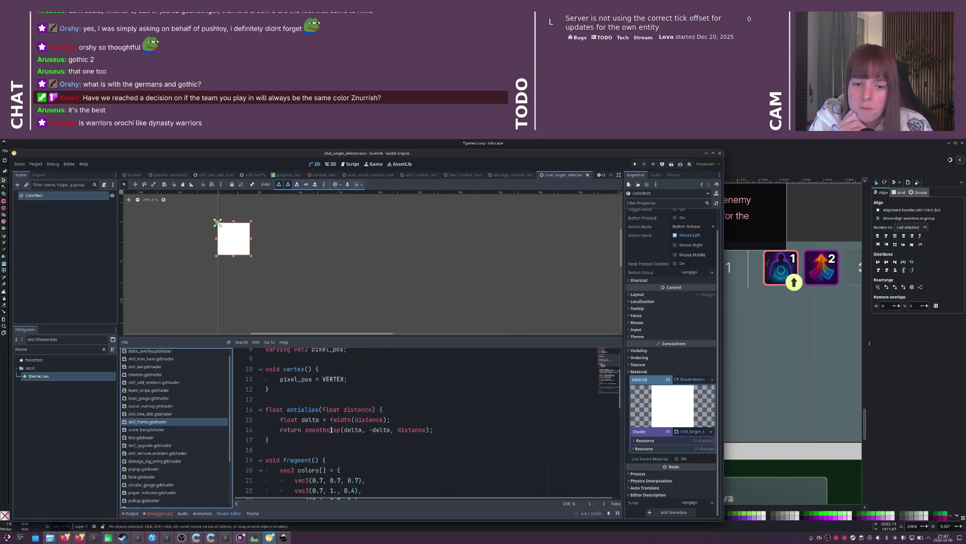
pyautogui.moveTo(288, 435); pyautogui.dragTo(227, 395)
pyautogui.hotkey('ctrl', 'c')
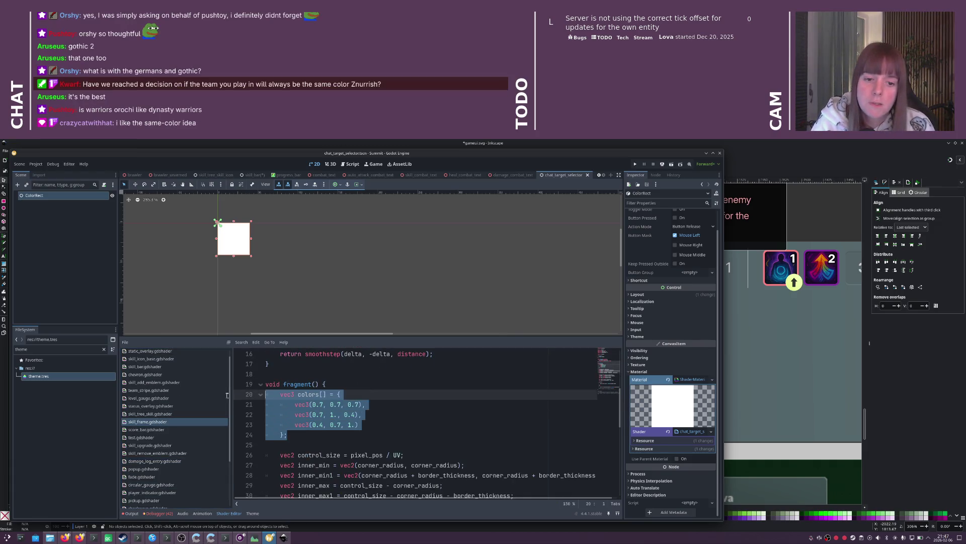
# - Paste that array over the empty colors array in chat_target_selector.gdshader
pyautogui.scroll(-3, 151, 483)
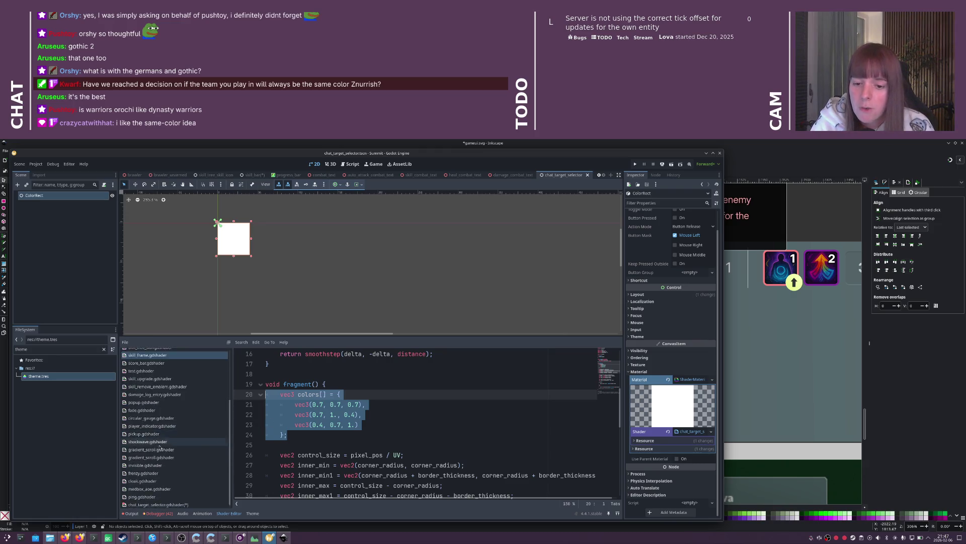
pyautogui.click(148, 503)
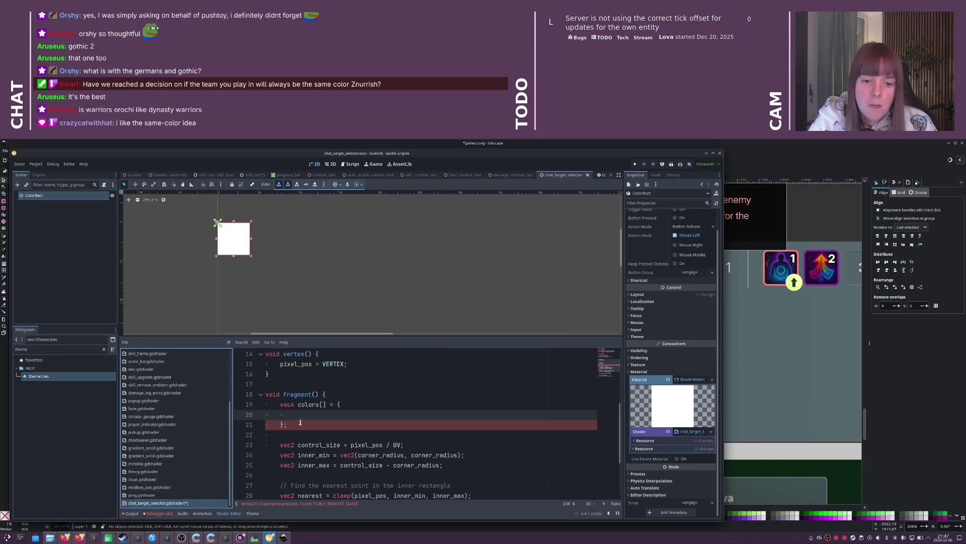
pyautogui.moveTo(300, 426); pyautogui.dragTo(282, 403)
pyautogui.hotkey('ctrl', 'v')
pyautogui.click(350, 414)
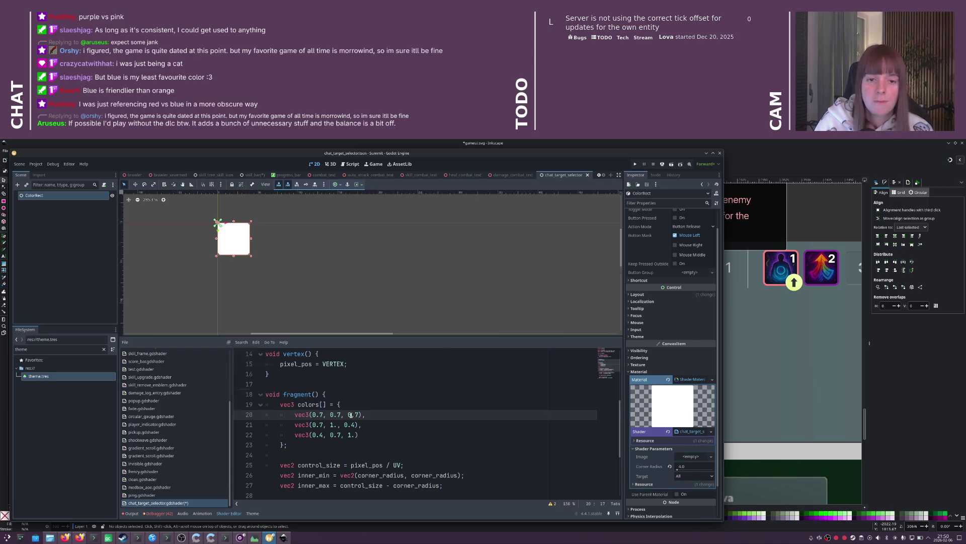
# - Search the web for 'rocket league blue orange team' and open the Reddit post on team colours
pyautogui.hotkey('alt', 'Tab')
pyautogui.hotkey('alt', 'Tab')
pyautogui.write('rc')
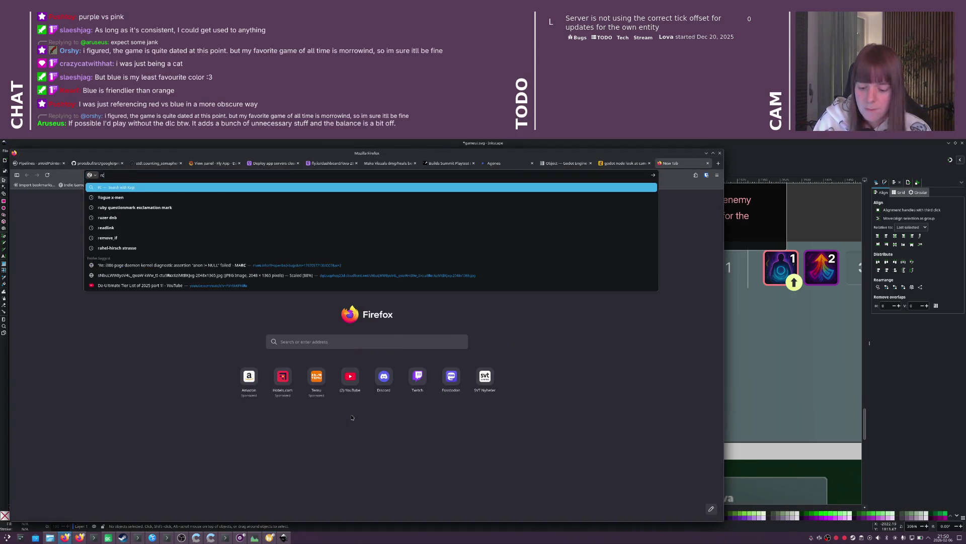
pyautogui.write('ocke')
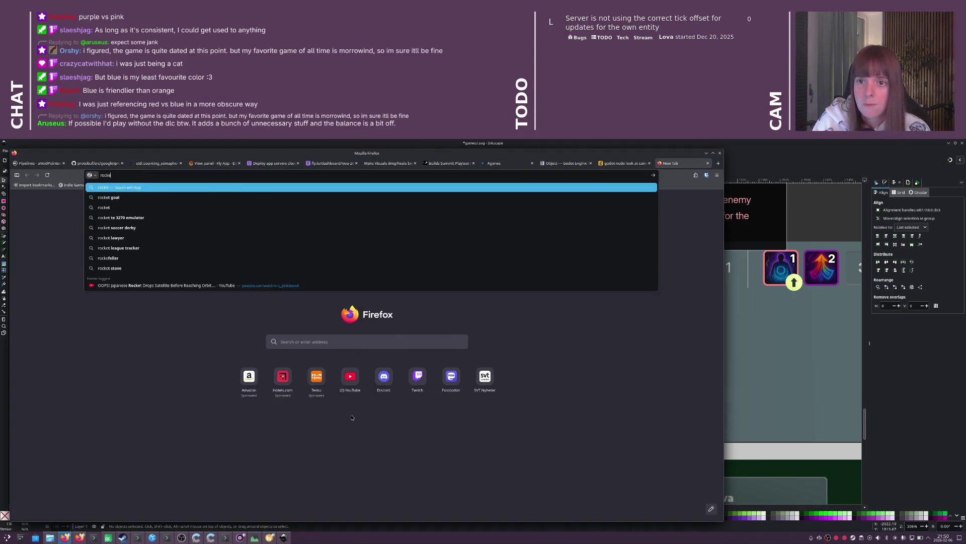
pyautogui.write('t league blue or')
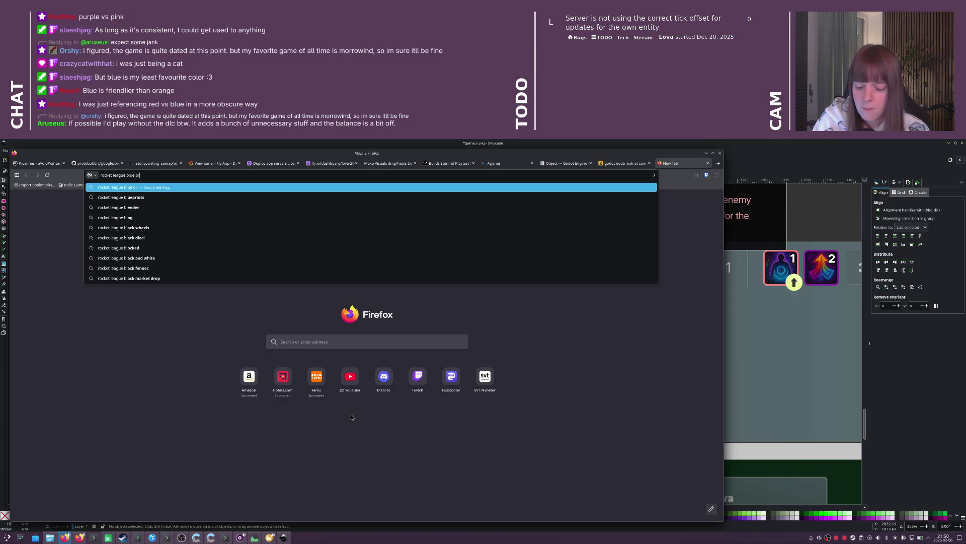
pyautogui.write('ange team')
pyautogui.press('Return')
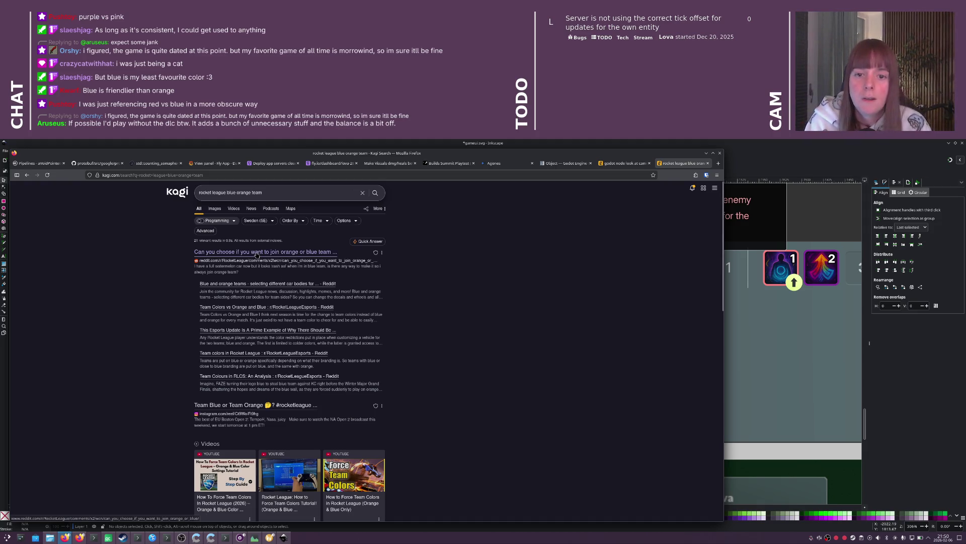
pyautogui.click(256, 252)
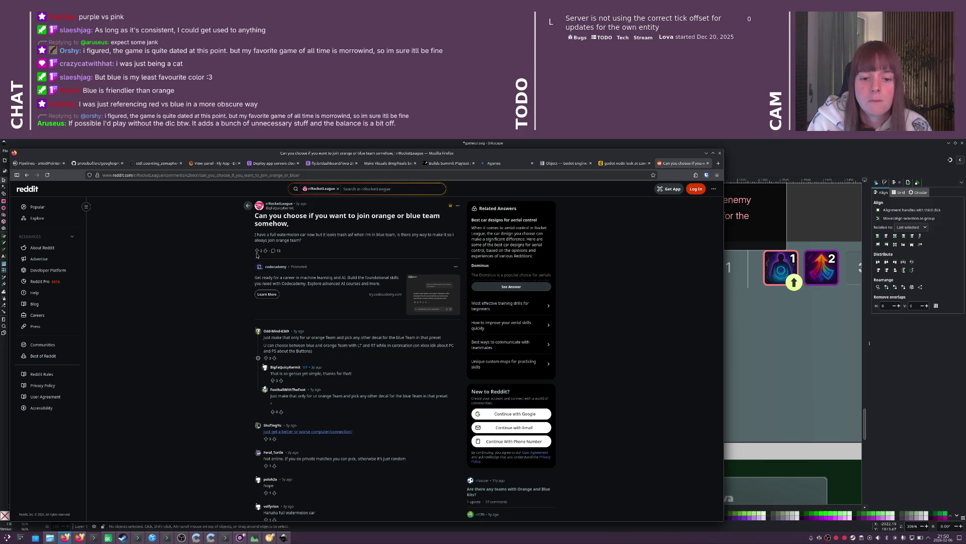
# - Close the Reddit tab and go back to the Godot editor
pyautogui.hotkey('ctrl', 'w')
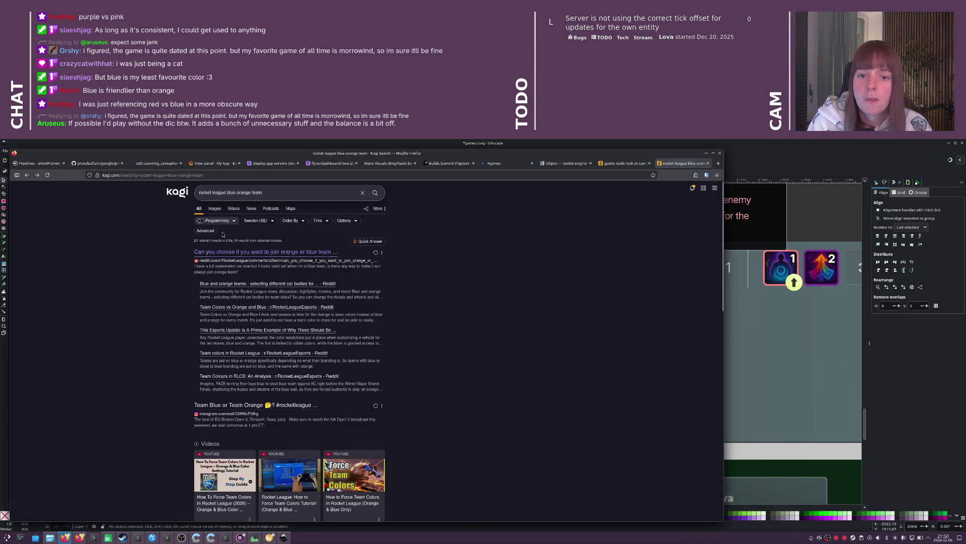
pyautogui.scroll(-10, 501, 298)
pyautogui.hotkey('alt', 'Tab')
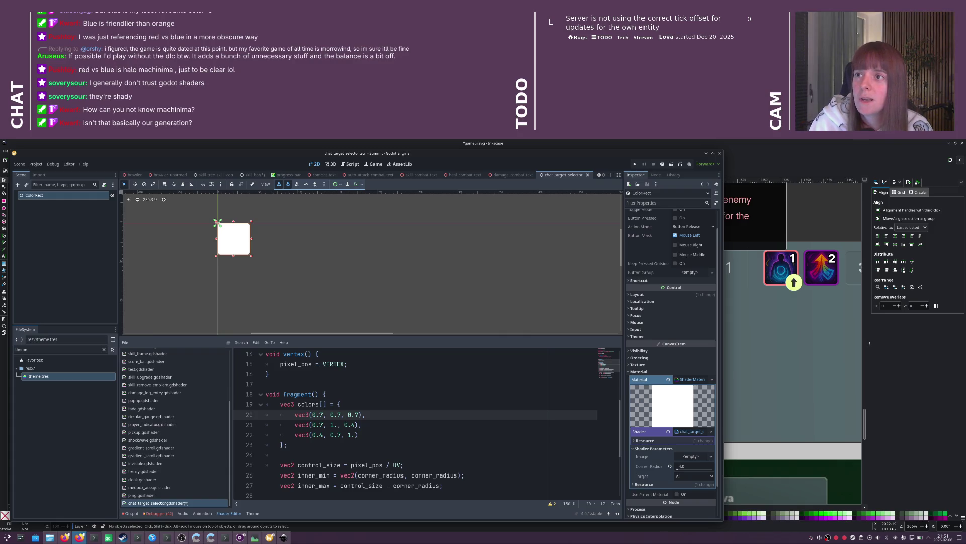
pyautogui.hotkey('alt', 'Tab')
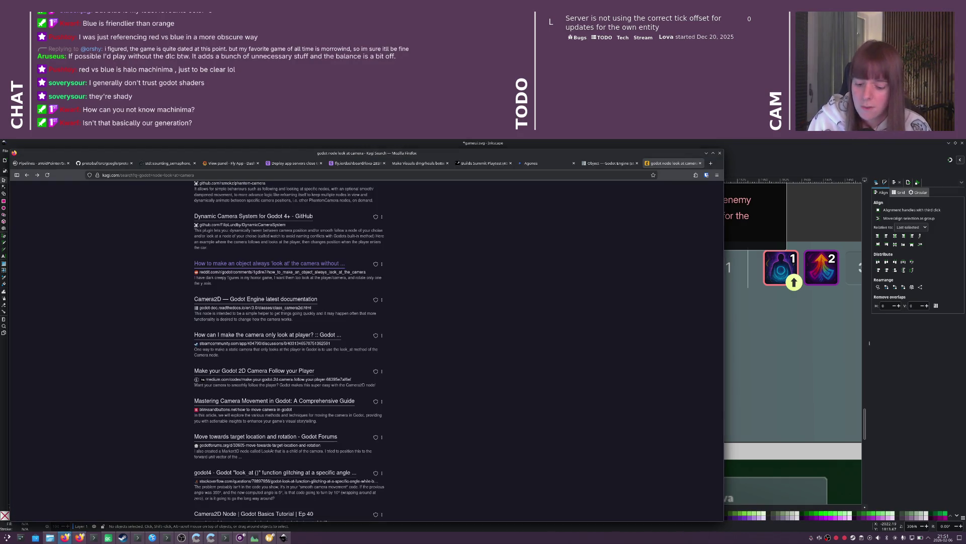
pyautogui.hotkey('ctrl', 't')
pyautogui.write('halo machinima')
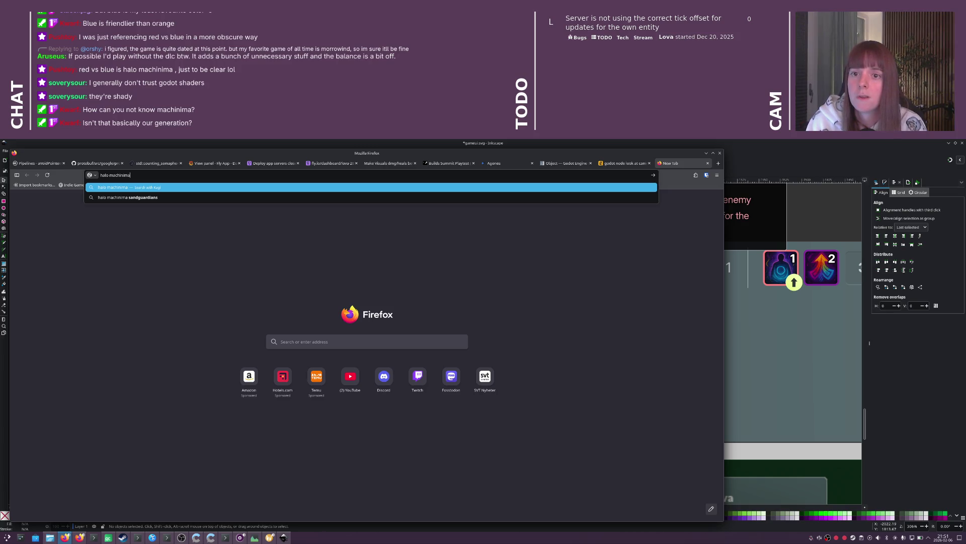
pyautogui.press('Return')
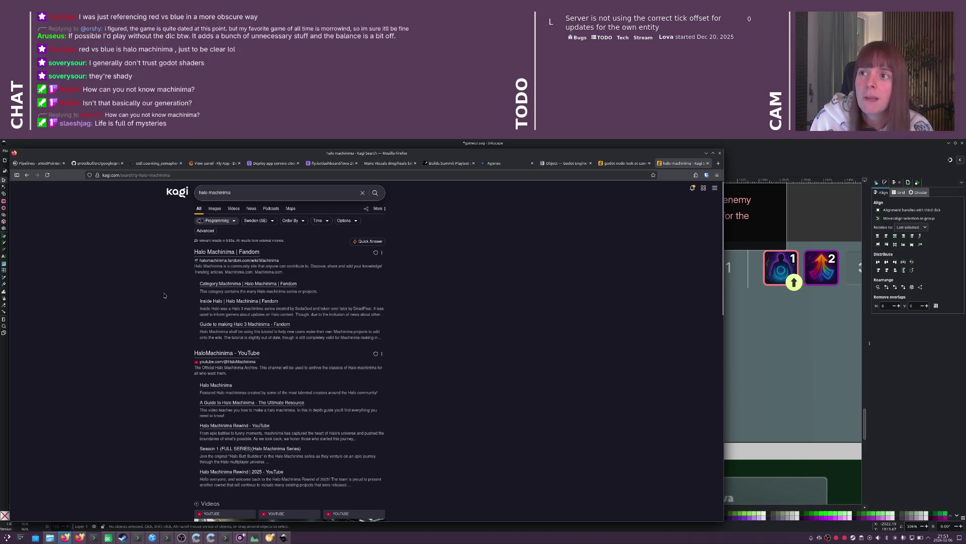
pyautogui.hotkey('ctrl', 'w')
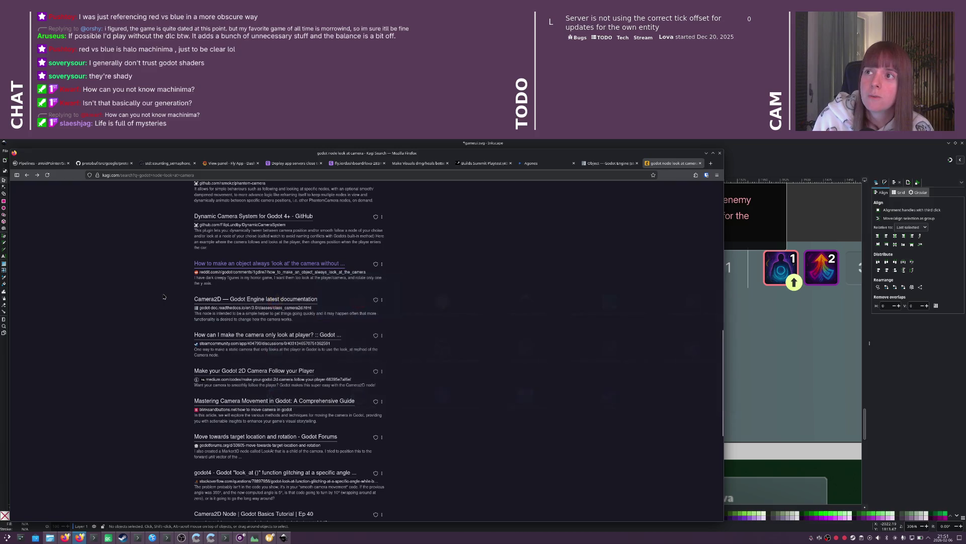
pyautogui.hotkey('alt', 'Tab')
pyautogui.press('Tab')
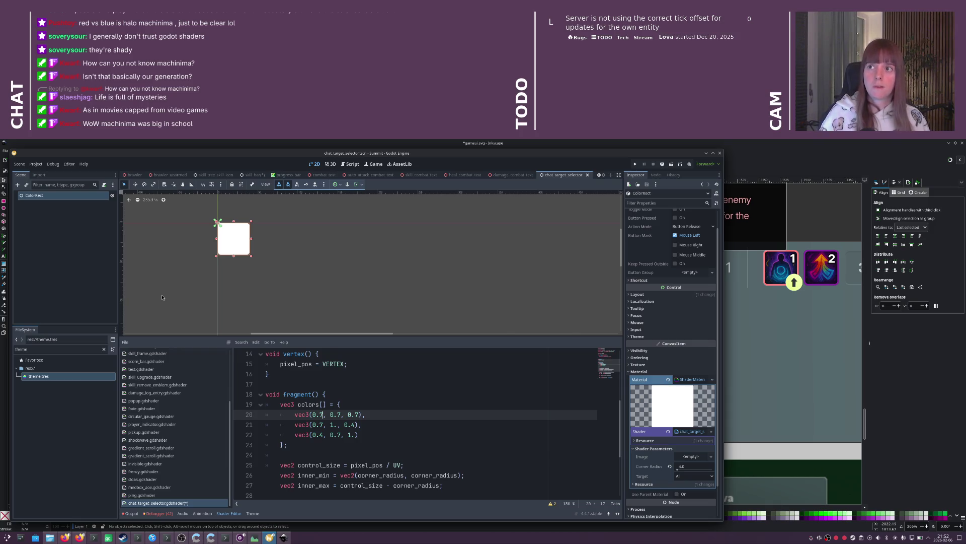
# - Cut the target enum down to hint_enum("All", "Team") by editing Team 1 and deleting Team 2
pyautogui.click(163, 290)
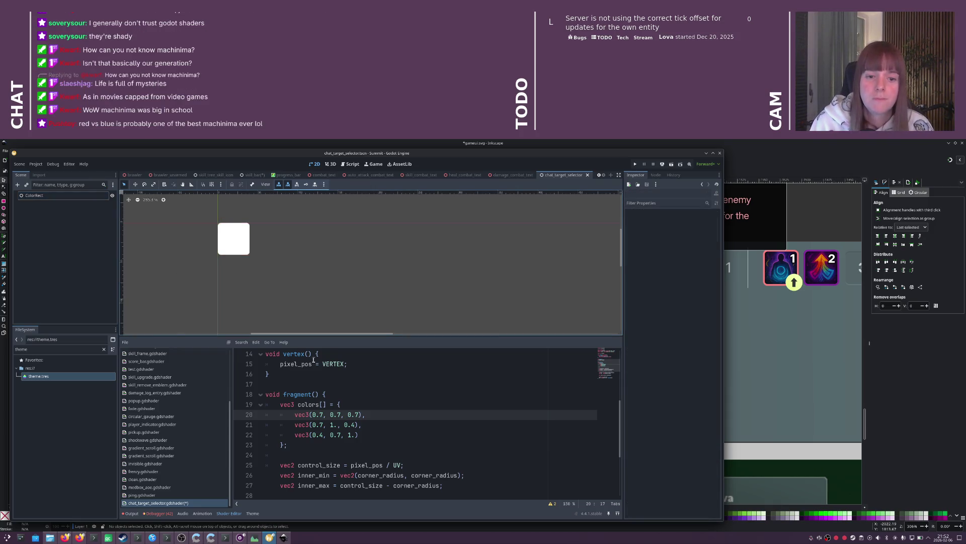
pyautogui.click(333, 391)
pyautogui.click(386, 413)
pyautogui.press('Down')
pyautogui.press('Down')
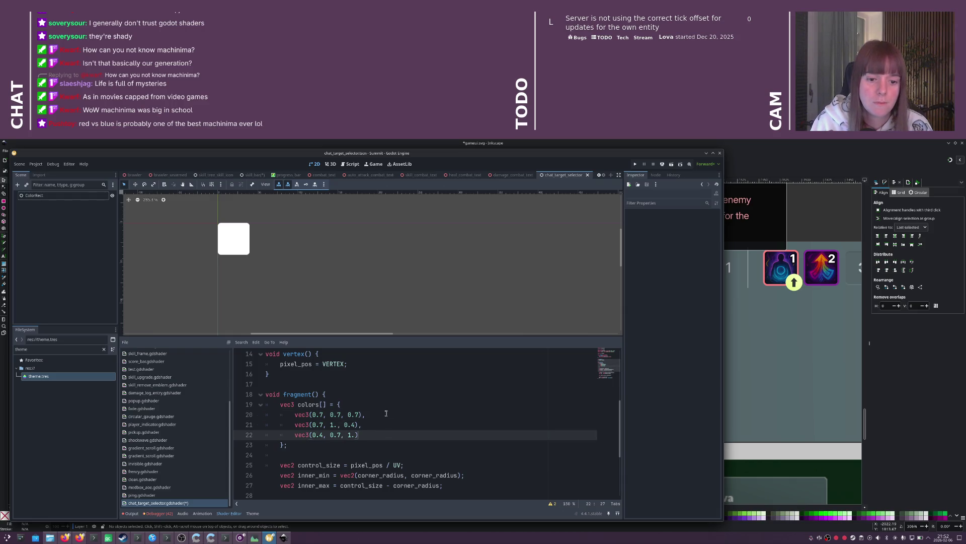
pyautogui.scroll(5, 388, 413)
pyautogui.click(426, 395)
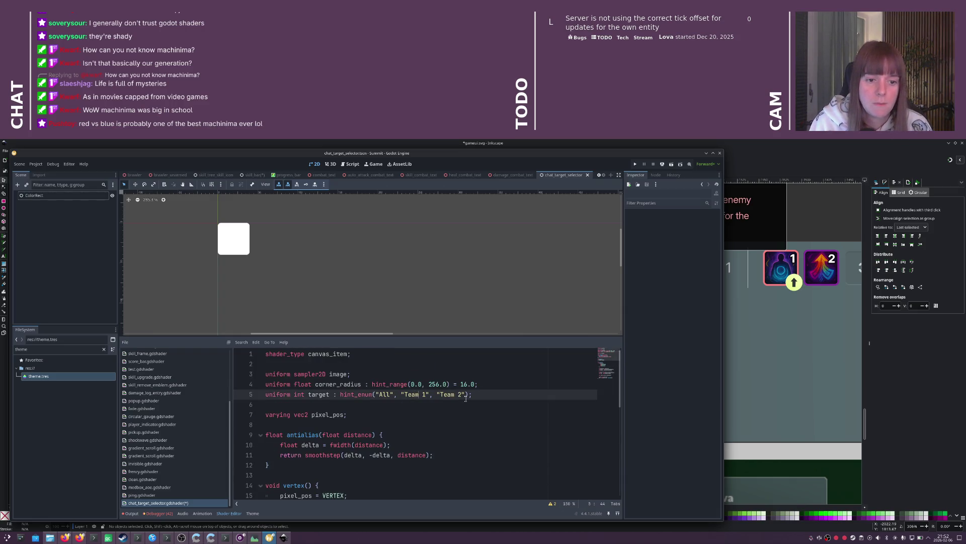
pyautogui.press('BackSpace')
pyautogui.press('BackSpace')
pyautogui.moveTo(423, 395); pyautogui.dragTo(466, 396)
pyautogui.hotkey('shift', 'Left')
pyautogui.hotkey('shift', 'Left')
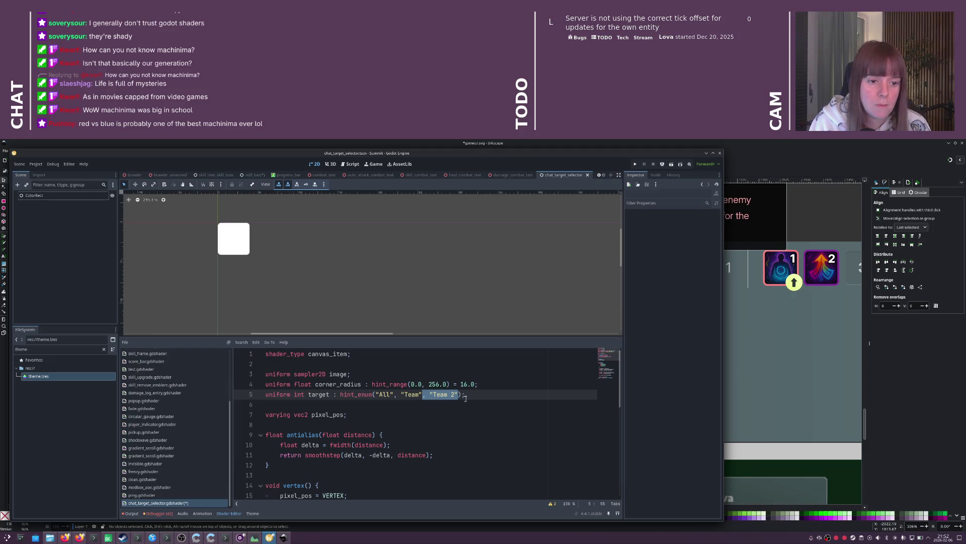
pyautogui.press('BackSpace')
# - Delete the third vec3 colour line and the trailing comma after the second entry
pyautogui.scroll(-5, 466, 399)
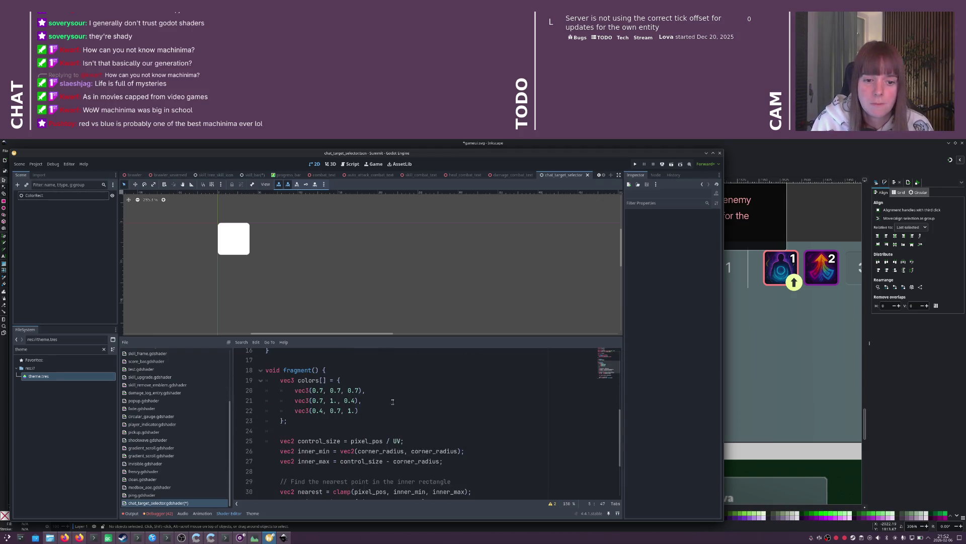
pyautogui.click(371, 400)
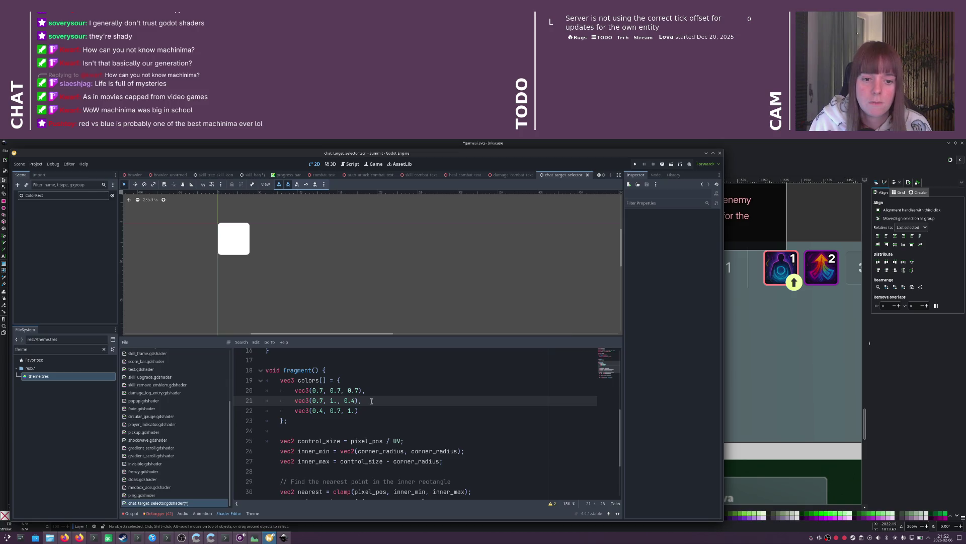
pyautogui.press('Down')
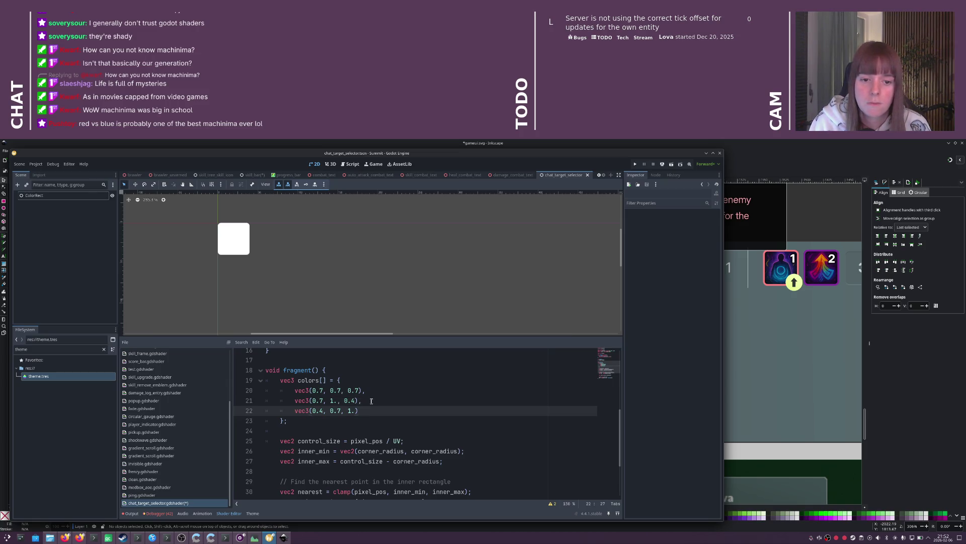
pyautogui.hotkey('ctrl', 'shift', 'k')
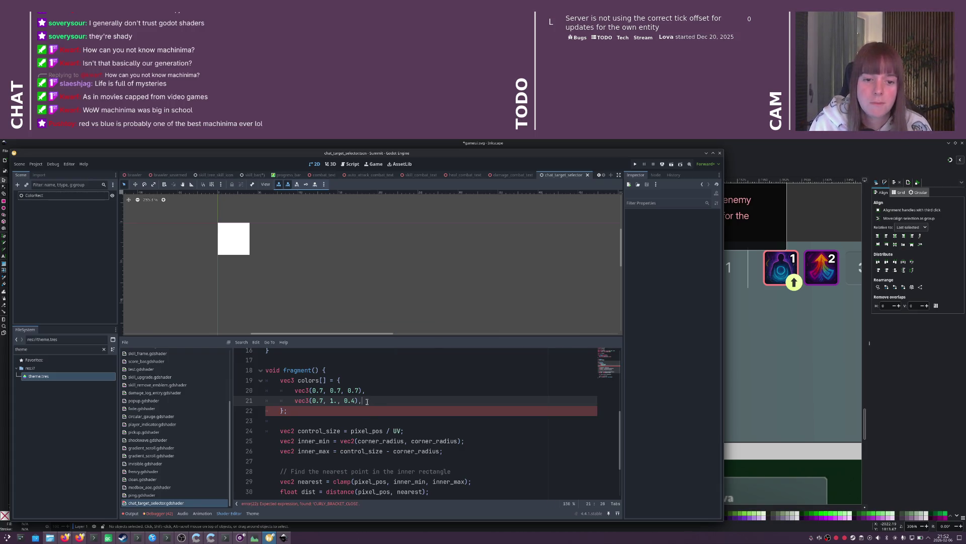
pyautogui.press('BackSpace')
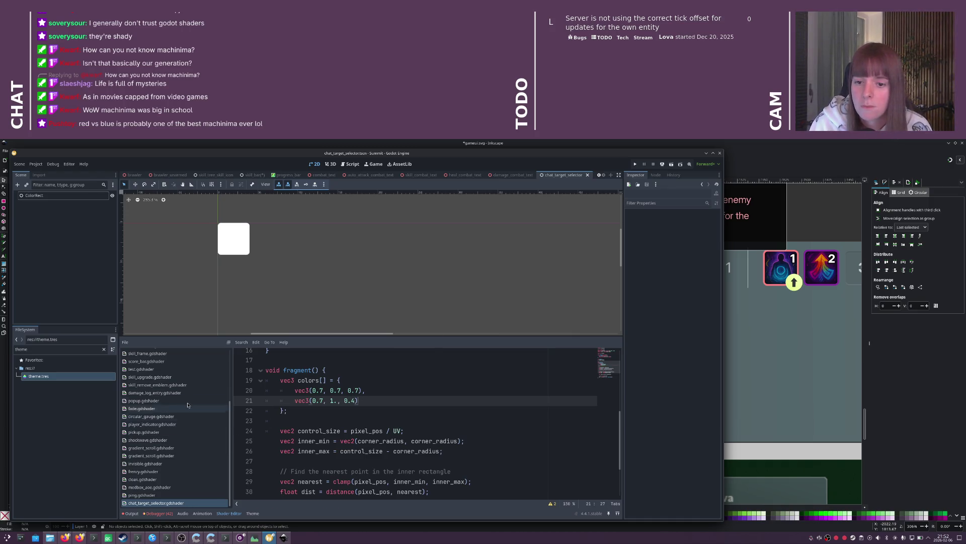
pyautogui.scroll(3, 177, 410)
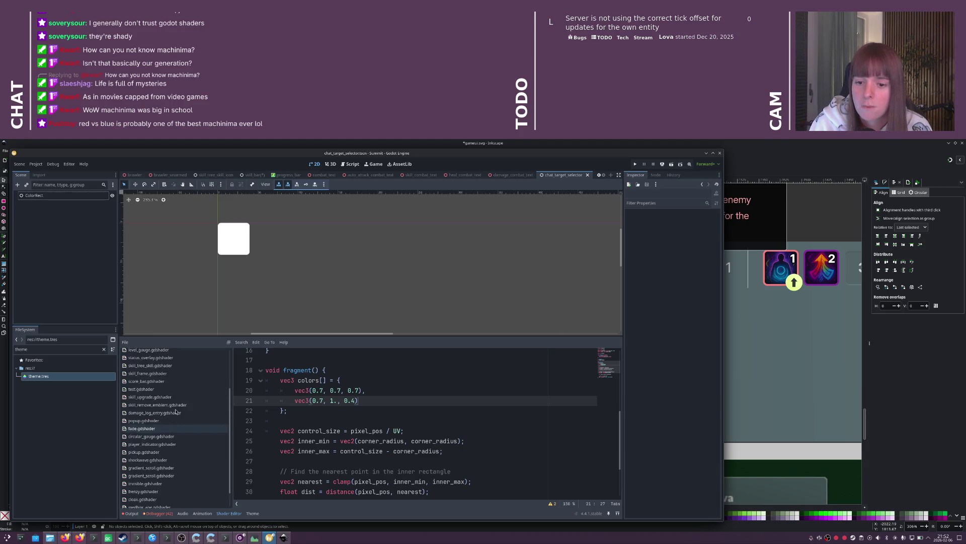
pyautogui.scroll(1, 176, 412)
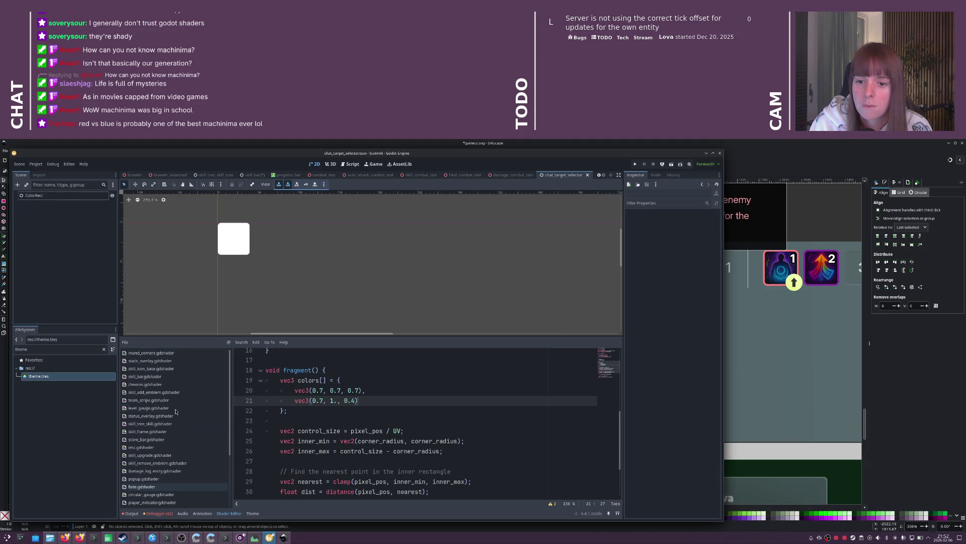
pyautogui.scroll(-2, 187, 410)
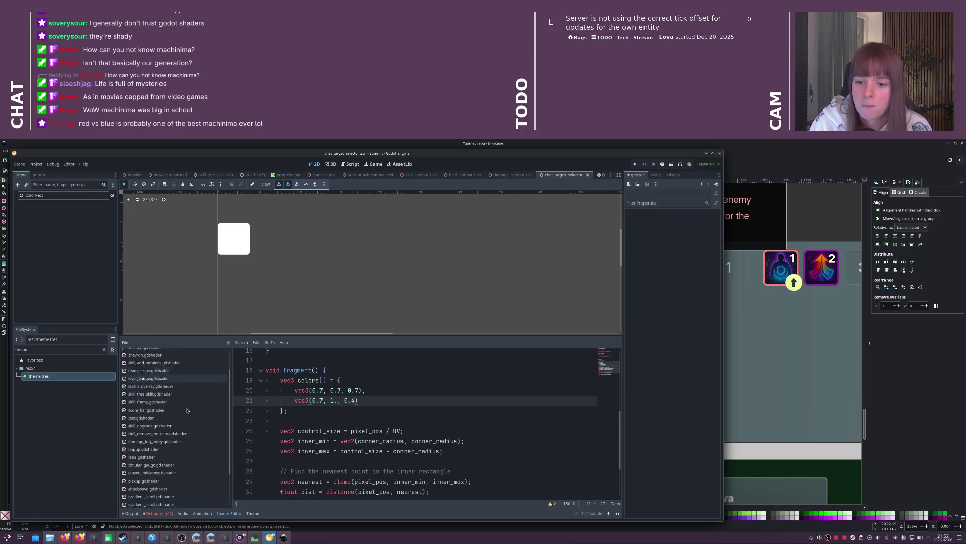
pyautogui.scroll(-1, 186, 410)
# - Open chat_message_container.gd in the Script editor via the FileSystem search for 'chat'
pyautogui.click(351, 164)
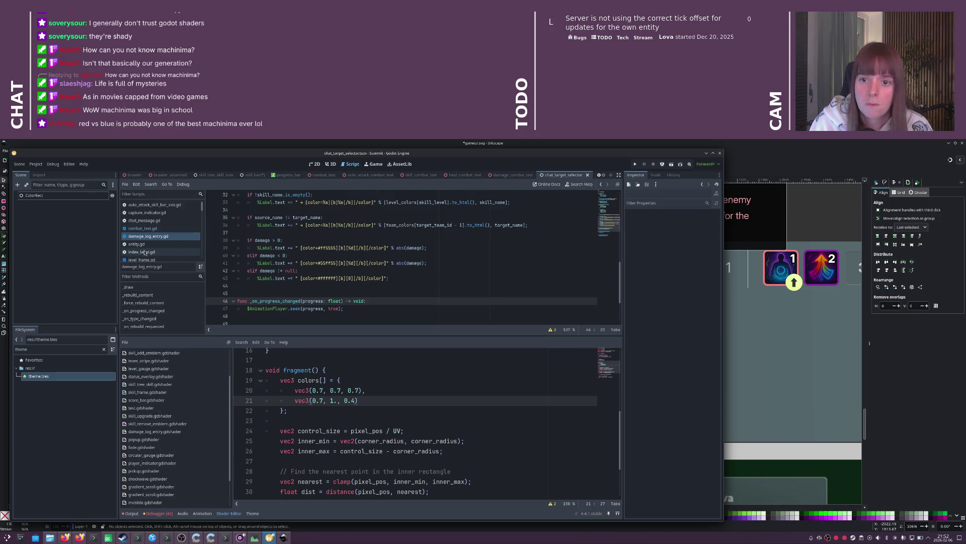
pyautogui.click(150, 195)
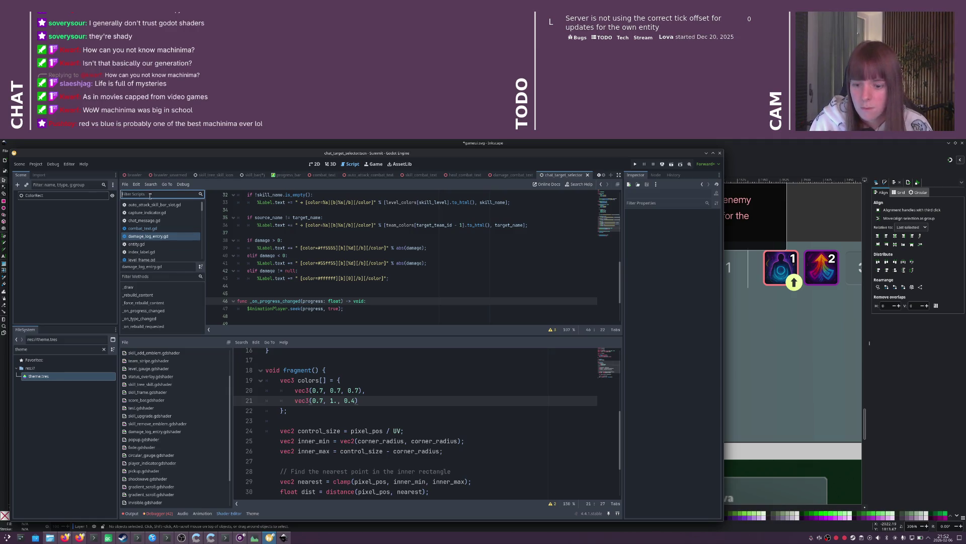
pyautogui.write('chat')
pyautogui.click(146, 204)
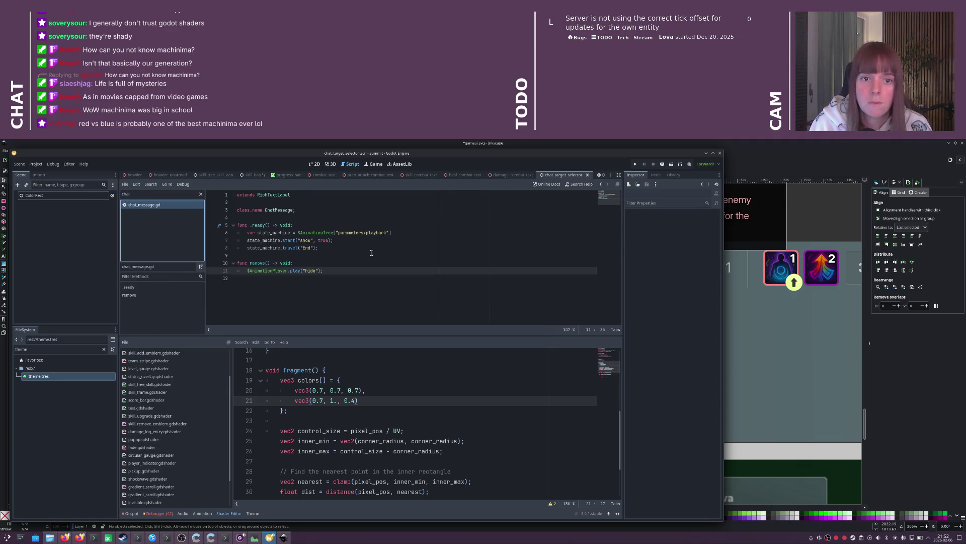
pyautogui.doubleClick(45, 350)
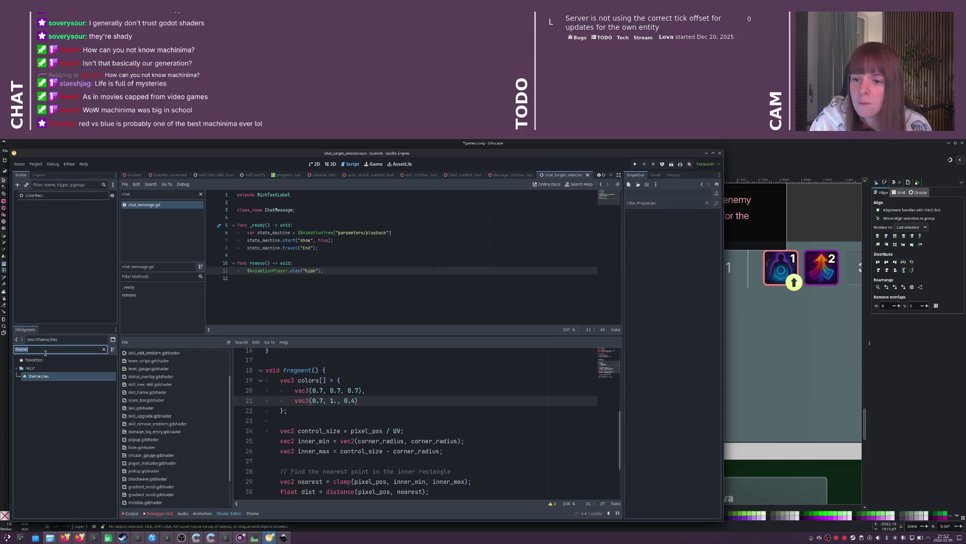
pyautogui.write('chat')
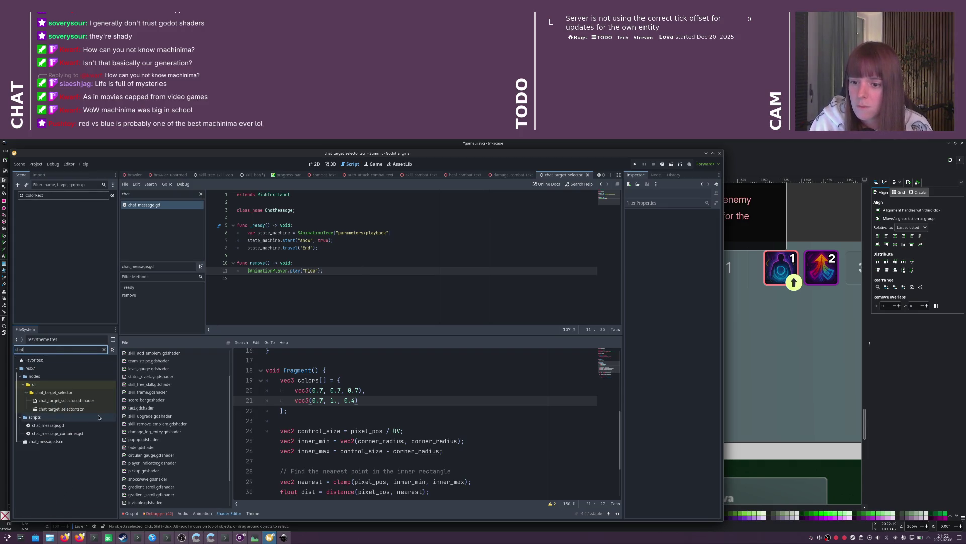
pyautogui.doubleClick(57, 433)
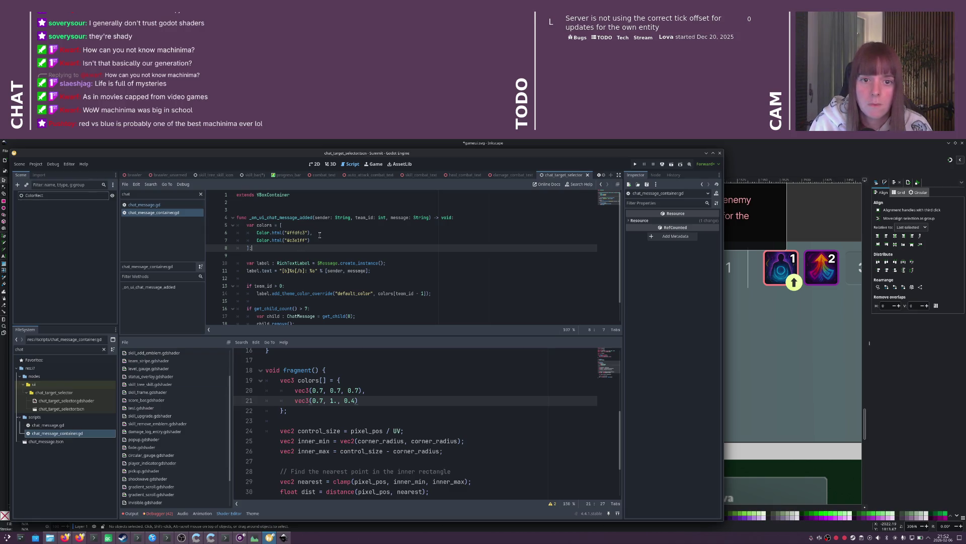
# - Preview the colour #ffdfc3 in KColorChooser, then close it
pyautogui.doubleClick(289, 232)
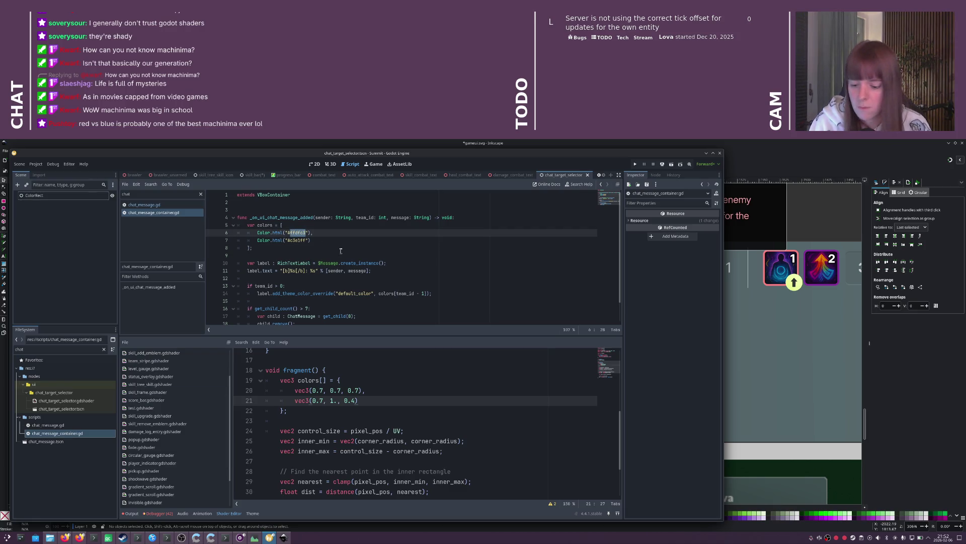
pyautogui.hotkey('alt', 'space')
pyautogui.write('kcolor')
pyautogui.press('Return')
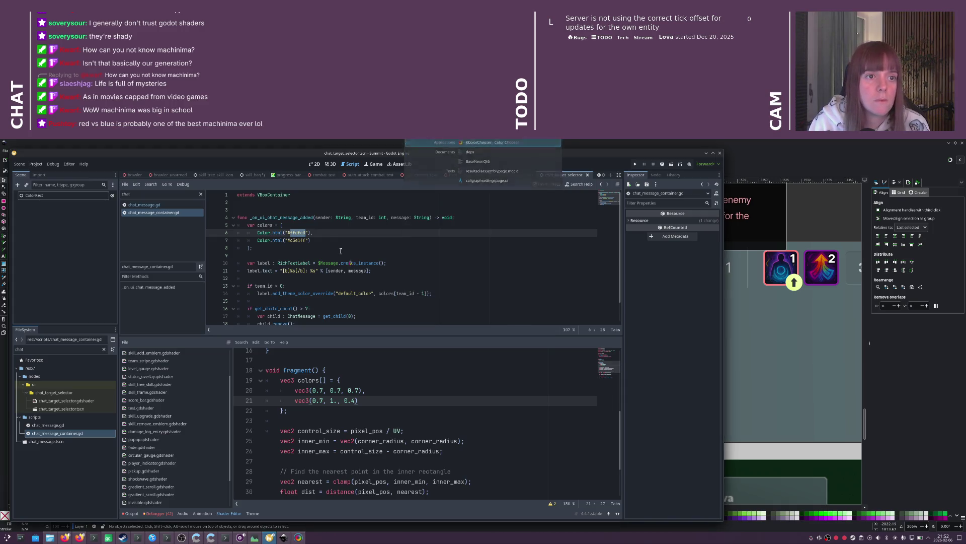
pyautogui.doubleClick(538, 384)
pyautogui.write('ffdfc3')
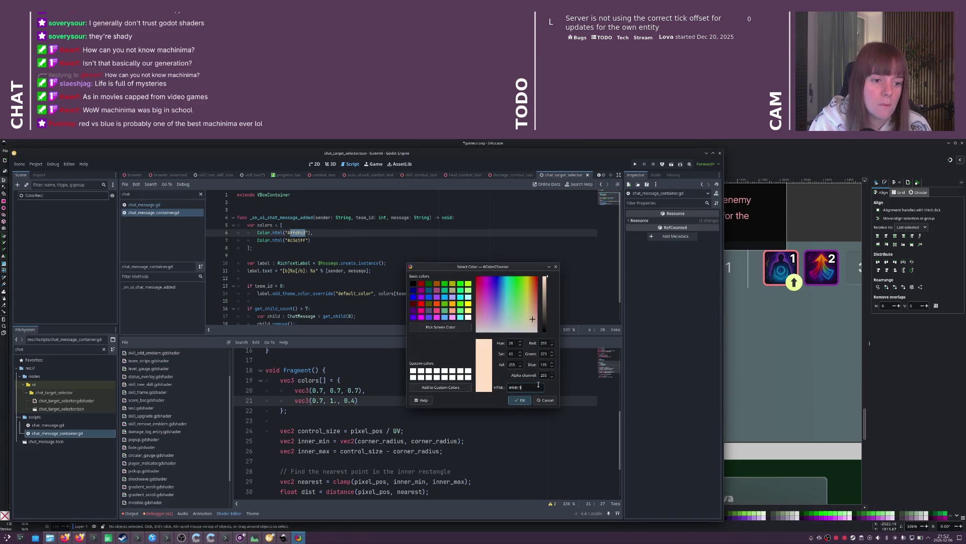
pyautogui.click(545, 400)
pyautogui.hotkey('alt', 'Tab')
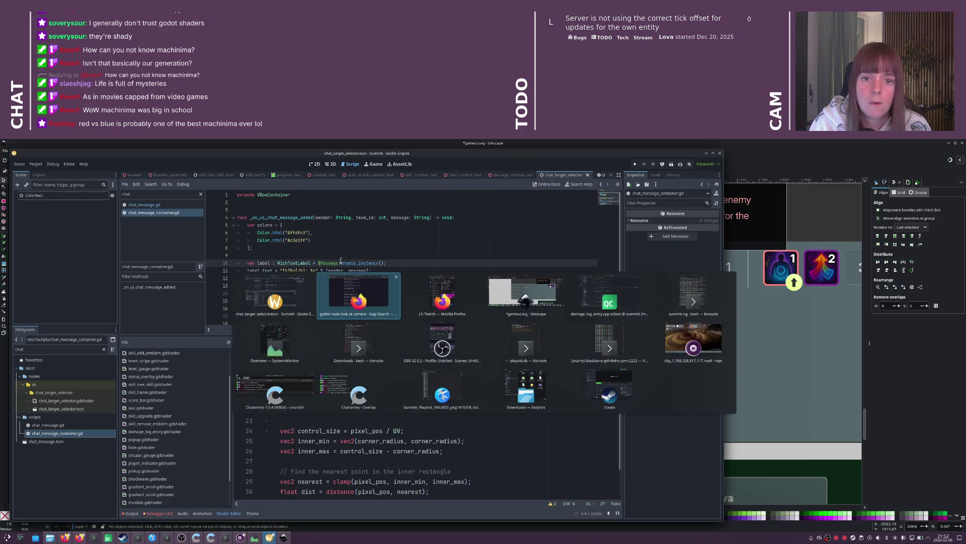
# - Open utility.cpp in Qt Creator to view team_color_for's colours, then return to Godot
pyautogui.press('Tab')
pyautogui.press('Tab')
pyautogui.press('Tab')
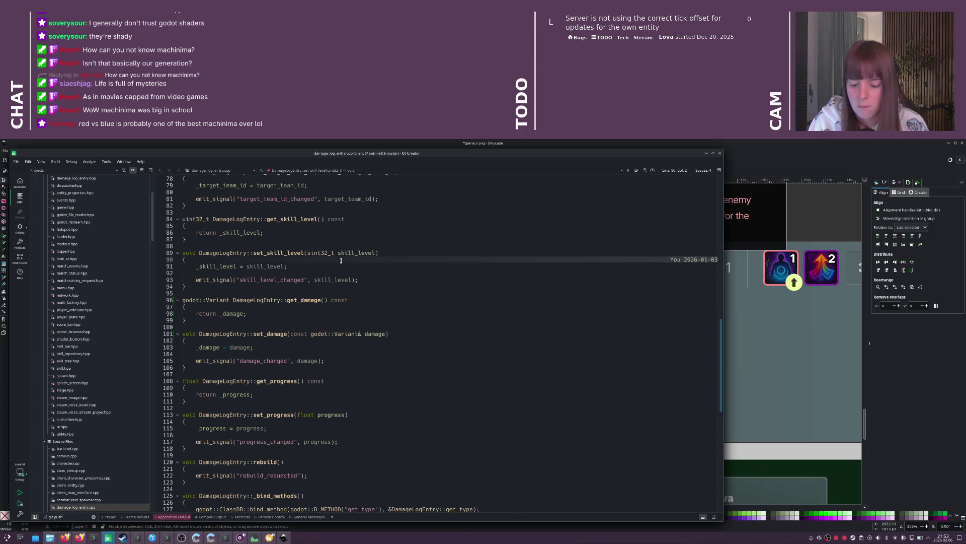
pyautogui.hotkey('ctrl', 'k')
pyautogui.write('utility')
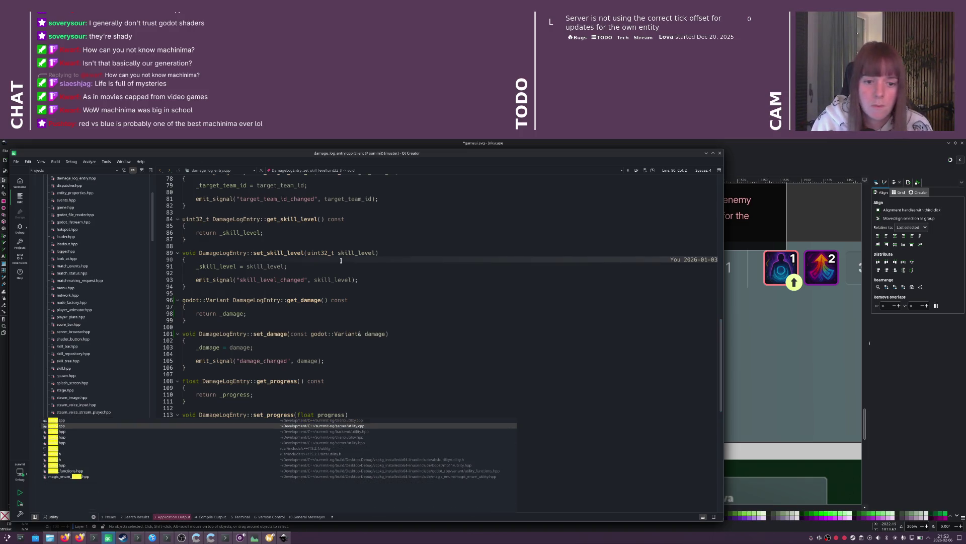
pyautogui.press('Return')
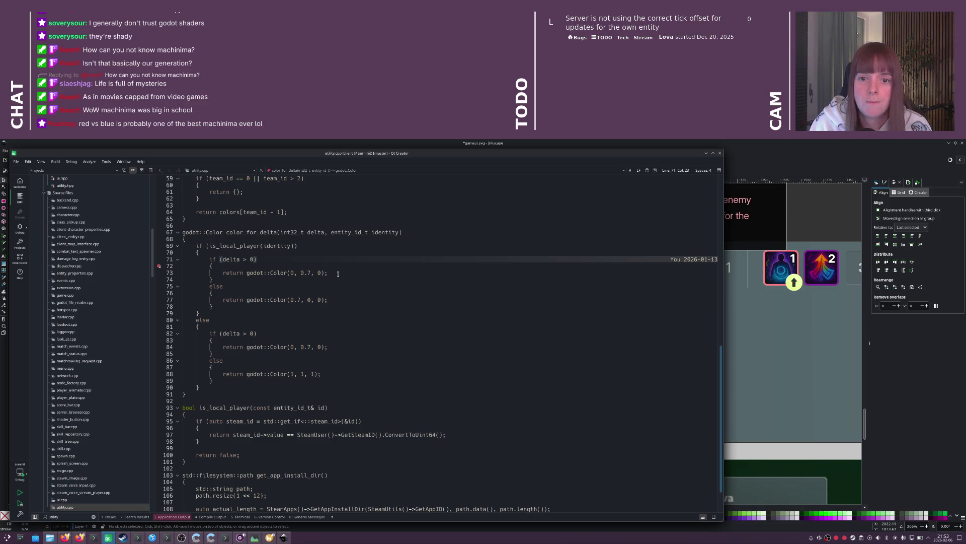
pyautogui.scroll(-2, 339, 273)
pyautogui.scroll(9, 339, 274)
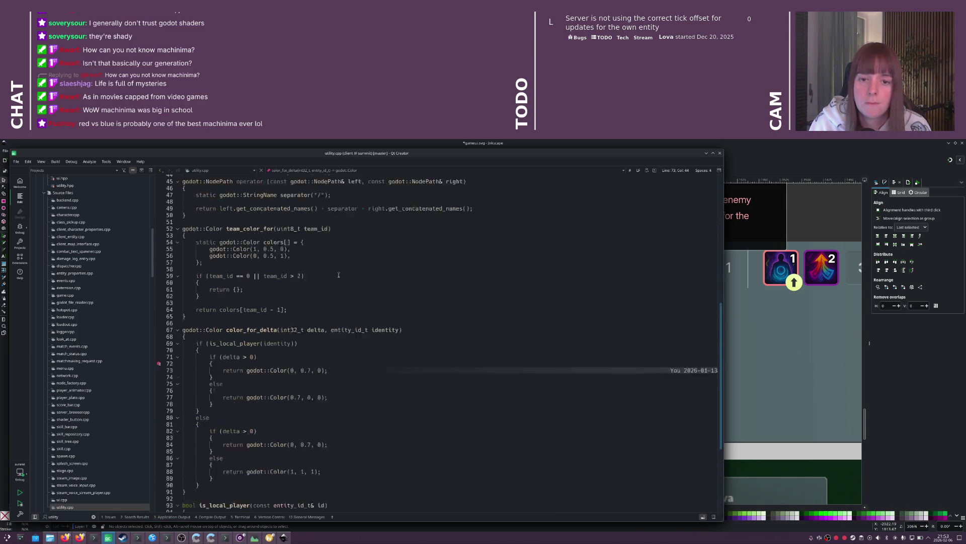
pyautogui.scroll(2, 338, 275)
pyautogui.click(349, 318)
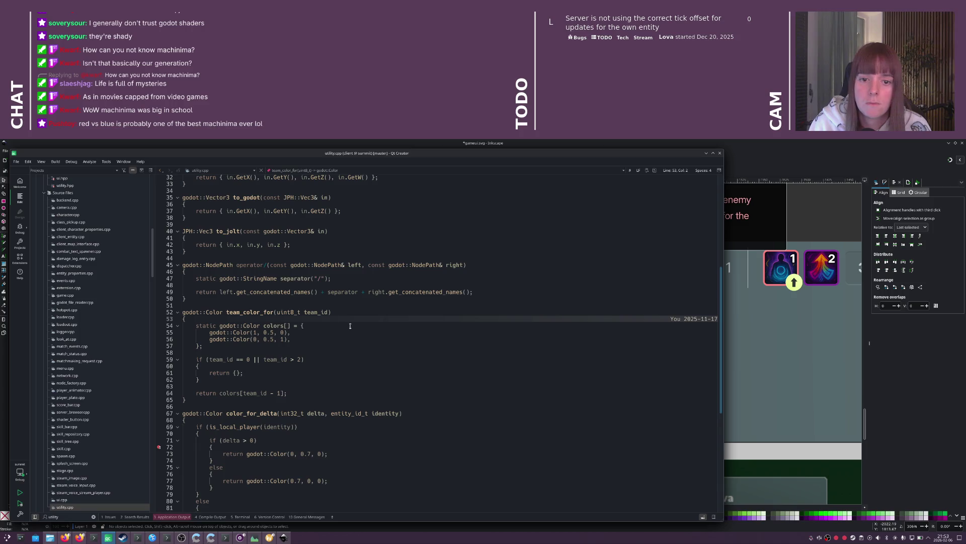
pyautogui.hotkey('alt', 'Tab')
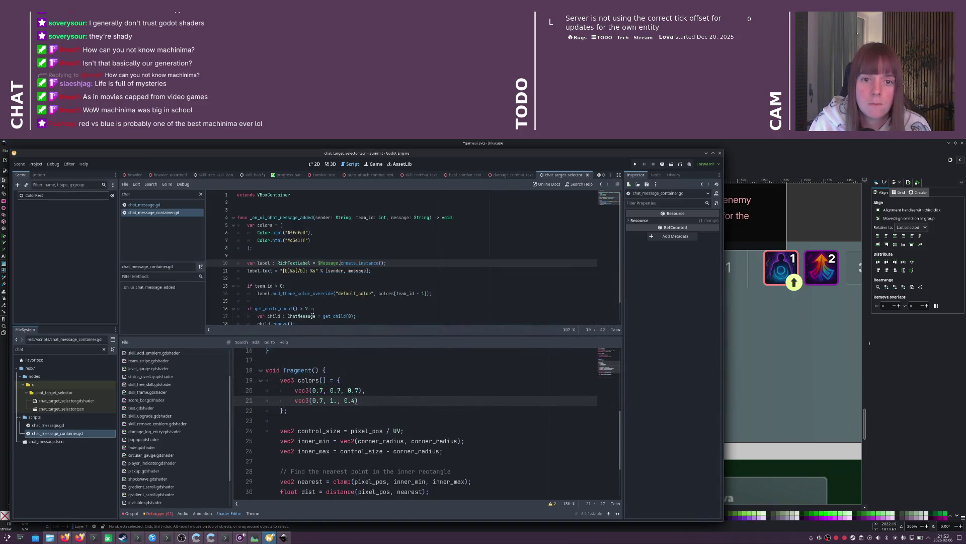
# - Retype the second colour entry as (0., 0.5, 1.) to match Qt Creator's blue team colour
pyautogui.click(320, 390)
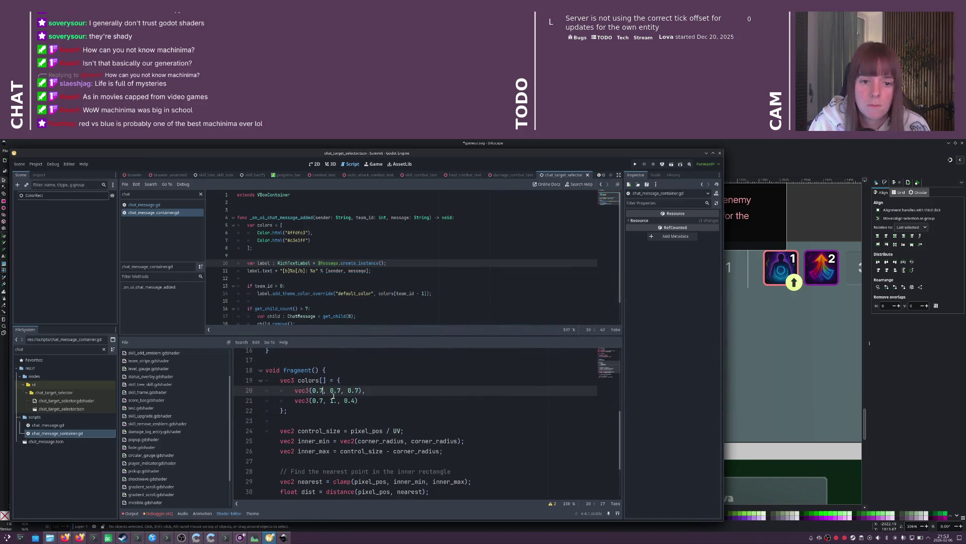
pyautogui.press('Down')
pyautogui.hotkey('shift', 'Left')
pyautogui.hotkey('shift', 'Left')
pyautogui.hotkey('shift', 'Left')
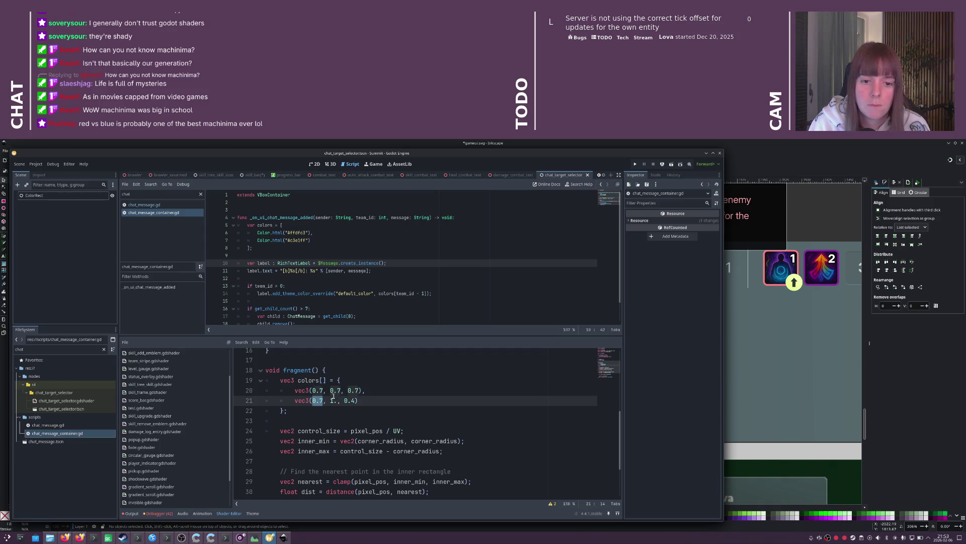
pyautogui.hotkey('alt', 'Tab')
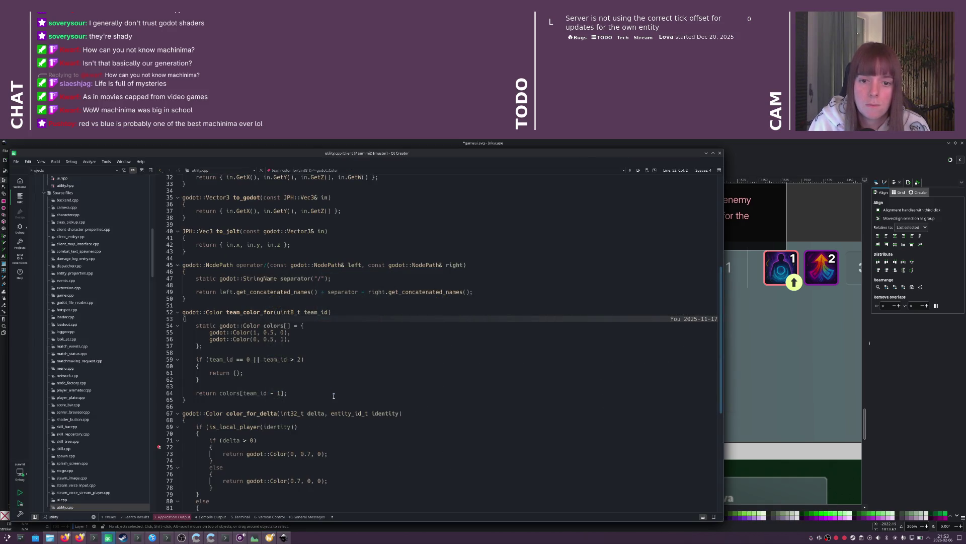
pyautogui.hotkey('alt', 'Tab')
pyautogui.write('0.')
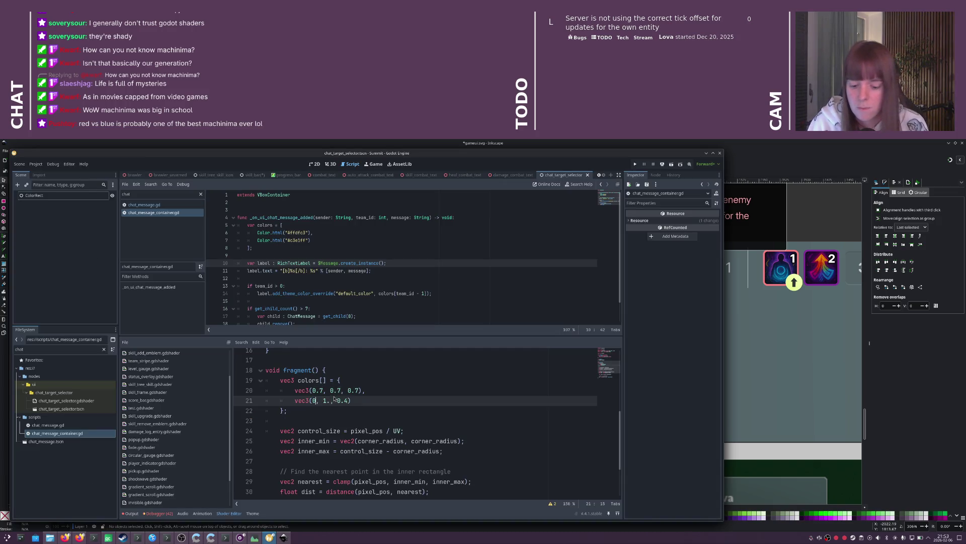
pyautogui.doubleClick(333, 401)
pyautogui.press('BackSpace')
pyautogui.write('0.5')
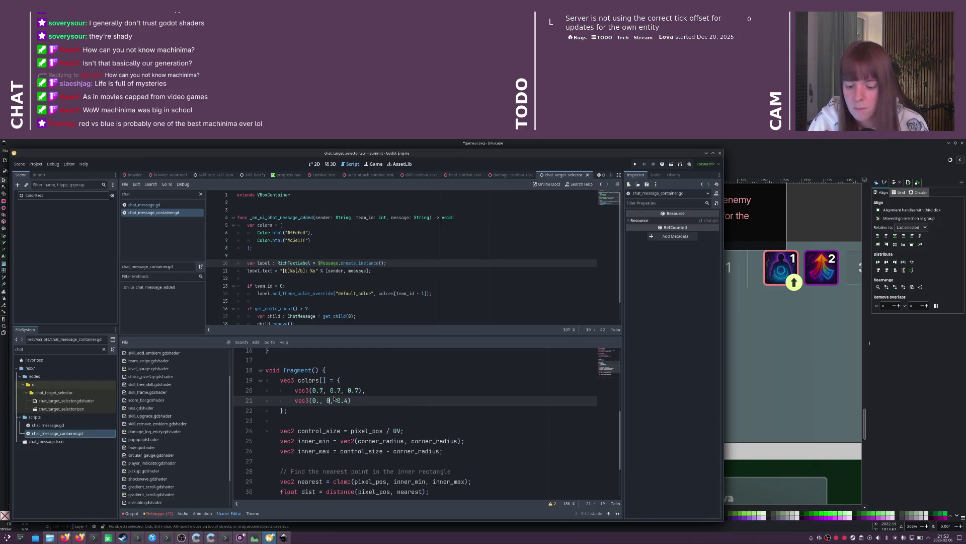
pyautogui.press('Right')
pyautogui.press('Right')
pyautogui.press('Delete')
pyautogui.press('Delete')
pyautogui.press('Delete')
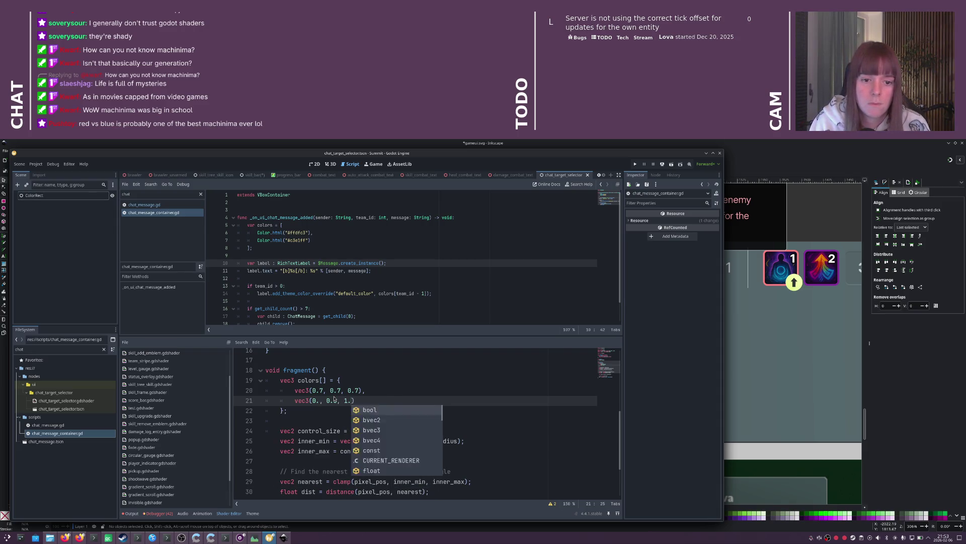
pyautogui.hotkey('alt', 'Tab')
pyautogui.hotkey('alt', 'Tab')
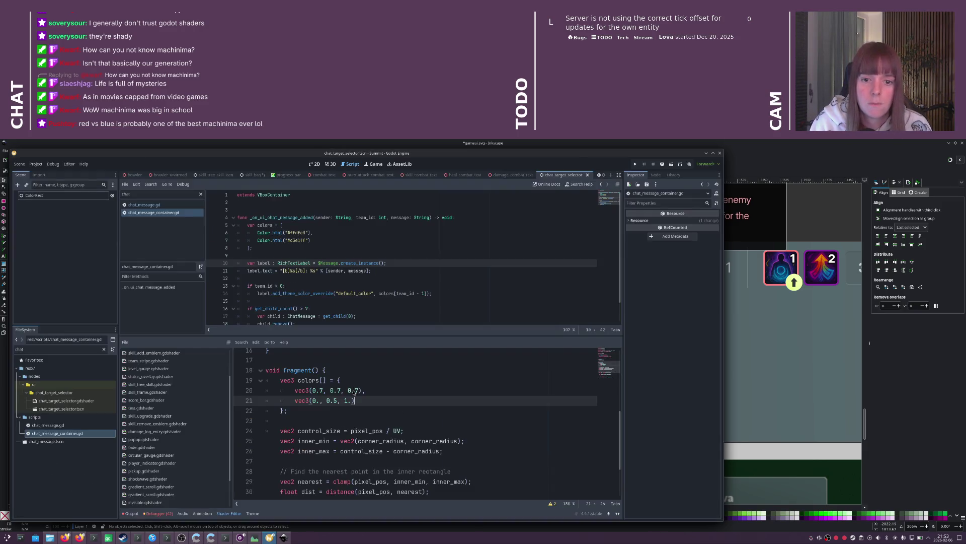
pyautogui.click(319, 391)
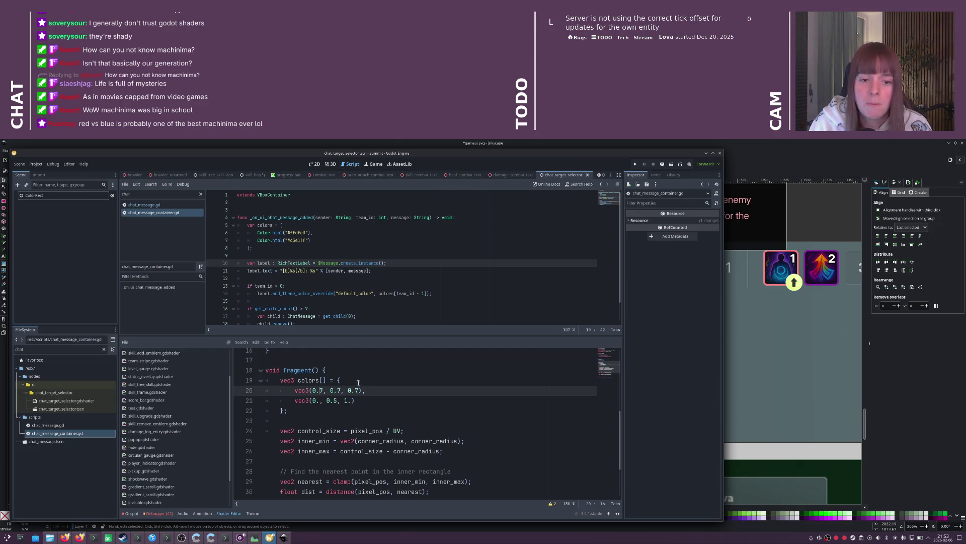
# - Delete the sampler2D image texture uniform line
pyautogui.scroll(-3, 348, 382)
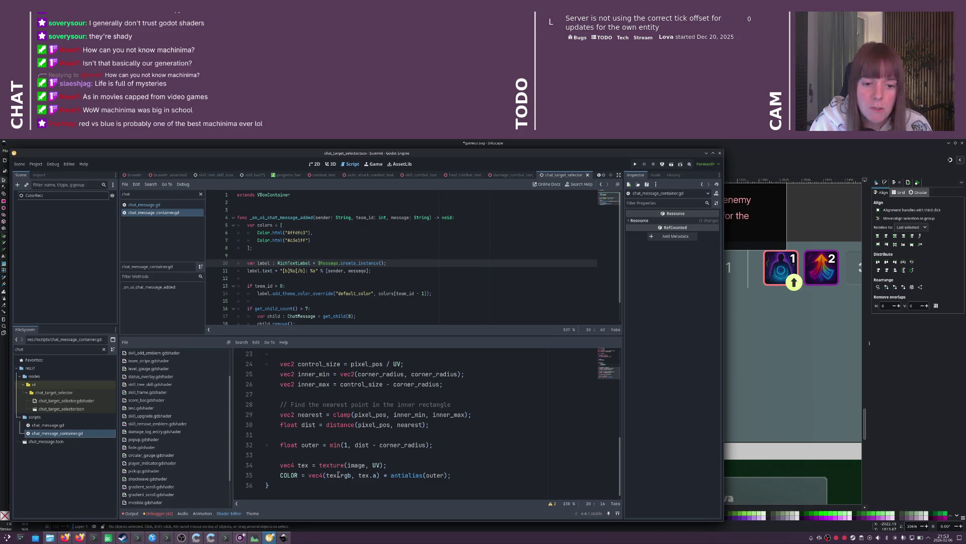
pyautogui.scroll(7, 338, 474)
pyautogui.click(418, 399)
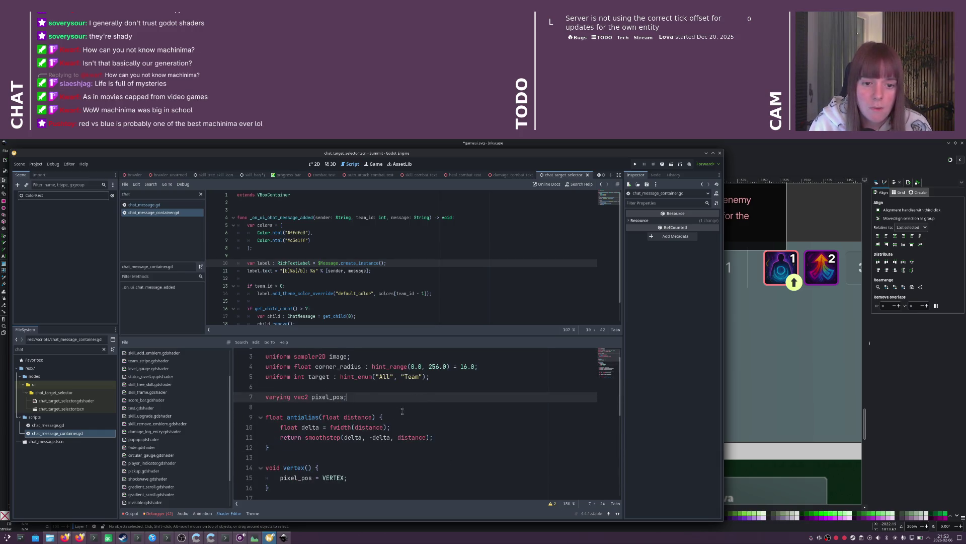
pyautogui.scroll(1, 391, 424)
pyautogui.click(341, 375)
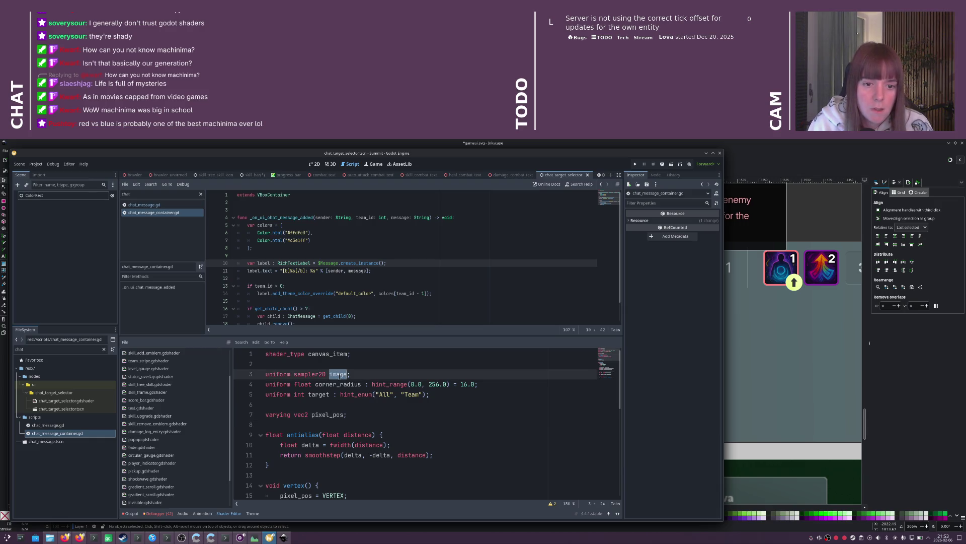
pyautogui.hotkey('ctrl', 'shift', 'k')
# - Replace tex.rgb with colors[target] in the COLOR output line
pyautogui.scroll(-3, 366, 385)
pyautogui.scroll(-4, 366, 386)
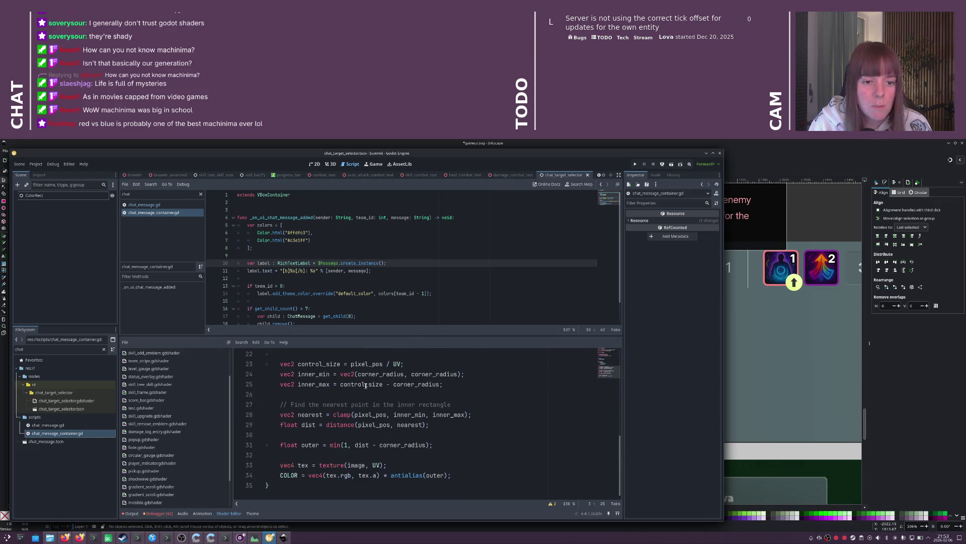
pyautogui.click(355, 475)
pyautogui.hotkey('ctrl', 'shift', 'Left')
pyautogui.hotkey('ctrl', 'shift', 'Left')
pyautogui.hotkey('ctrl', 'shift', 'Left')
pyautogui.hotkey('ctrl', 'shift', 'Right')
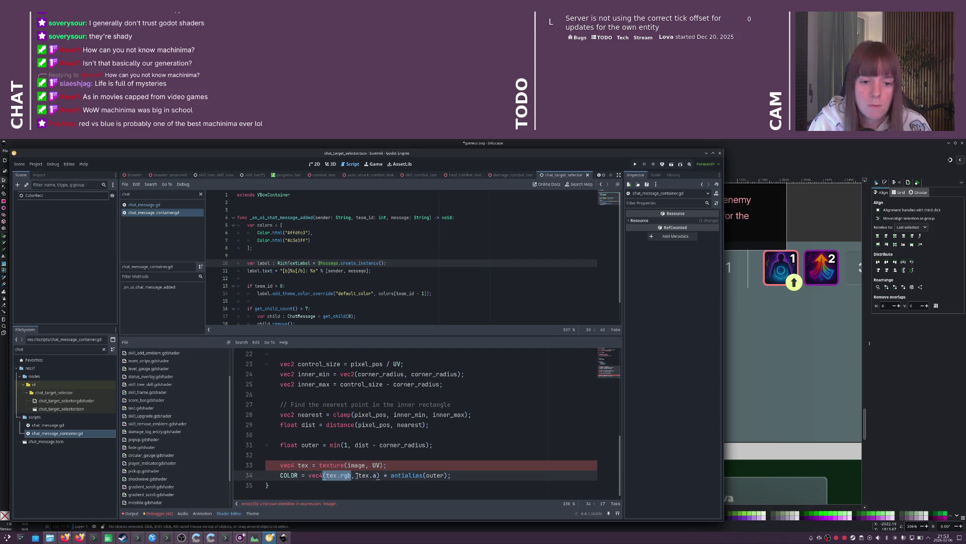
pyautogui.write('color.')
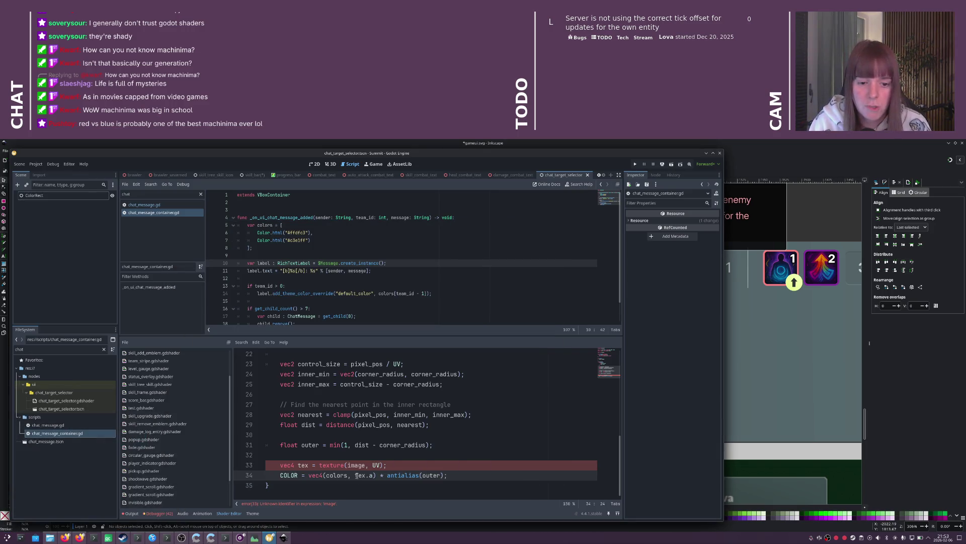
pyautogui.press('BackSpace')
pyautogui.write('s[target')
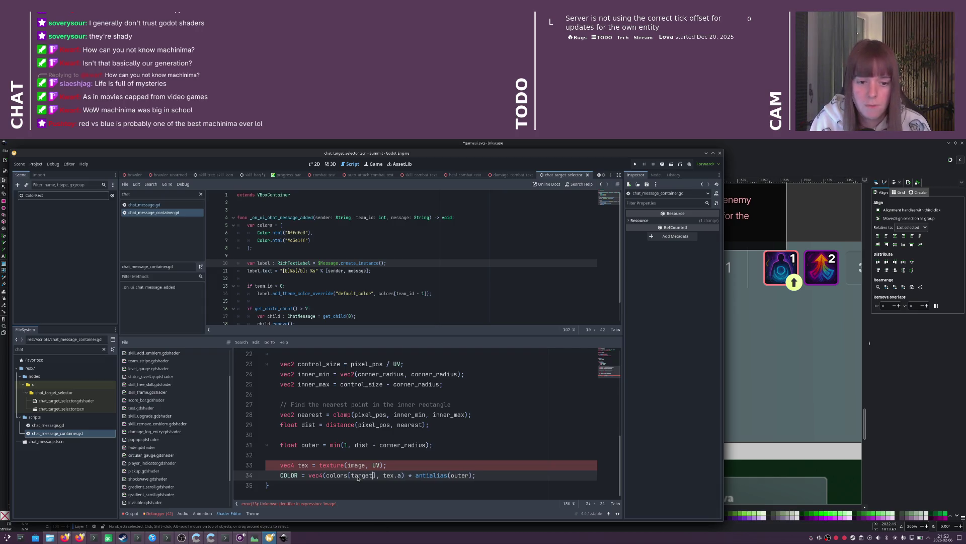
# - Delete the now-unused texture() lookup line in fragment()
pyautogui.click(403, 458)
pyautogui.press('Down')
pyautogui.hotkey('ctrl', 'shift', 'k')
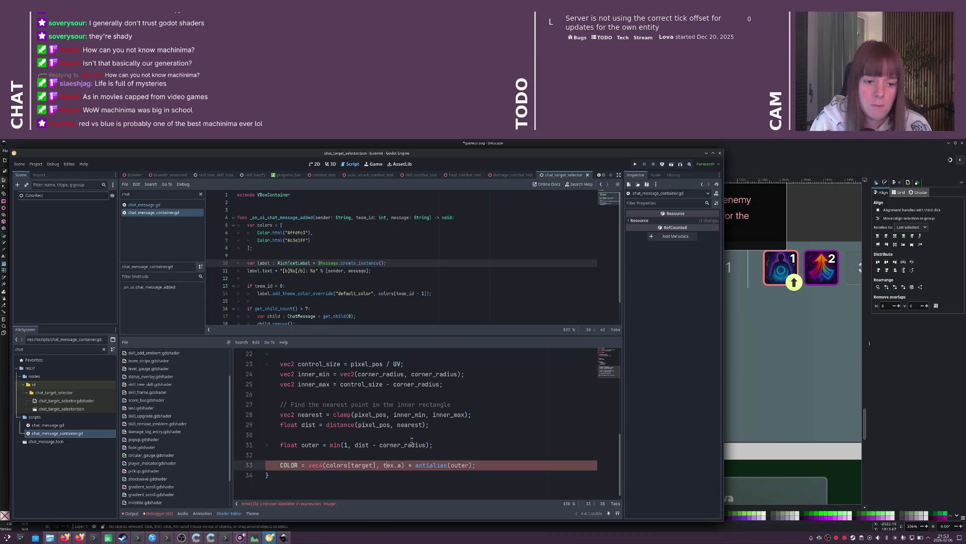
pyautogui.scroll(5, 346, 462)
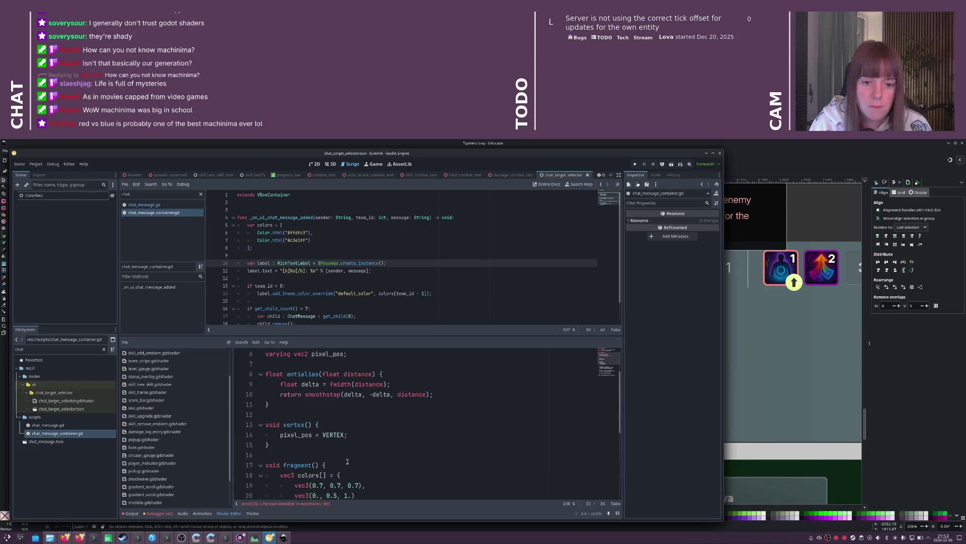
pyautogui.scroll(2, 367, 461)
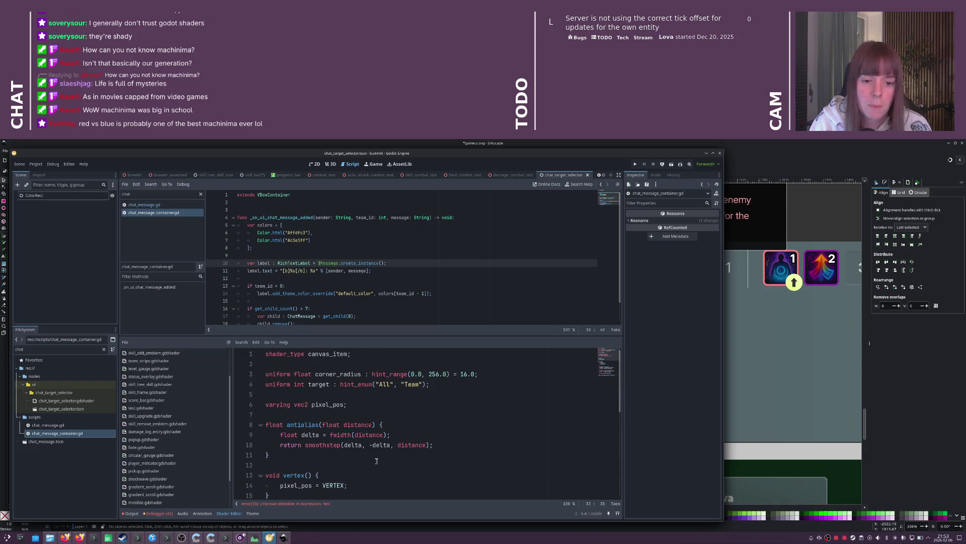
pyautogui.scroll(-7, 377, 461)
pyautogui.scroll(3, 362, 469)
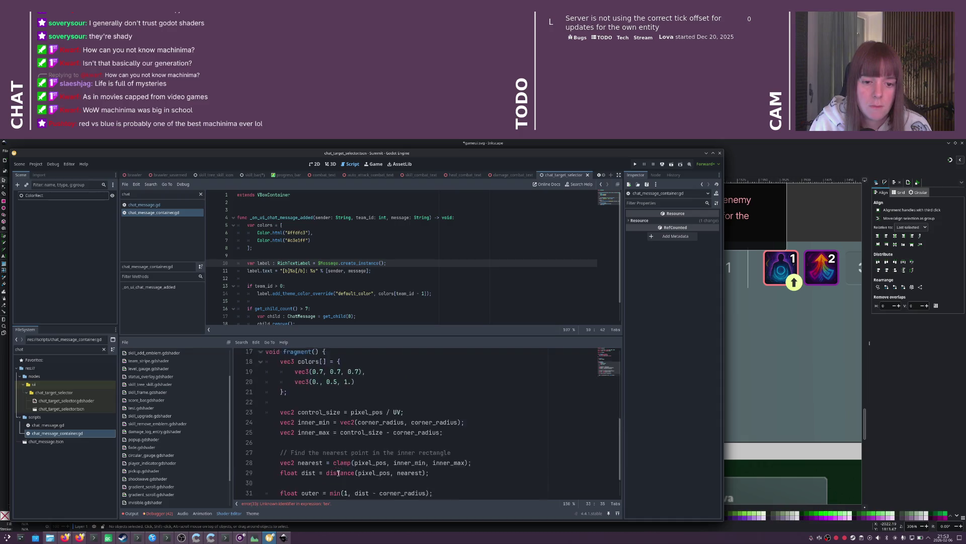
pyautogui.scroll(-3, 338, 474)
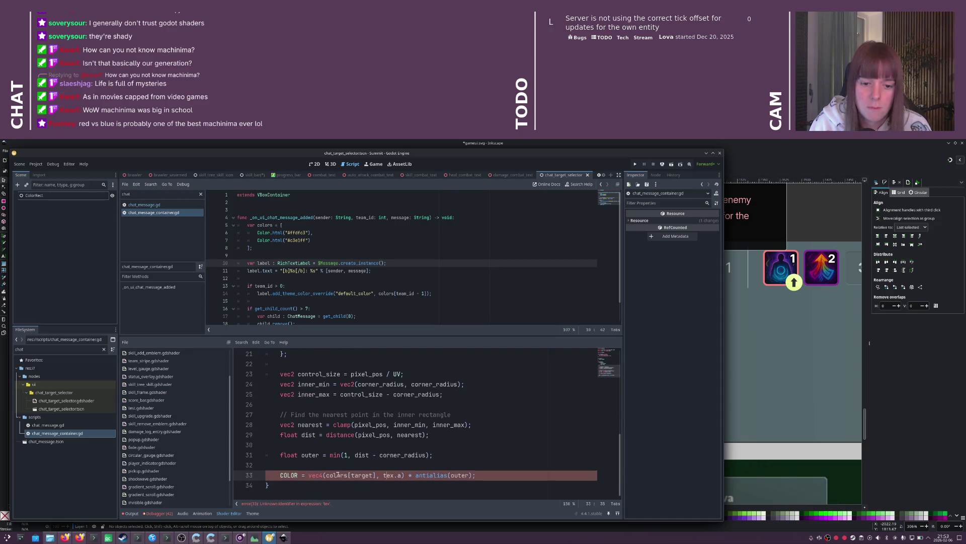
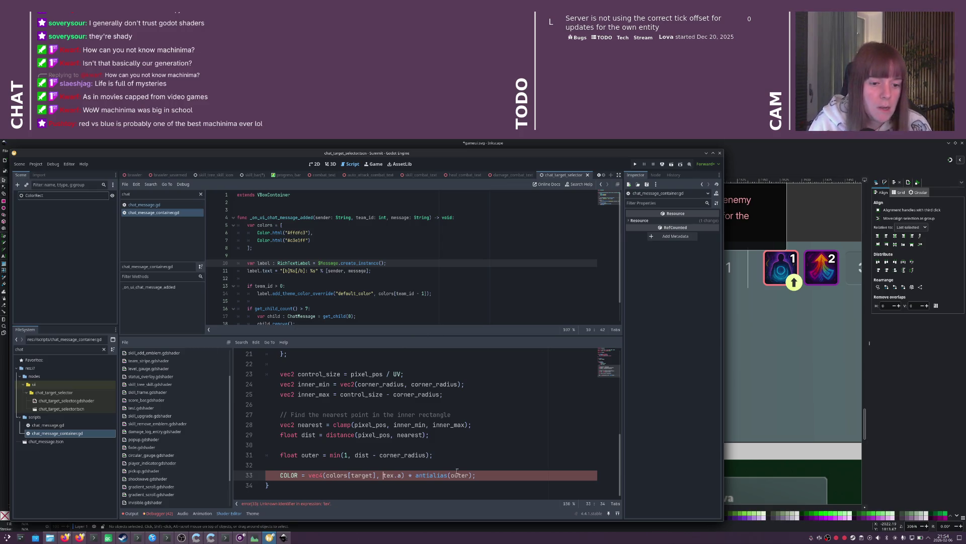
# - On shader line 33, replace the tex.a alpha term with COLOR.a
pyautogui.hotkey('ctrl', 'Left')
pyautogui.hotkey('ctrl', 'shift', 'Right')
pyautogui.hotkey('ctrl', 'shift', 'Right')
pyautogui.write('COLOR.a')
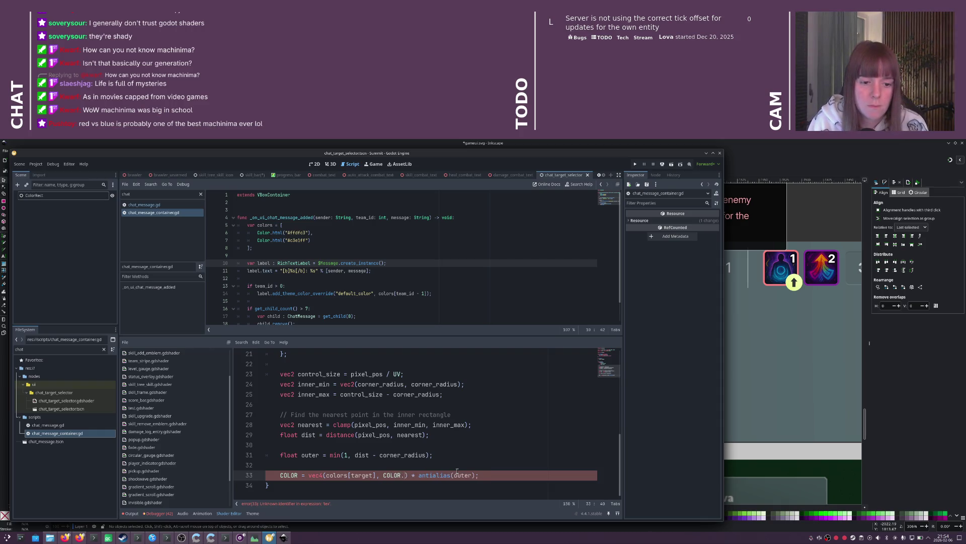
pyautogui.press('End')
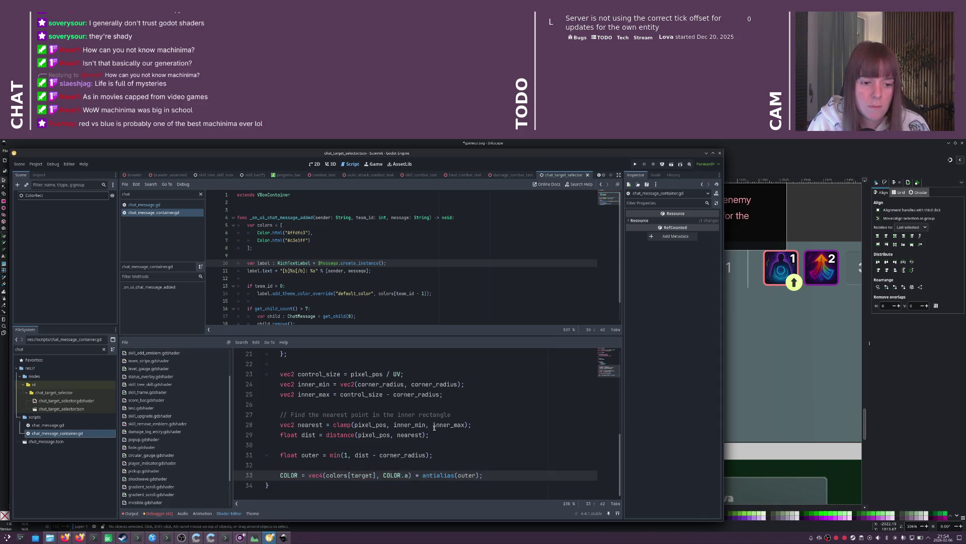
# - Look over the selector in the 2D view, then bring up the Inkscape chat mockup
pyautogui.click(315, 164)
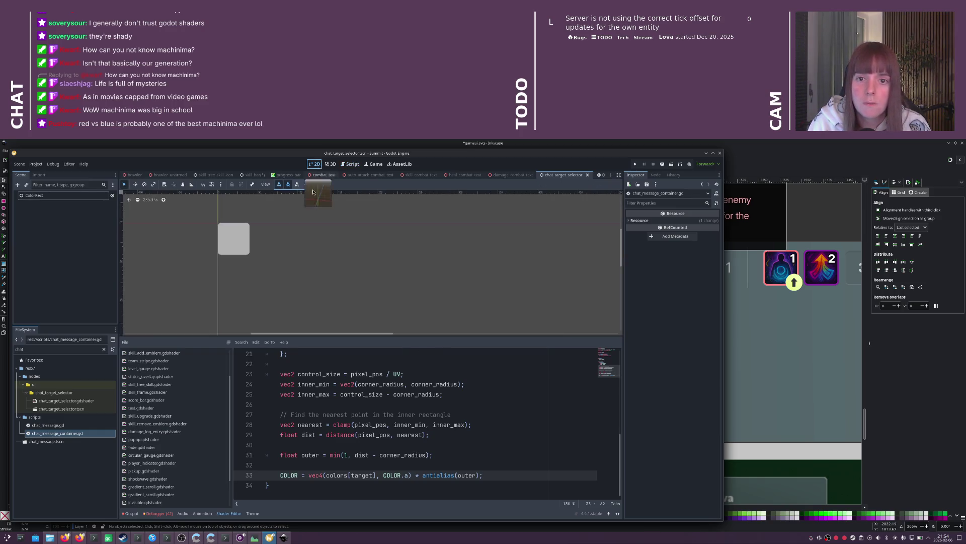
pyautogui.scroll(4, 241, 241)
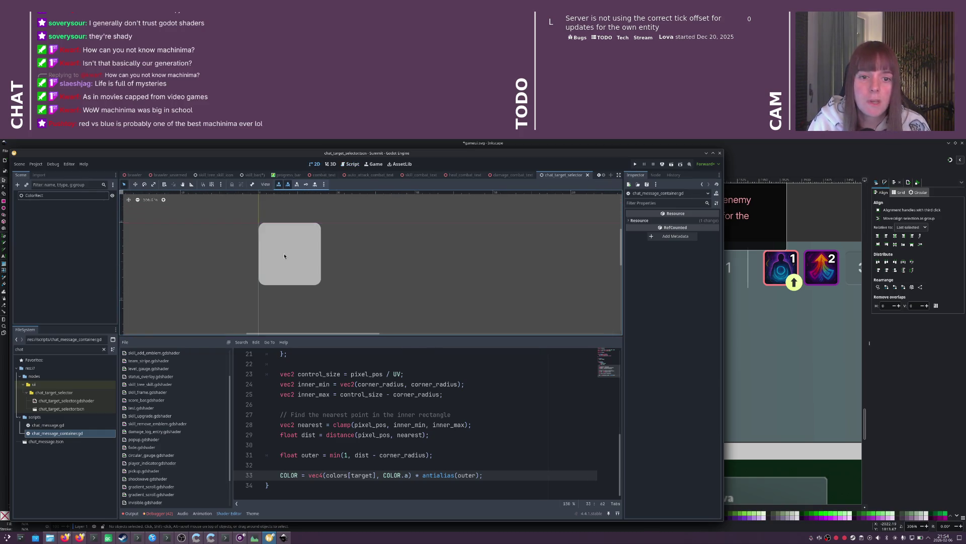
pyautogui.scroll(2, 374, 387)
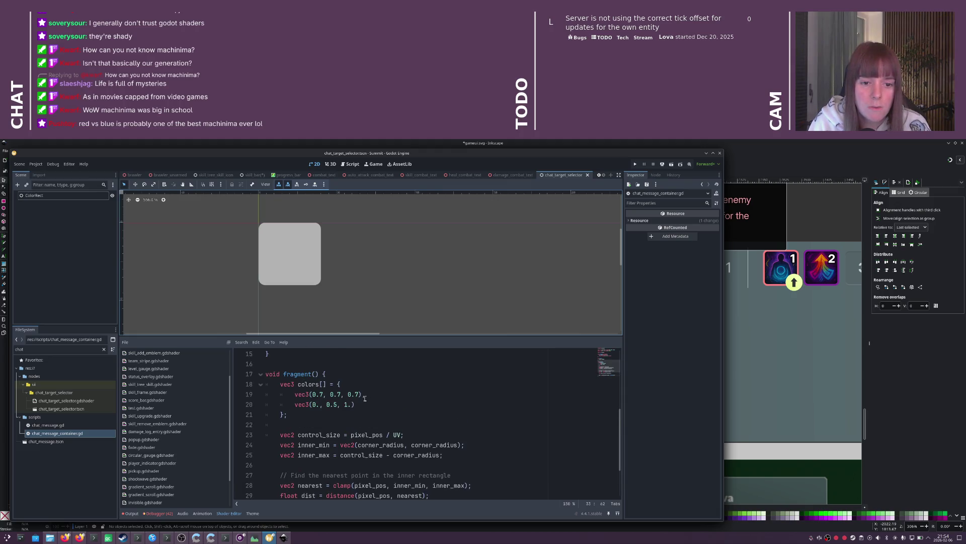
pyautogui.scroll(-2, 365, 398)
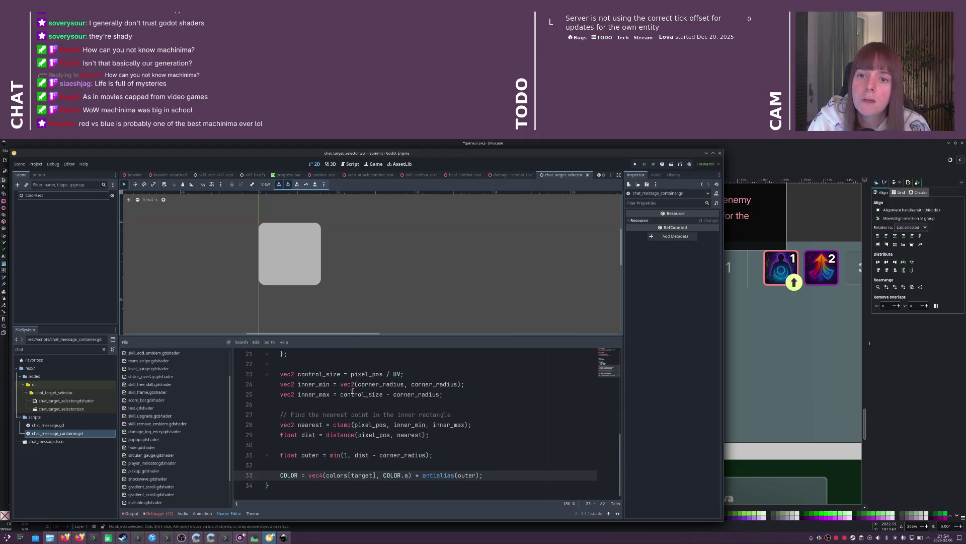
pyautogui.scroll(2, 352, 392)
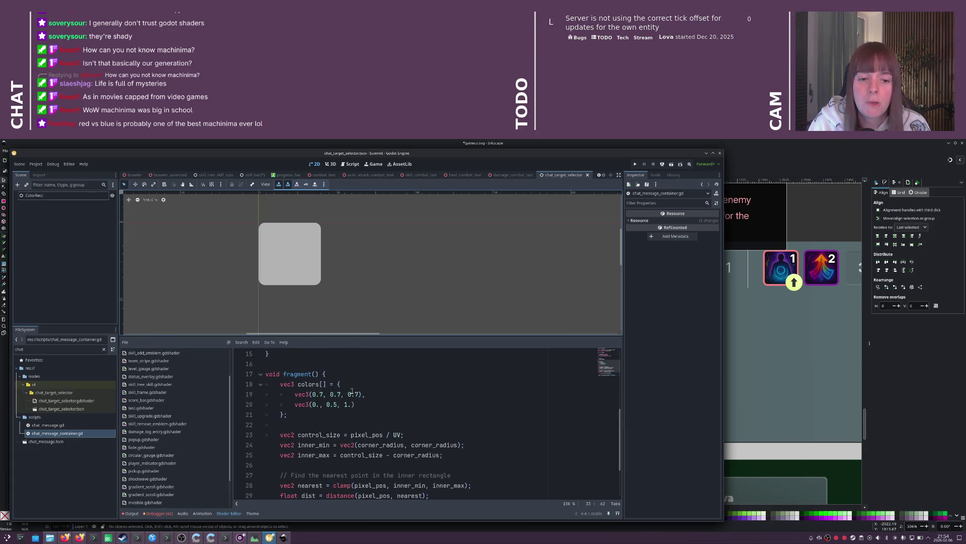
pyautogui.scroll(-1, 352, 391)
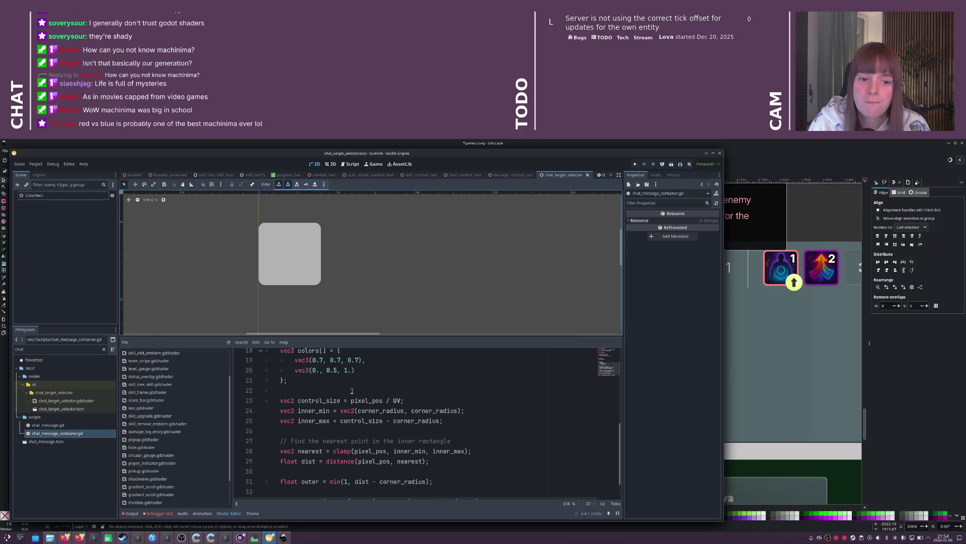
pyautogui.hotkey('alt', 'Tab')
pyautogui.hotkey('alt', 'Tab')
pyautogui.hotkey('alt', 'Tab')
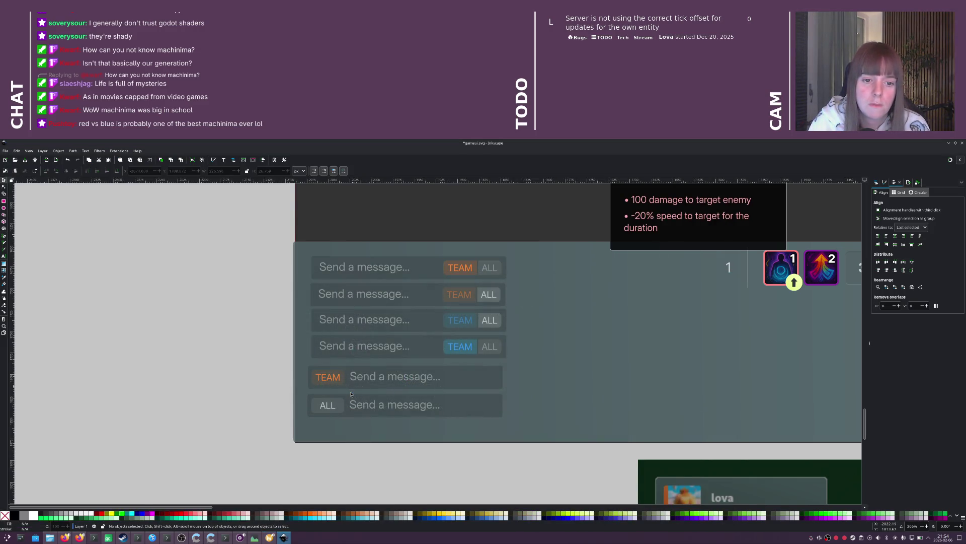
# - Back in the shader, replace COLOR.a on line 33 with a constant 0.5 alpha
pyautogui.hotkey('alt', 'Tab')
pyautogui.hotkey('ctrl', 'v')
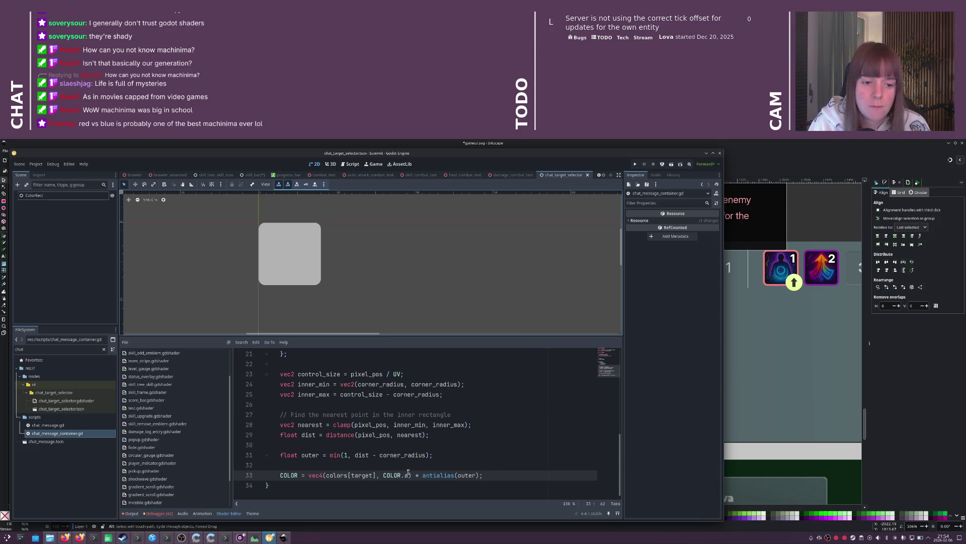
pyautogui.moveTo(409, 475); pyautogui.dragTo(383, 475)
pyautogui.write('0.2')
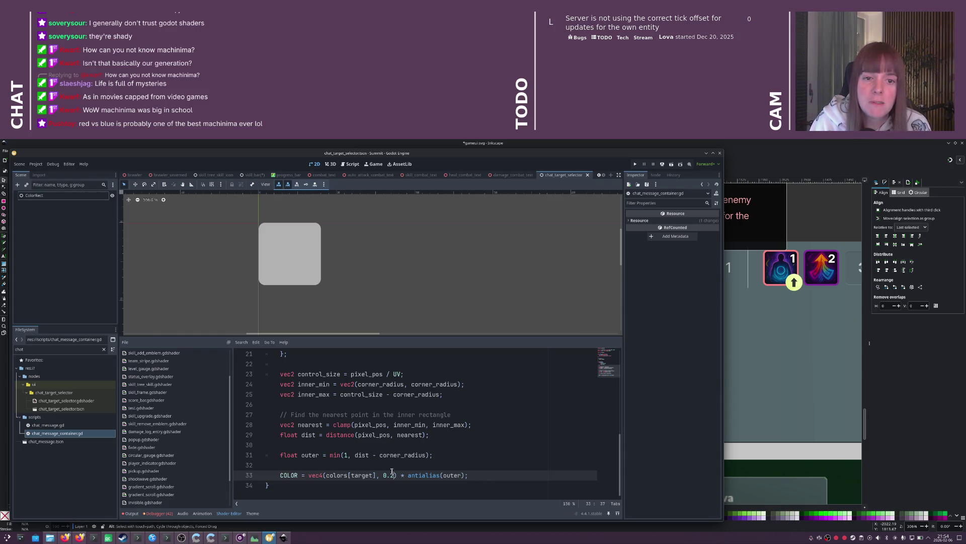
# - Check the fill colour and opacity of the ALL rectangle in the Inkscape mockup
pyautogui.hotkey('alt', 'Tab')
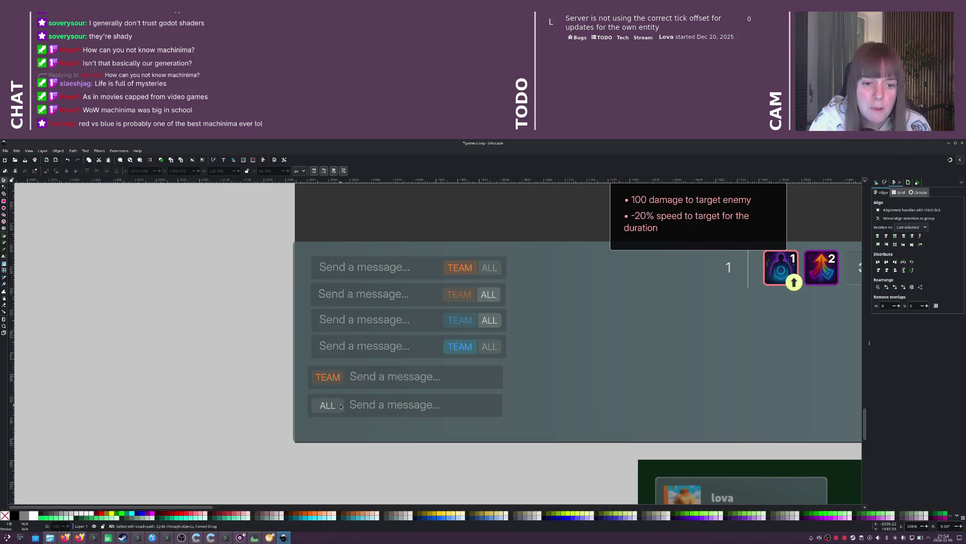
pyautogui.click(340, 406)
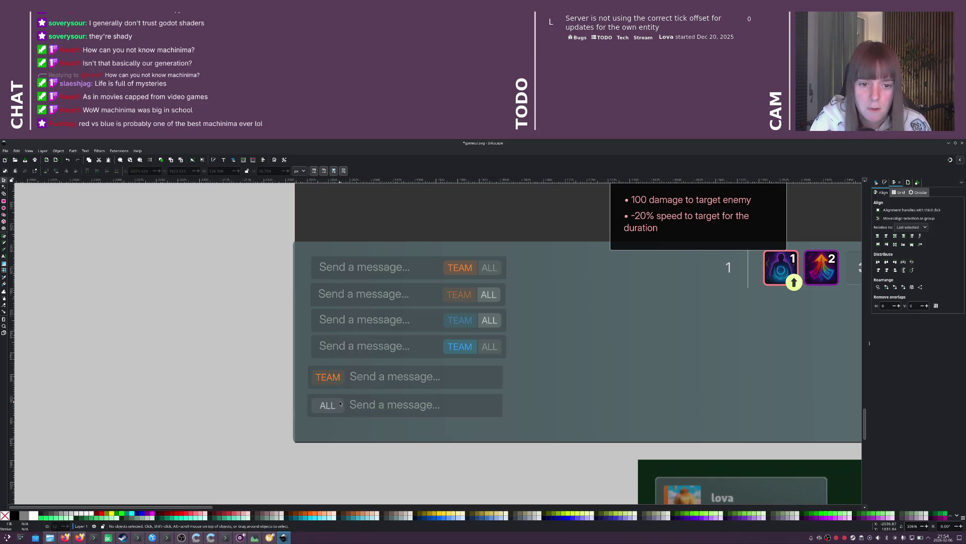
pyautogui.click(341, 405)
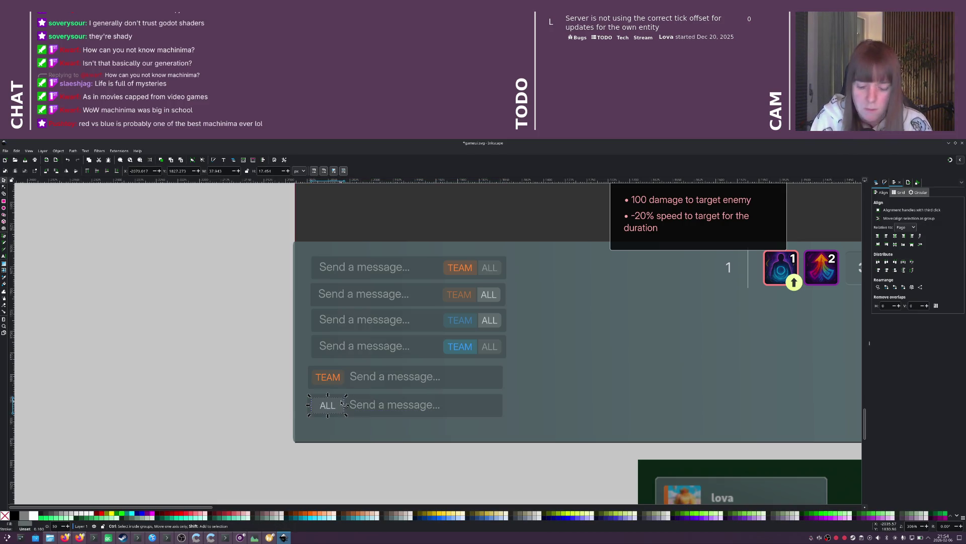
pyautogui.hotkey('ctrl', 'shift', 'f')
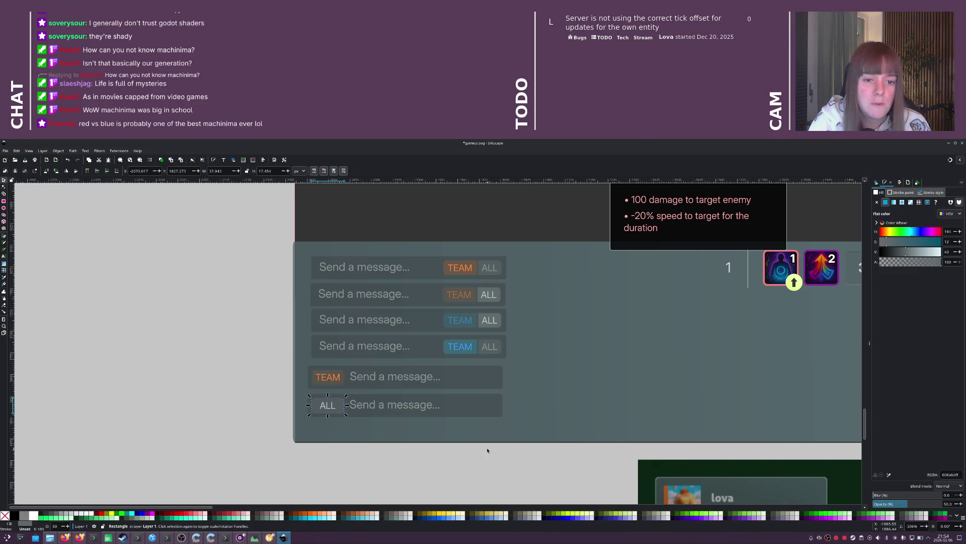
pyautogui.hotkey('alt', 'Tab')
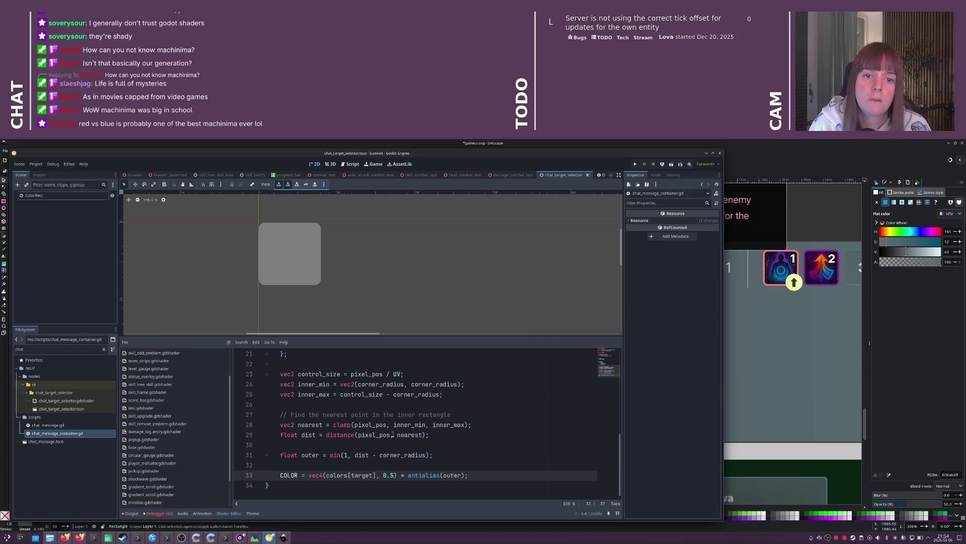
# - Change the first colour on line 19 to vec3(0.5, 0.5, 0.5)
pyautogui.scroll(2, 391, 434)
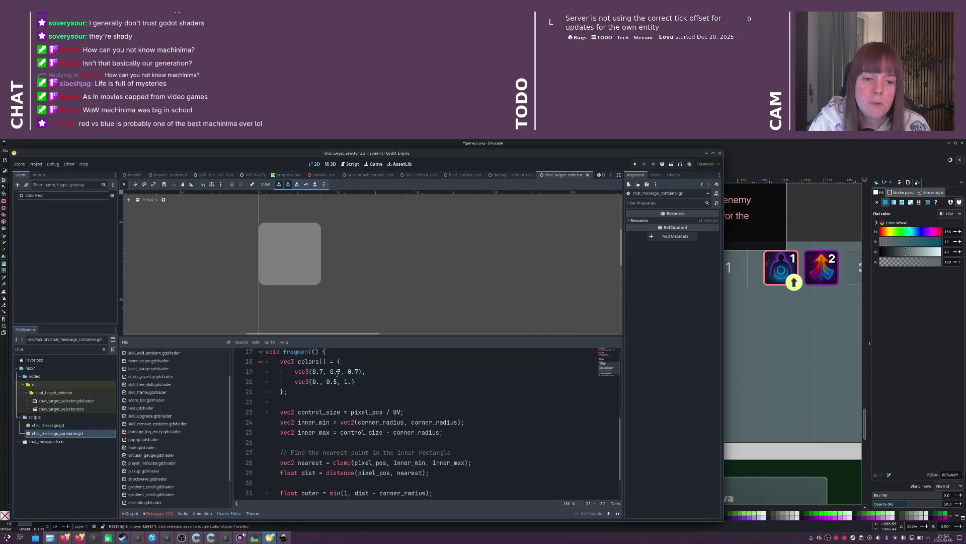
pyautogui.click(319, 374)
pyautogui.press('Delete')
pyautogui.write('5')
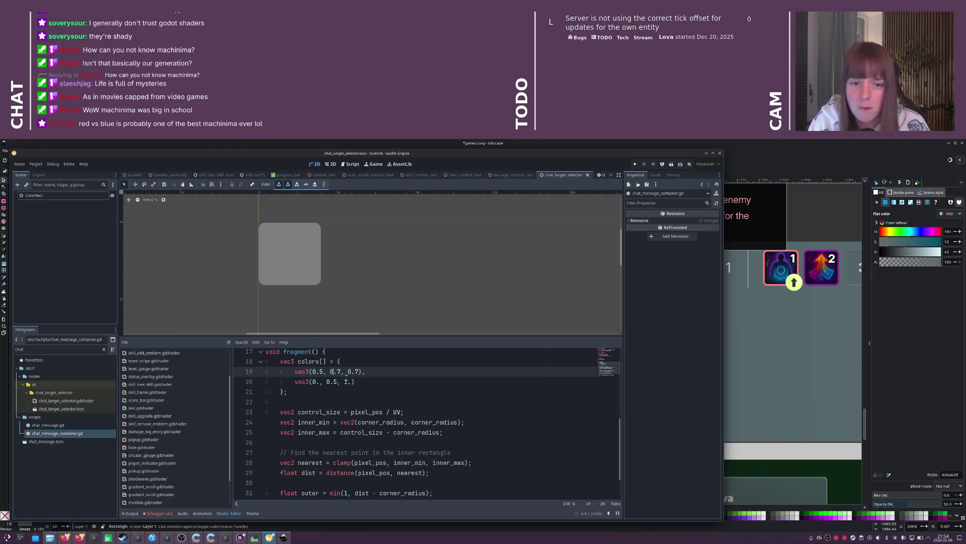
pyautogui.press('Right')
pyautogui.press('Right')
pyautogui.press('Right')
pyautogui.press('BackSpace')
pyautogui.write('5')
pyautogui.press('Right')
pyautogui.press('Right')
pyautogui.press('Right')
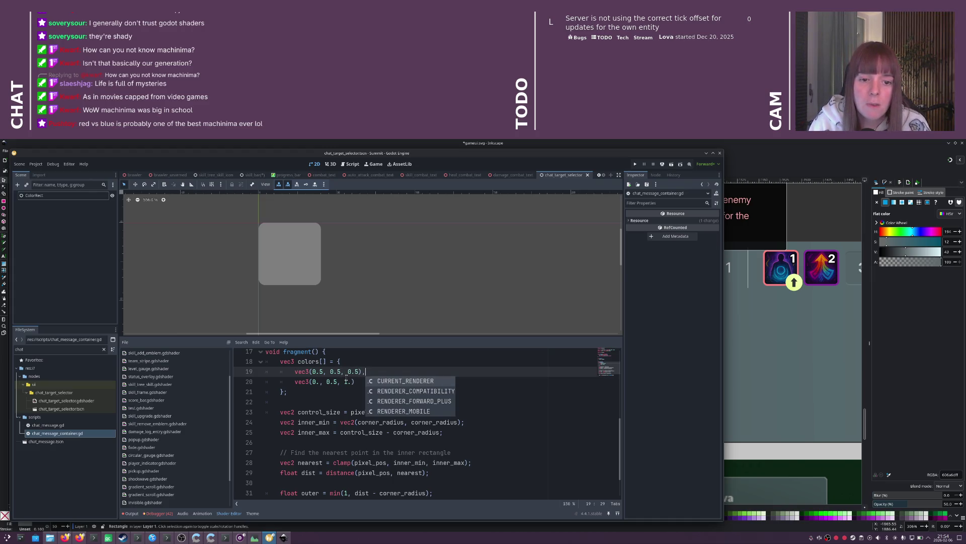
pyautogui.scroll(-1, 352, 382)
pyautogui.click(392, 390)
# - Compare the shader against the mockup, then open the skill_bar scene
pyautogui.hotkey('alt', 'Tab')
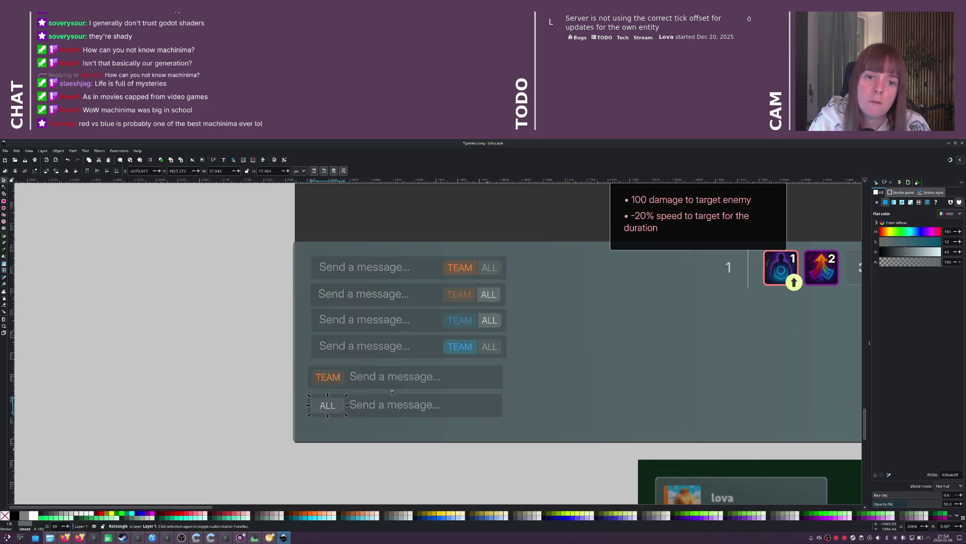
pyautogui.hotkey('alt', 'Tab')
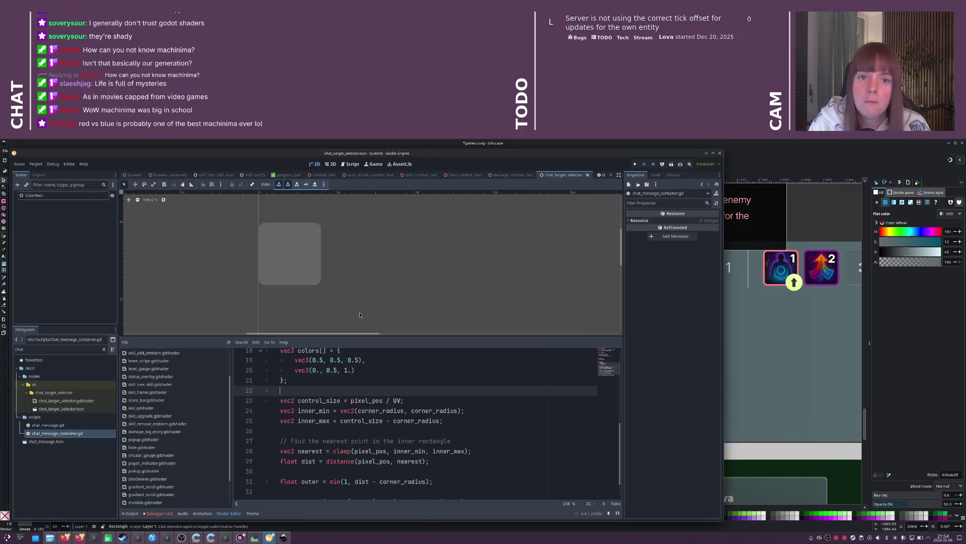
pyautogui.hotkey('alt', 'Tab')
pyautogui.hotkey('alt', 'Tab')
pyautogui.click(334, 380)
pyautogui.scroll(-1, 334, 383)
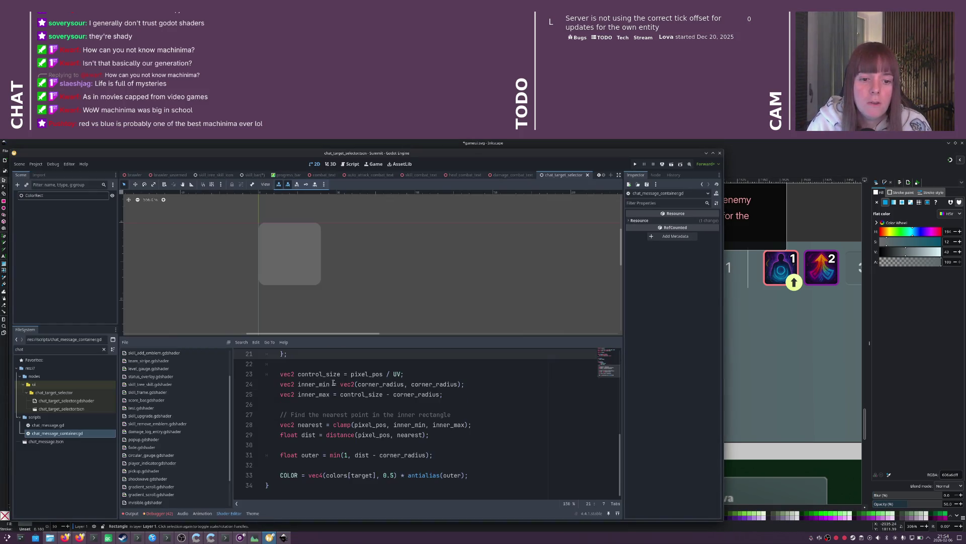
pyautogui.click(381, 385)
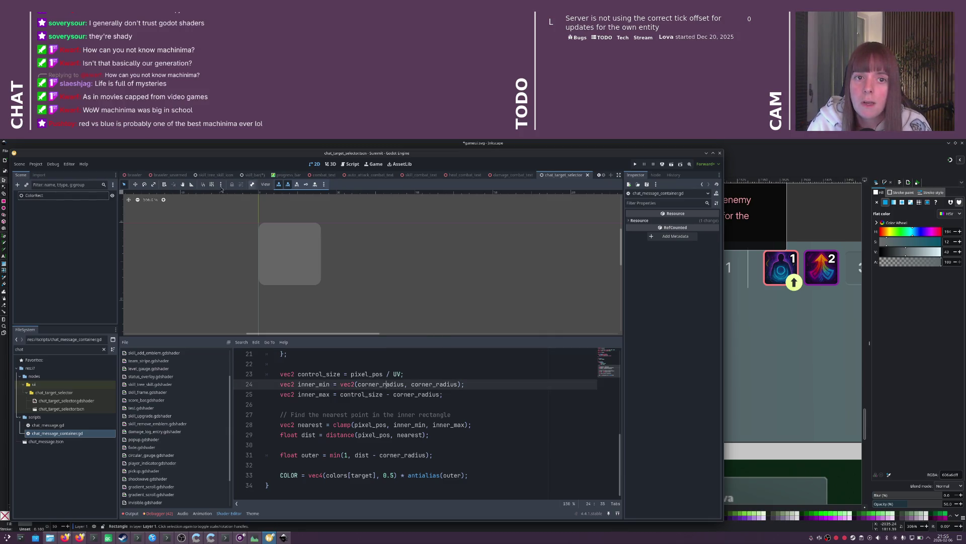
pyautogui.click(254, 175)
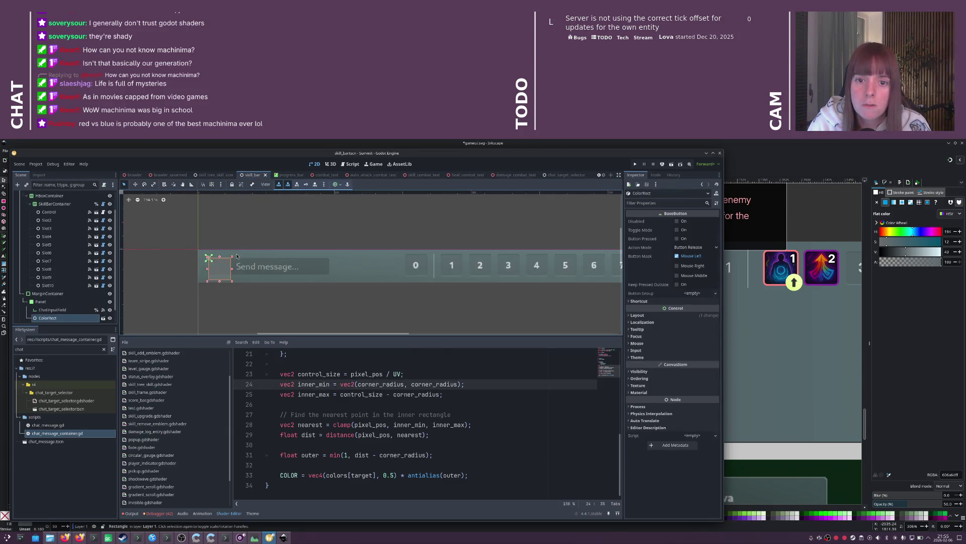
# - Drag the ColorRect into the message field's left end, save skill_bar, and go back to chat_target_selector
pyautogui.scroll(3, 227, 271)
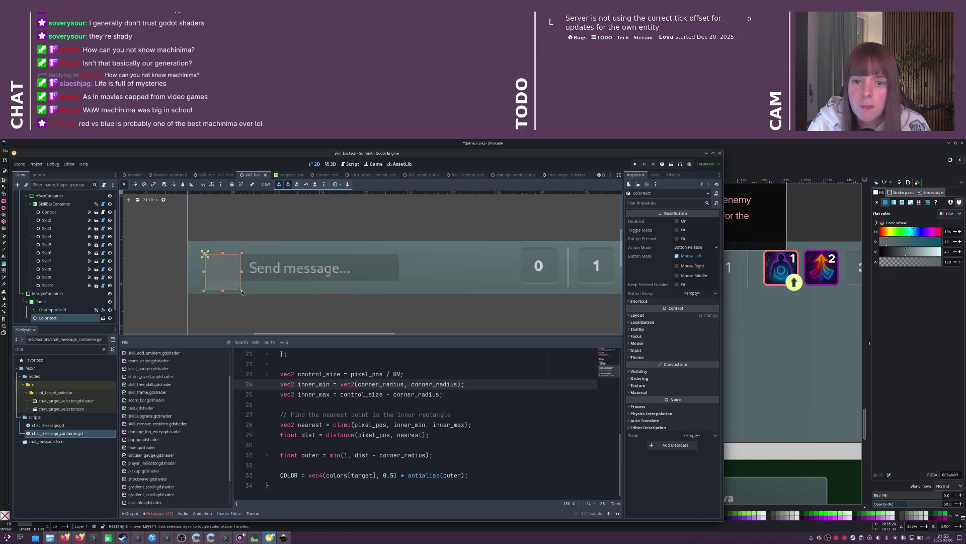
pyautogui.moveTo(242, 275); pyautogui.dragTo(227, 267)
pyautogui.click(281, 294)
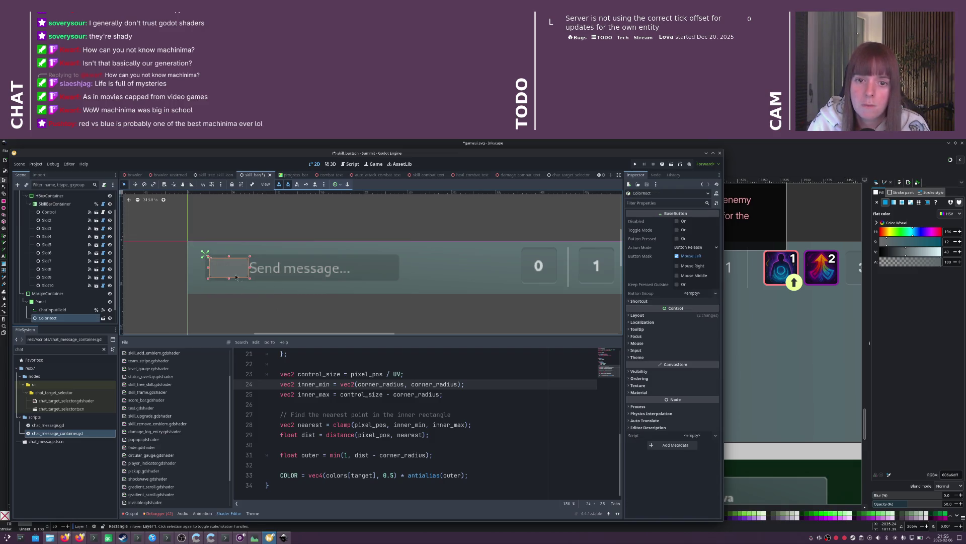
pyautogui.press('Escape')
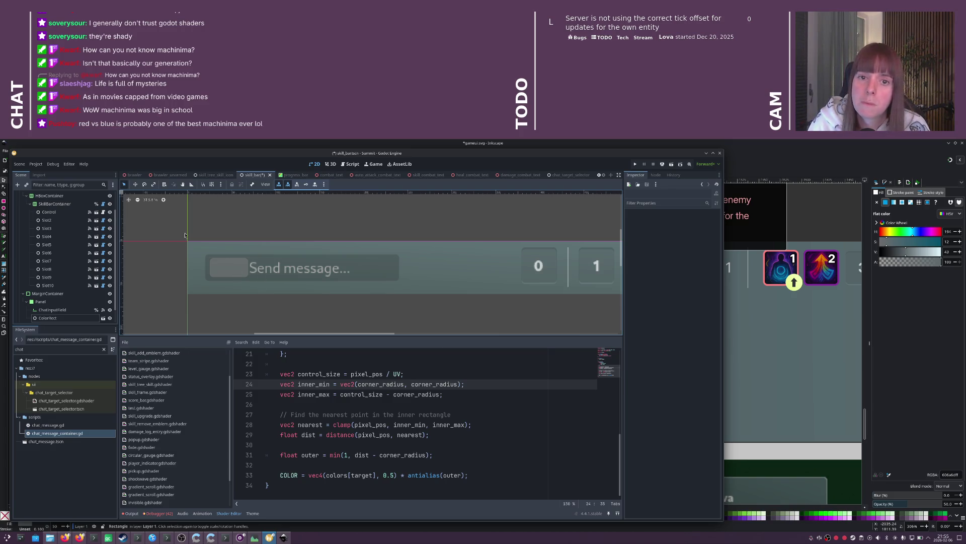
pyautogui.hotkey('ctrl', 's')
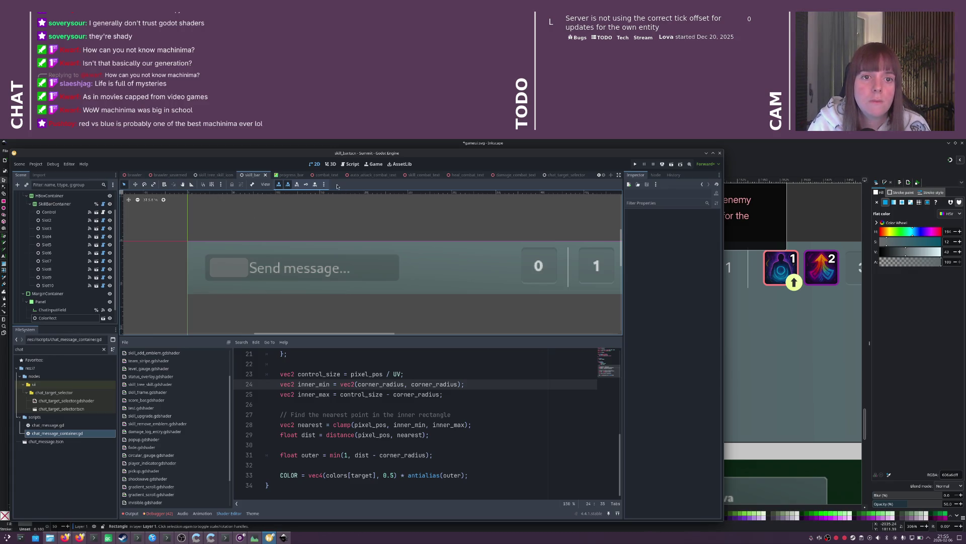
pyautogui.click(564, 174)
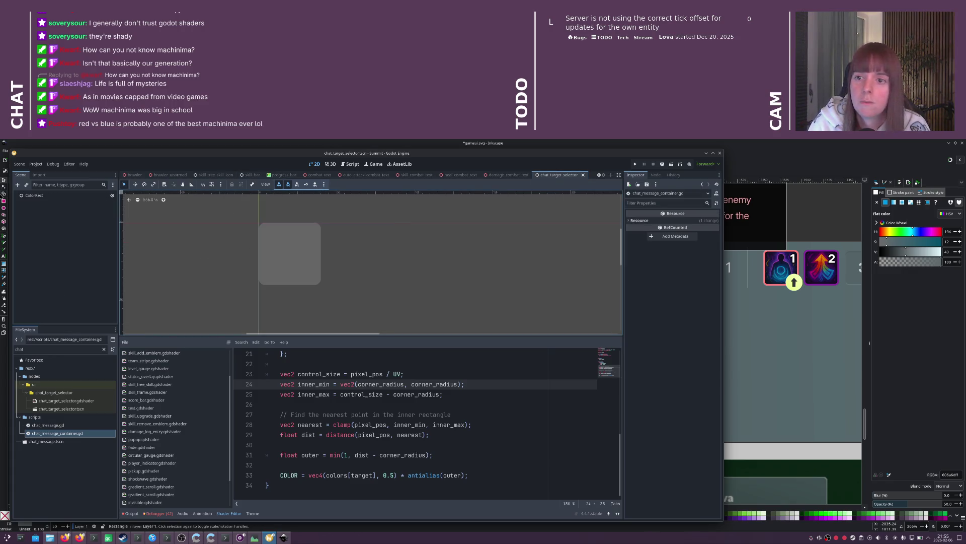
# - Add a Label child node under the ColorRect
pyautogui.click(40, 197)
pyautogui.hotkey('ctrl', 'a')
pyautogui.write('Label')
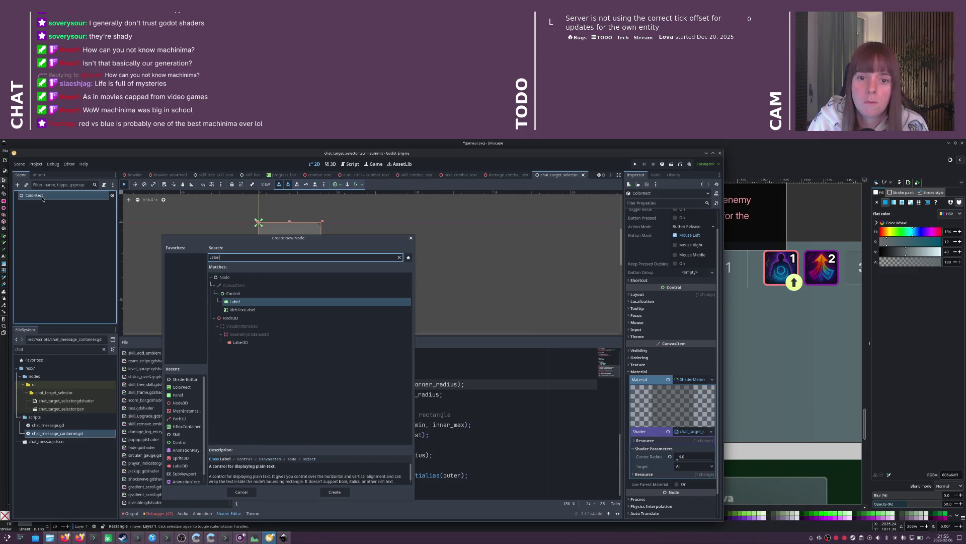
pyautogui.press('Return')
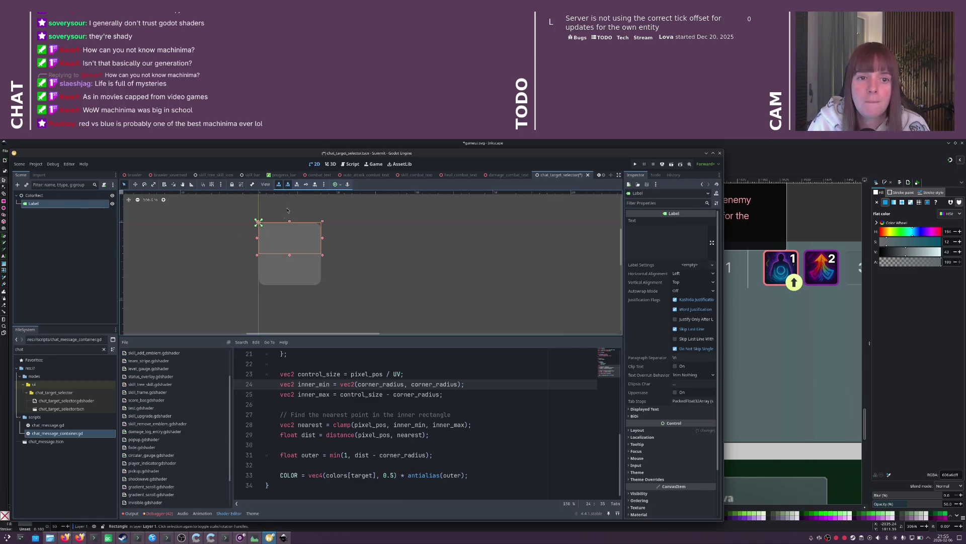
# - Centre-anchor the Label, give it the text ALL with centre horizontal alignment, and save
pyautogui.click(341, 187)
pyautogui.click(350, 216)
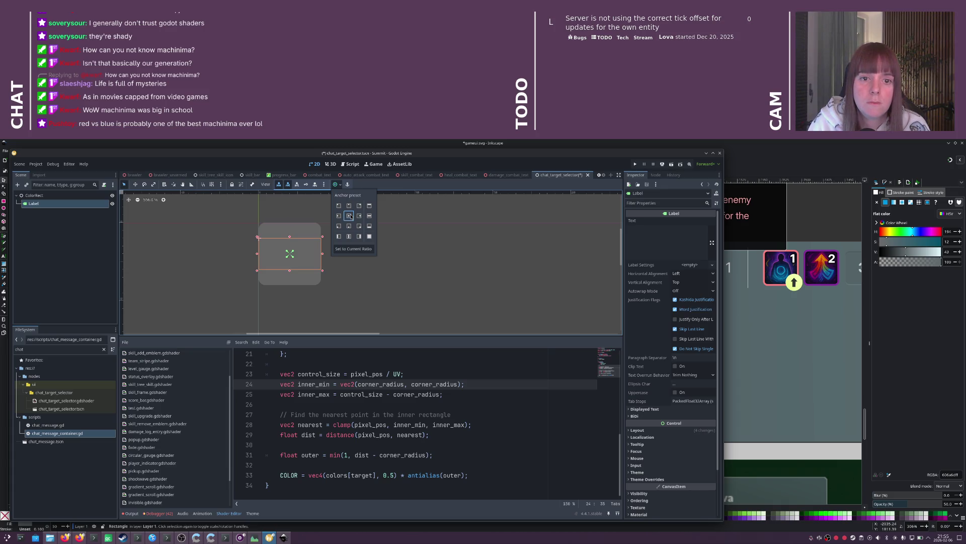
pyautogui.click(636, 240)
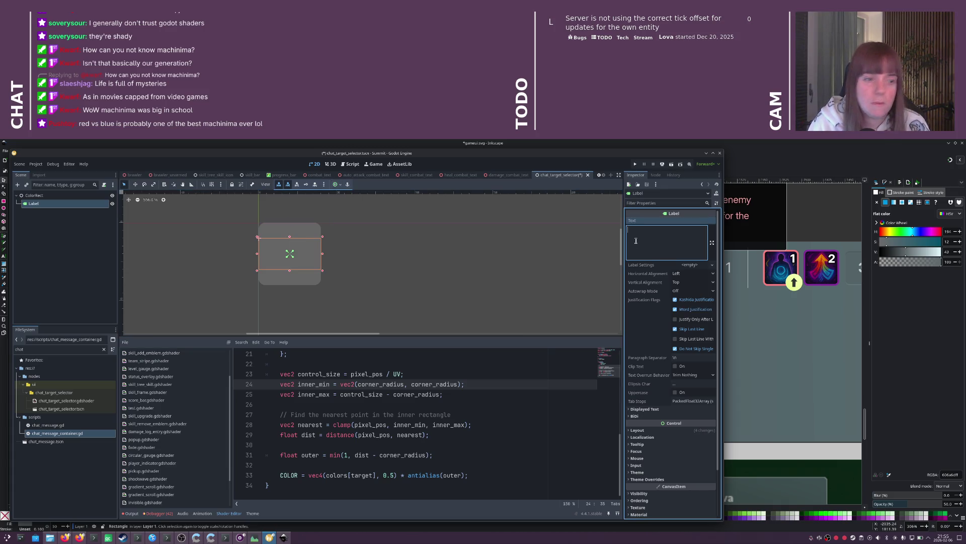
pyautogui.write('ALL')
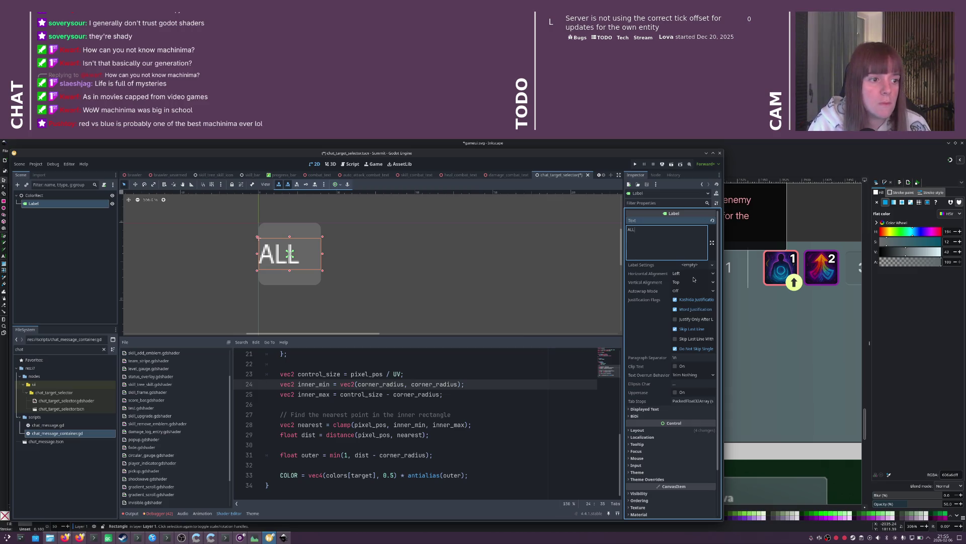
pyautogui.click(694, 274)
pyautogui.click(684, 290)
pyautogui.click(369, 268)
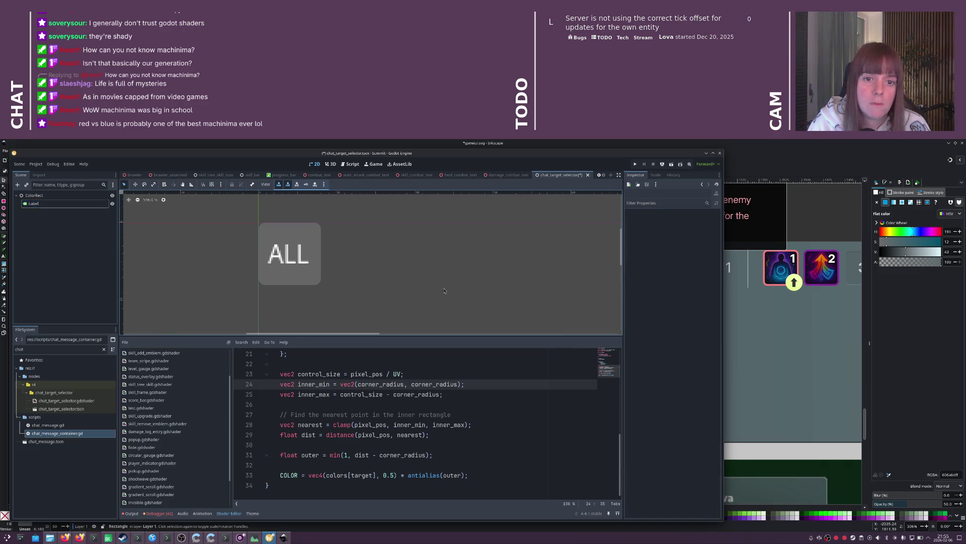
pyautogui.hotkey('ctrl', 's')
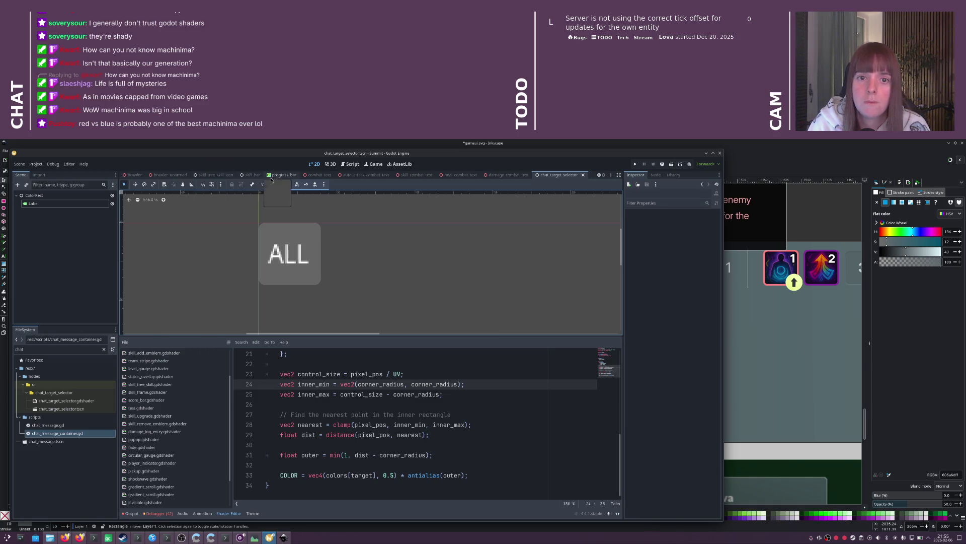
# - Check the selector in the skill bar against the mockups, then select the selector's ColorRect
pyautogui.click(252, 175)
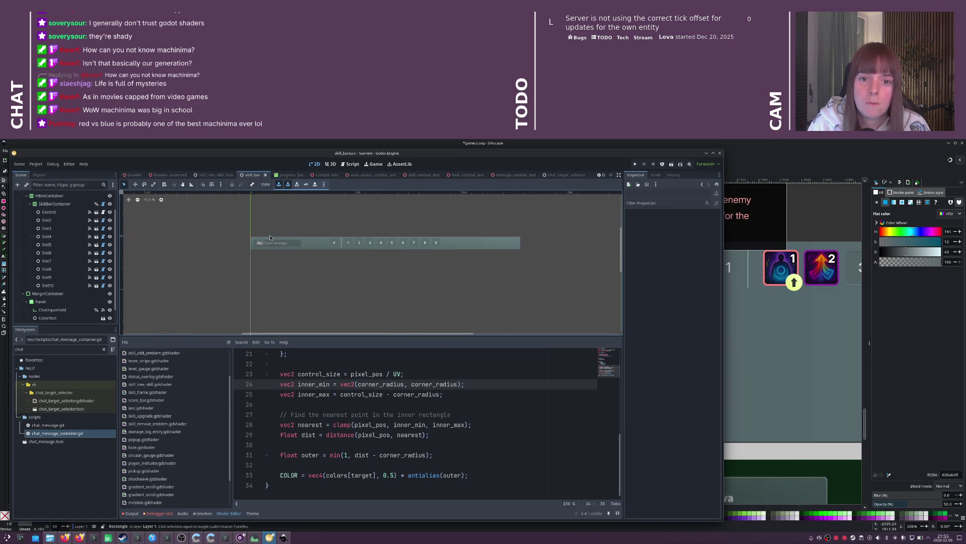
pyautogui.hotkey('alt', 'Tab')
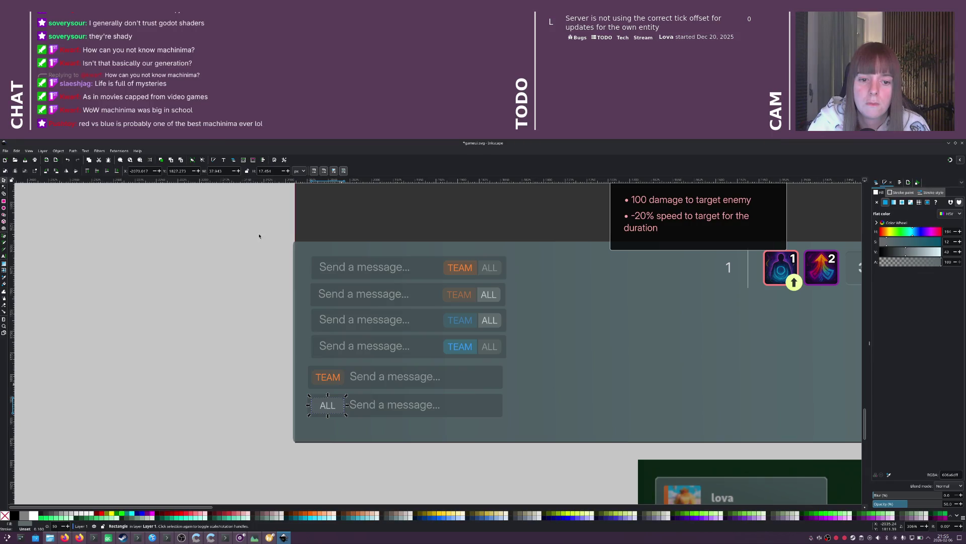
pyautogui.hotkey('alt', 'Tab')
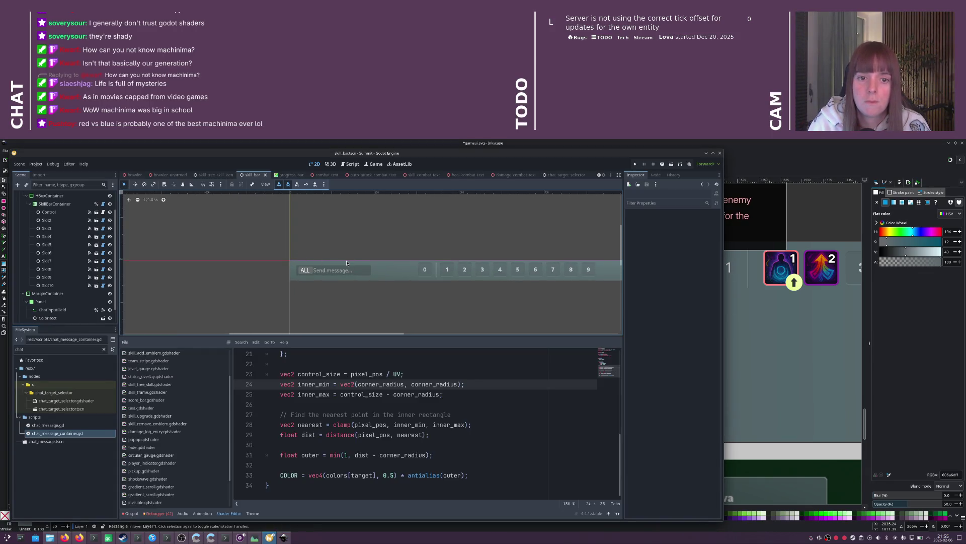
pyautogui.click(368, 271)
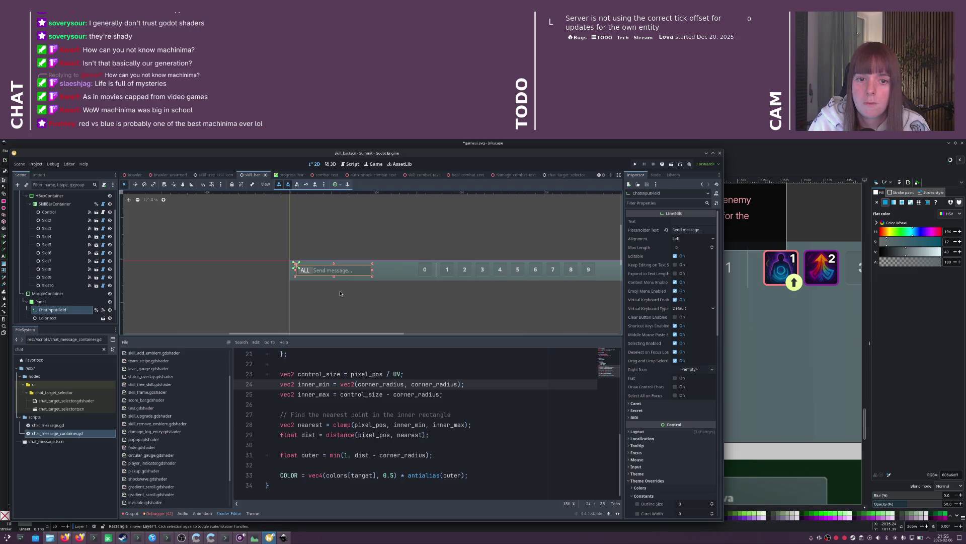
pyautogui.click(307, 222)
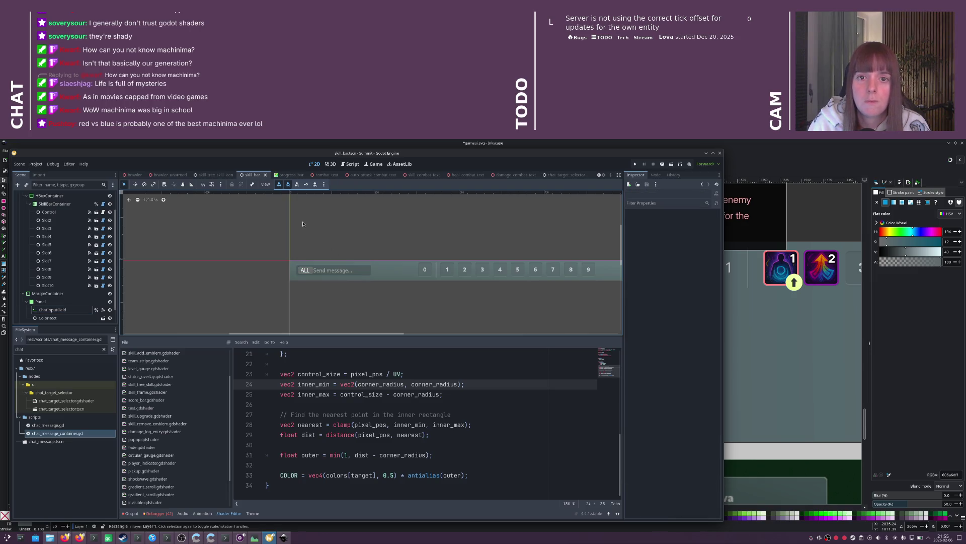
pyautogui.click(564, 175)
pyautogui.click(282, 229)
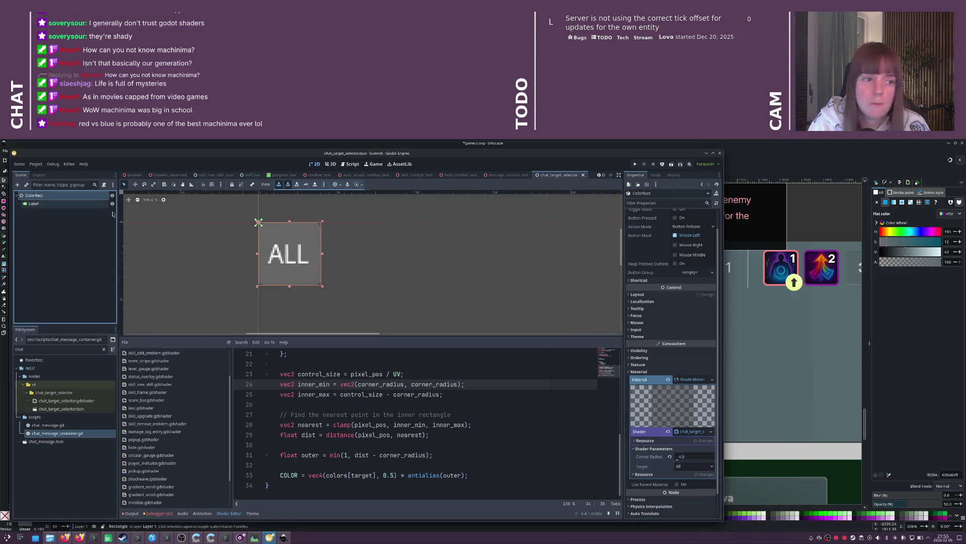
# - Set the background shader's Target parameter from All to Team
pyautogui.click(693, 466)
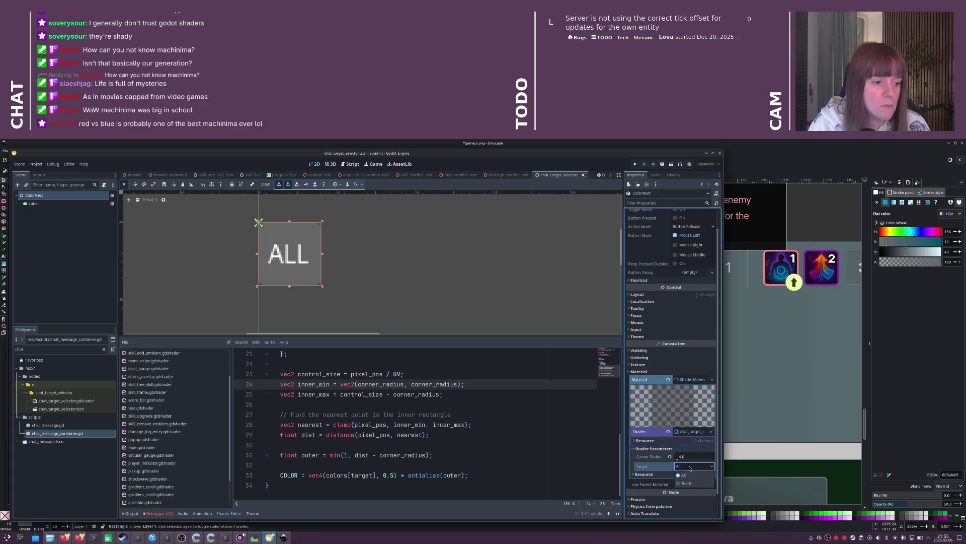
pyautogui.click(687, 482)
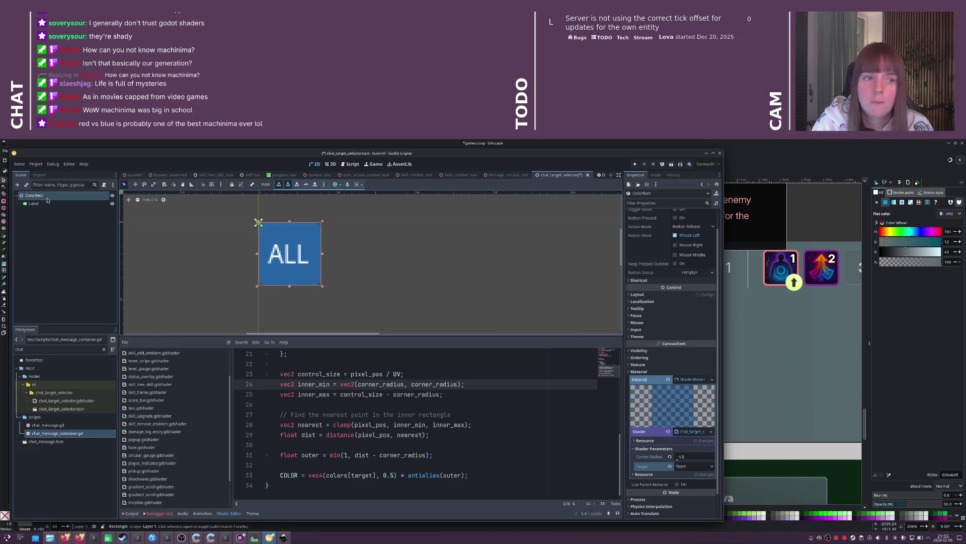
pyautogui.click(61, 209)
# - Select the Label and expand its Visibility properties after checking the Inkscape mockups
pyautogui.click(60, 204)
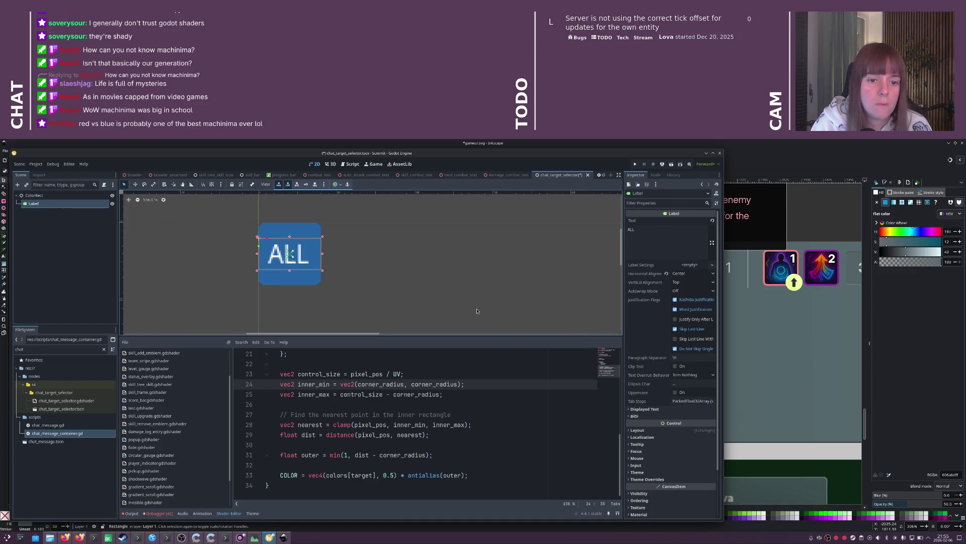
pyautogui.hotkey('alt', 'Tab')
pyautogui.hotkey('alt', 'Tab')
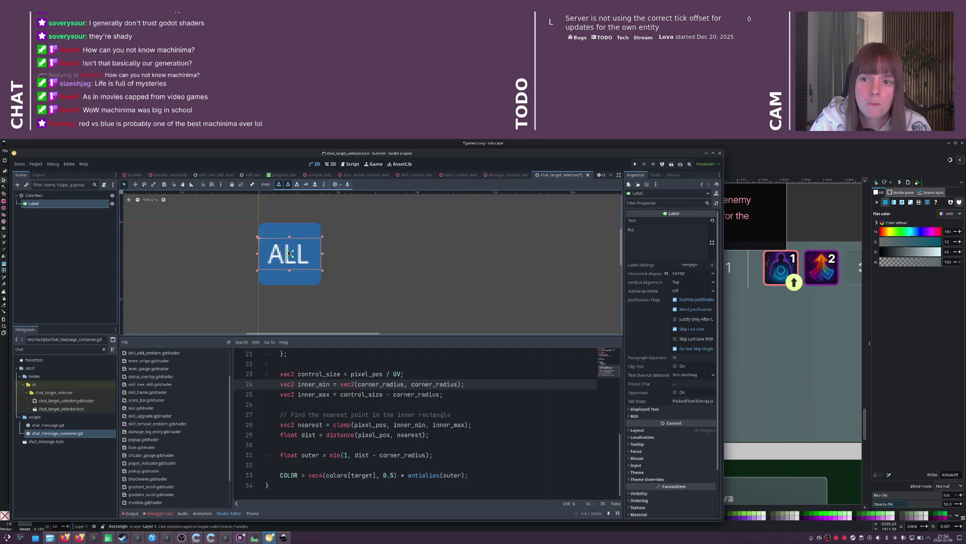
pyautogui.scroll(-3, 657, 292)
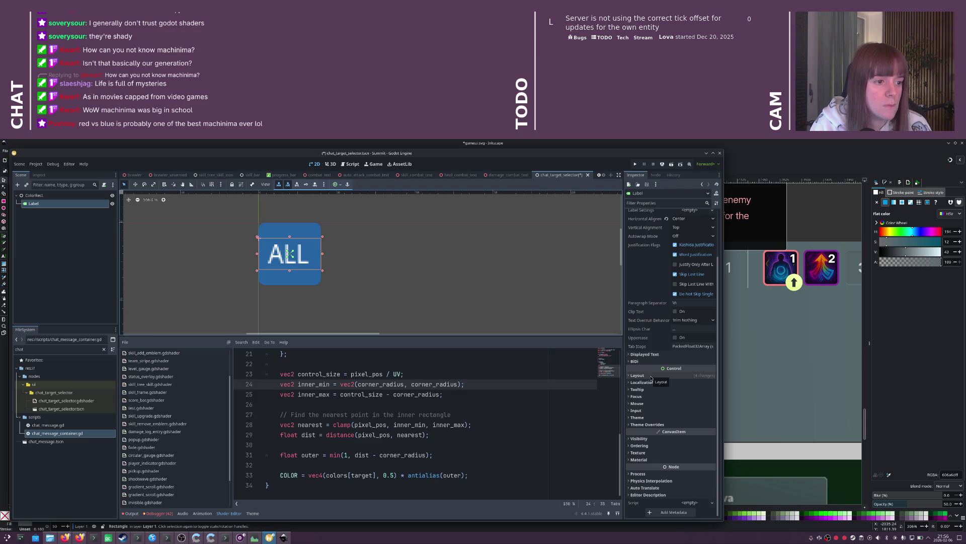
pyautogui.click(639, 438)
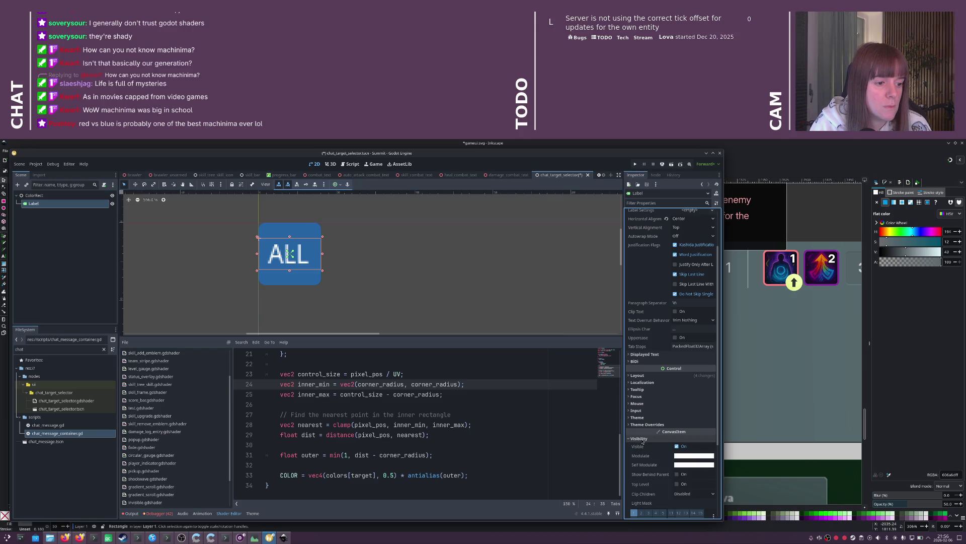
# - Set the Label's Modulate to light blue 0061ff, save, and open skill_bar
pyautogui.click(688, 456)
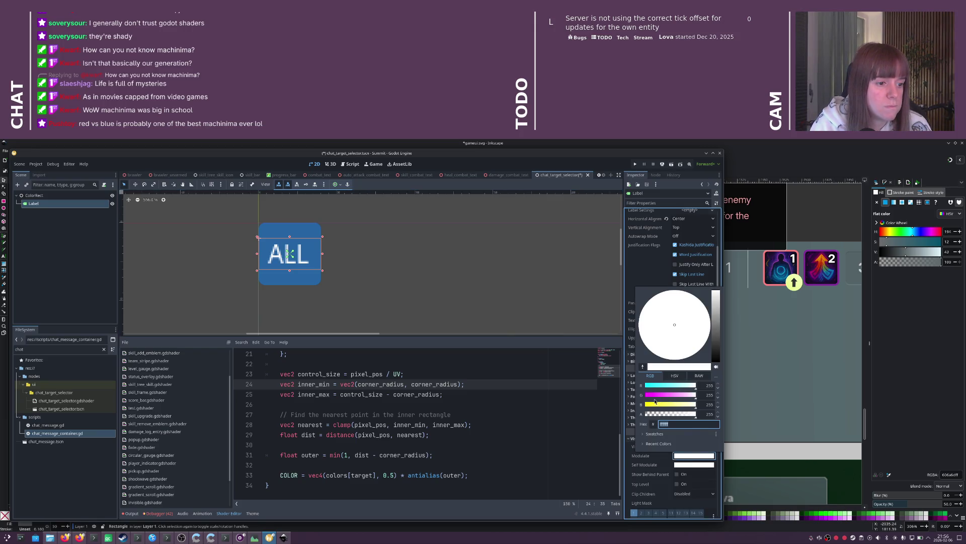
pyautogui.moveTo(655, 397)
pyautogui.mouseDown()
pyautogui.moveTo(635, 395)
pyautogui.moveTo(636, 386)
pyautogui.mouseUp()
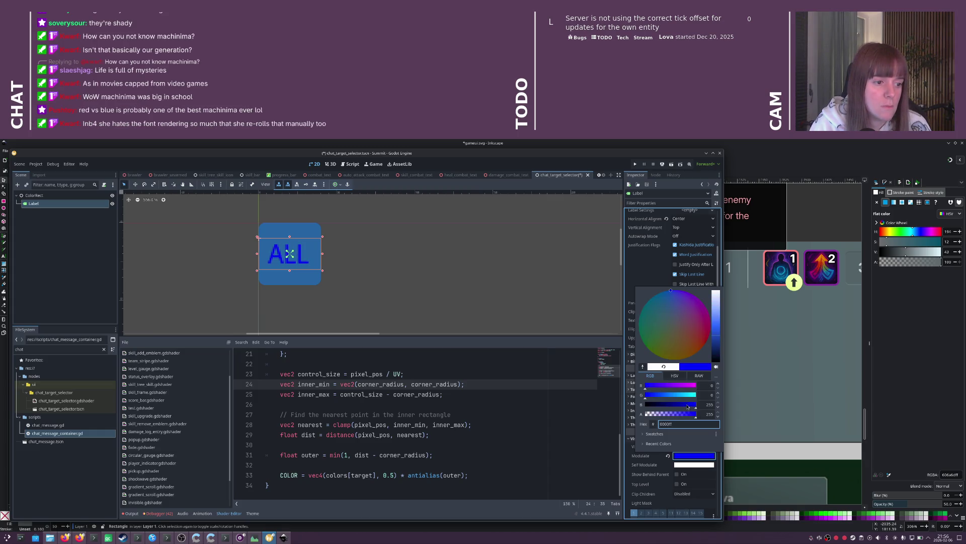
pyautogui.click(664, 397)
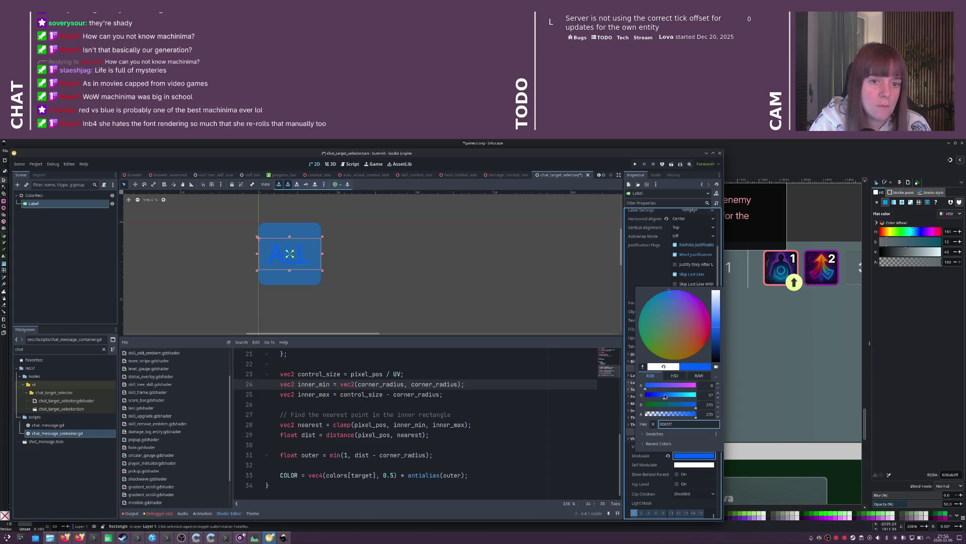
pyautogui.click(709, 395)
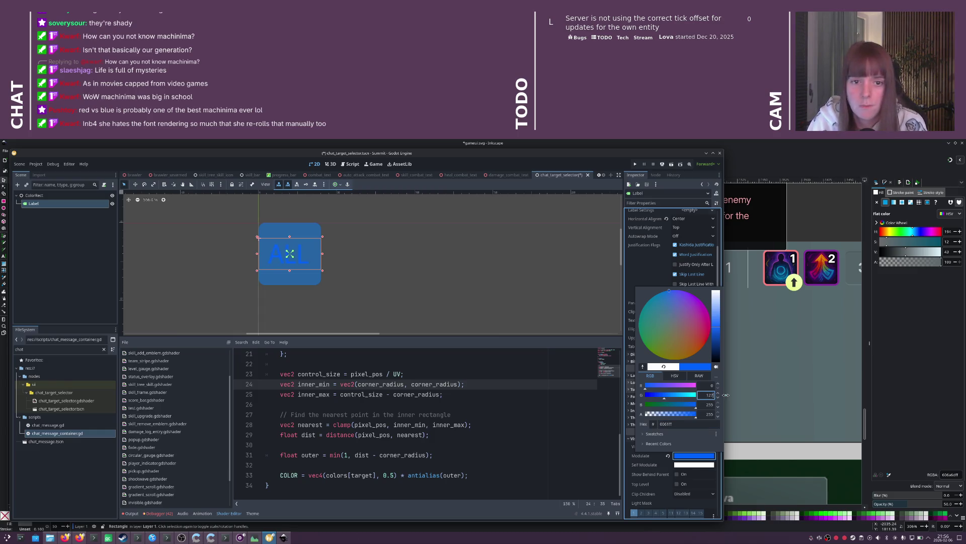
pyautogui.click(449, 306)
pyautogui.hotkey('ctrl', 's')
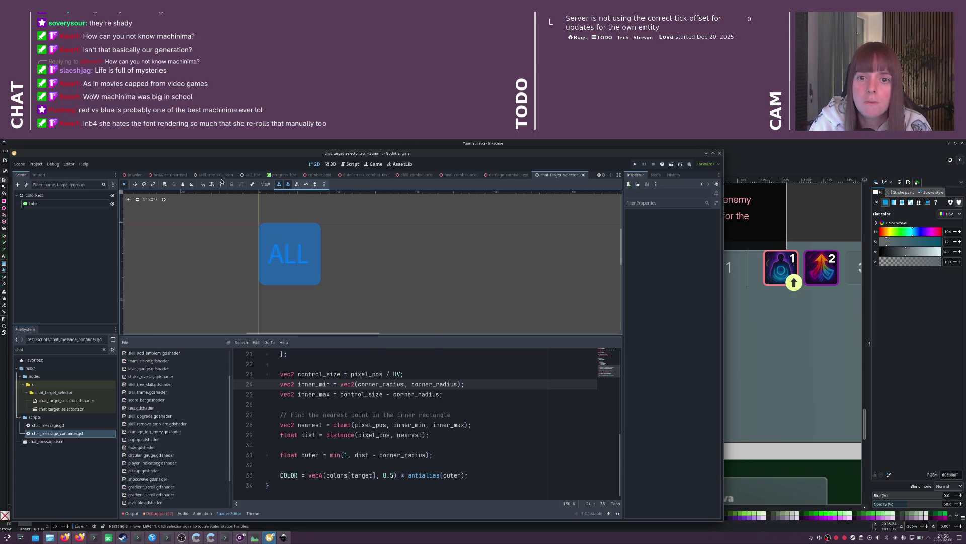
pyautogui.click(253, 175)
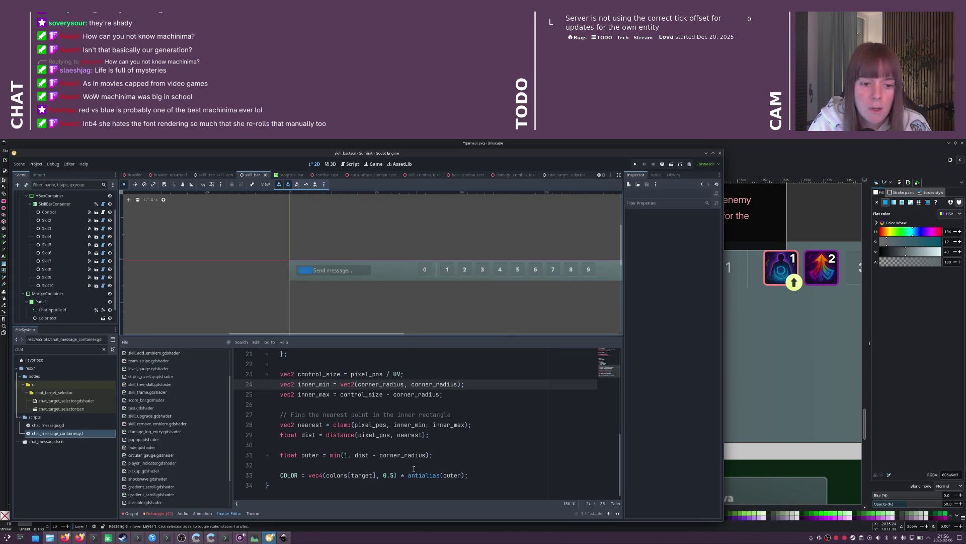
# - Set the shader's final alpha on line 33 to 0.2 after trying 0.1, then reopen chat_target_selector.tscn
pyautogui.click(393, 475)
pyautogui.write('2')
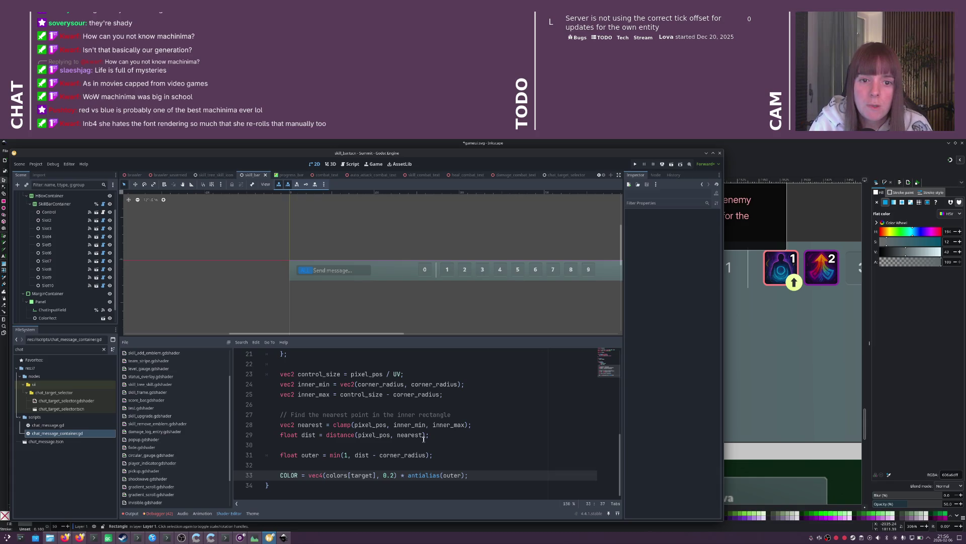
pyautogui.click(400, 446)
pyautogui.scroll(3, 318, 300)
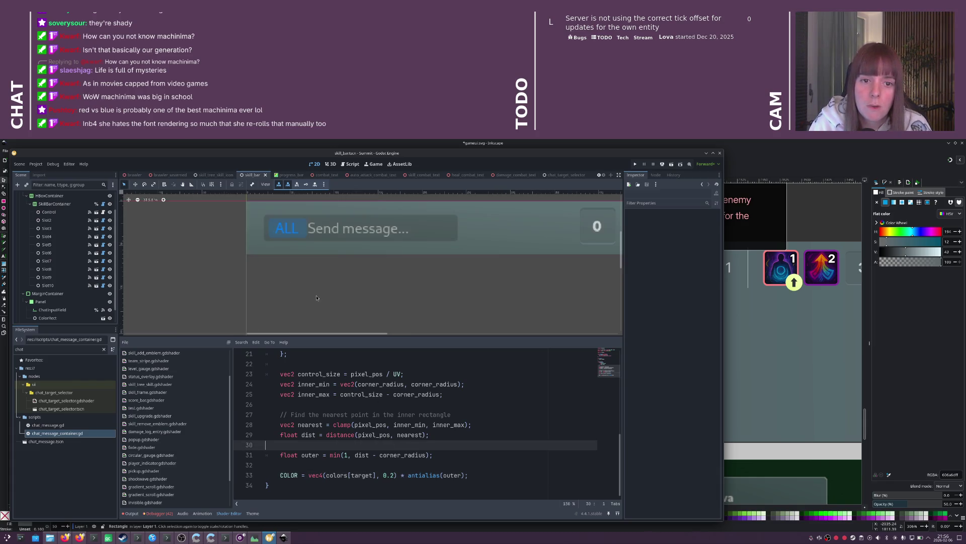
pyautogui.scroll(-5, 337, 304)
pyautogui.scroll(5, 337, 304)
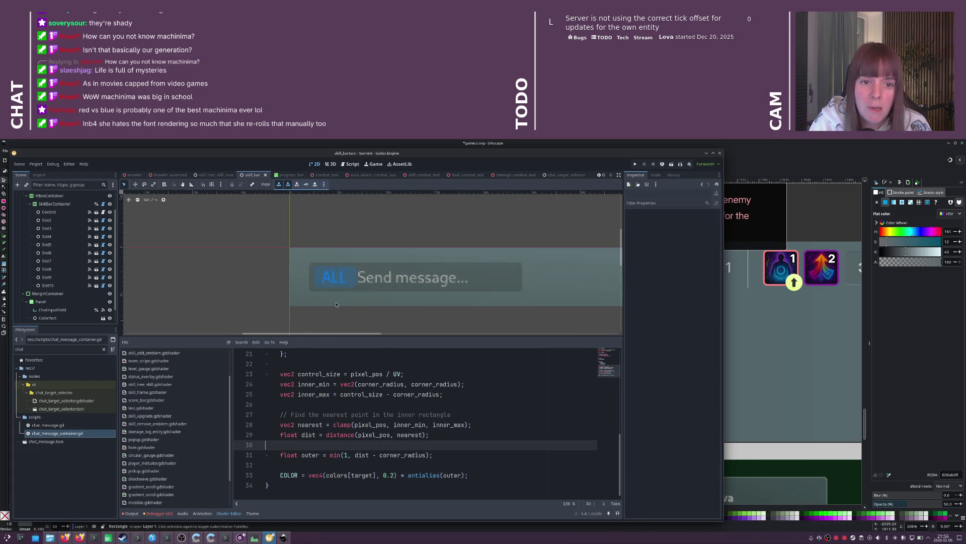
pyautogui.click(394, 475)
pyautogui.press('BackSpace')
pyautogui.write('1')
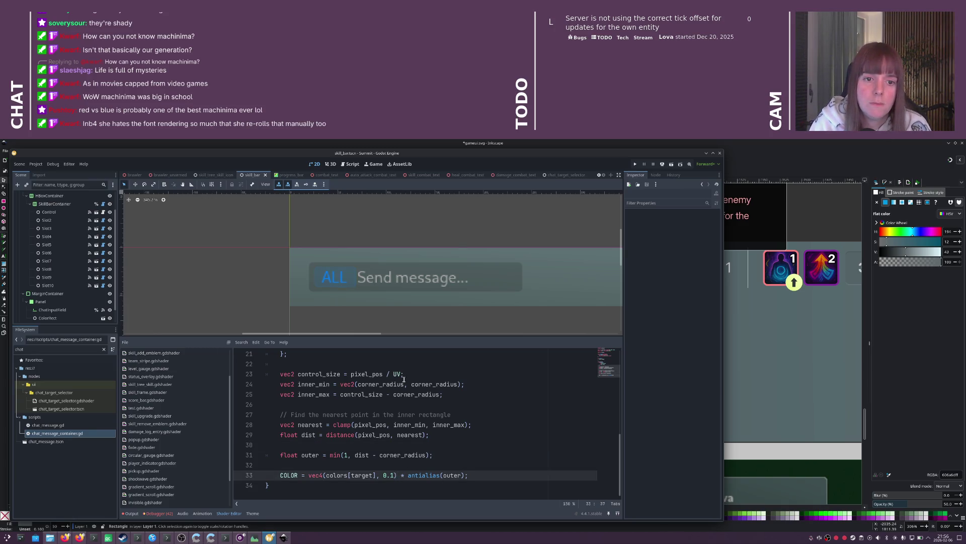
pyautogui.press('BackSpace')
pyautogui.write('2')
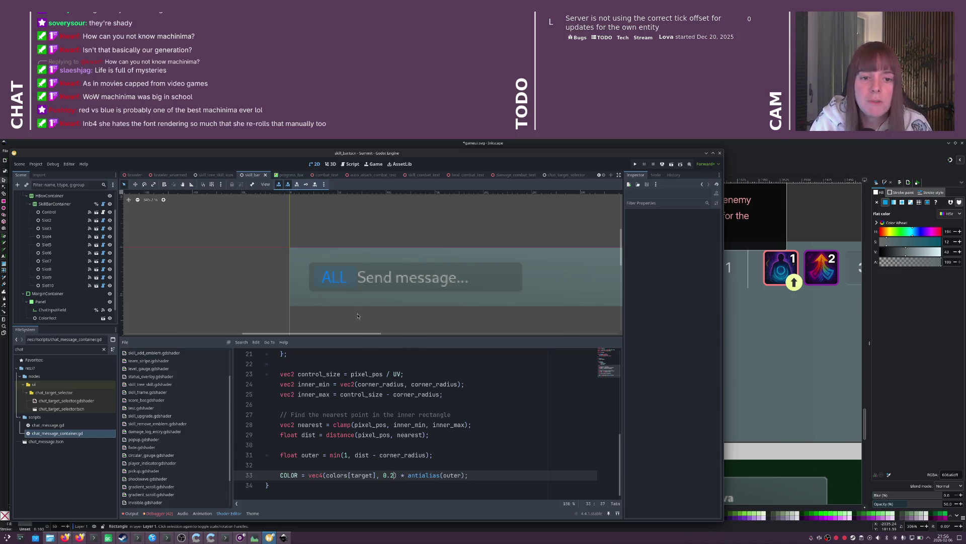
pyautogui.doubleClick(341, 281)
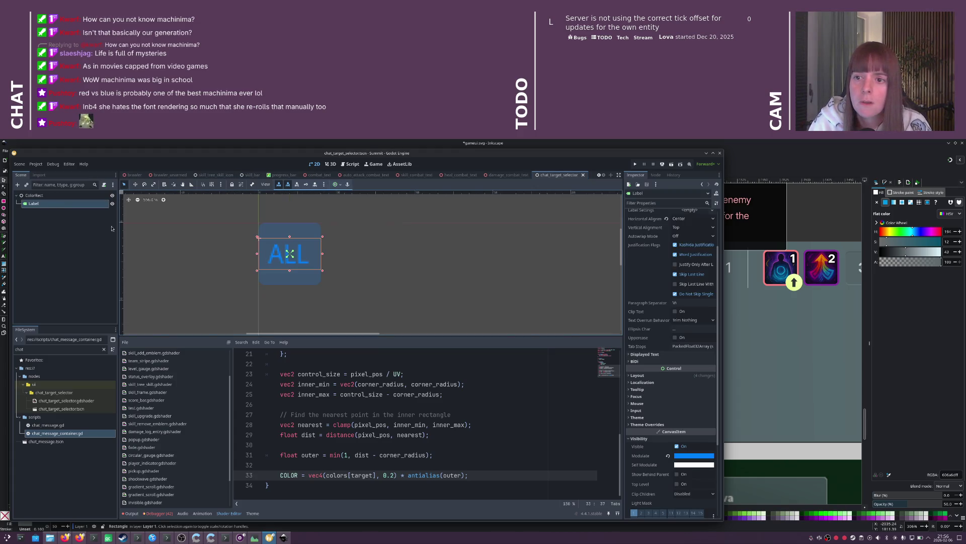
# - Lower the label tint's HSV saturation to about 65 and save the selector scene
pyautogui.click(697, 455)
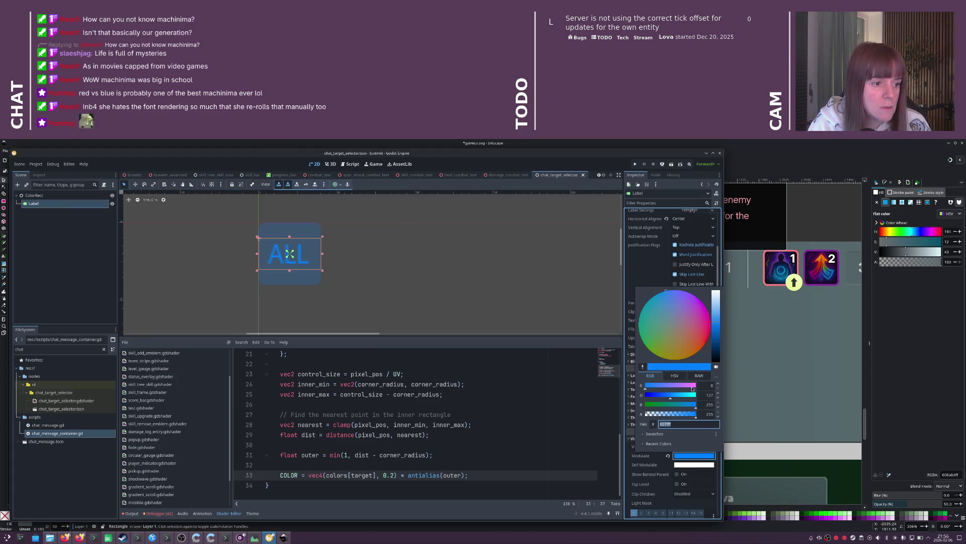
pyautogui.click(680, 376)
pyautogui.click(687, 398)
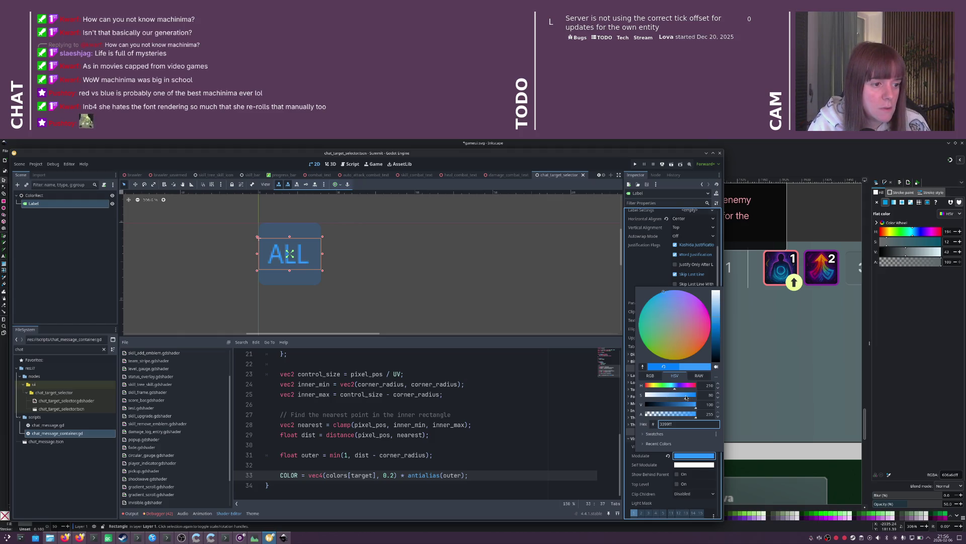
pyautogui.moveTo(685, 398); pyautogui.dragTo(678, 399)
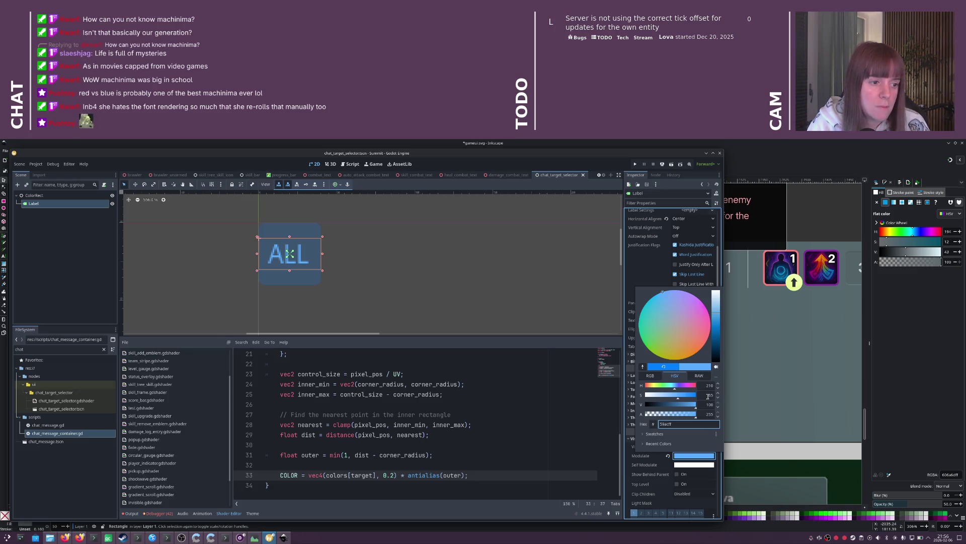
pyautogui.click(706, 396)
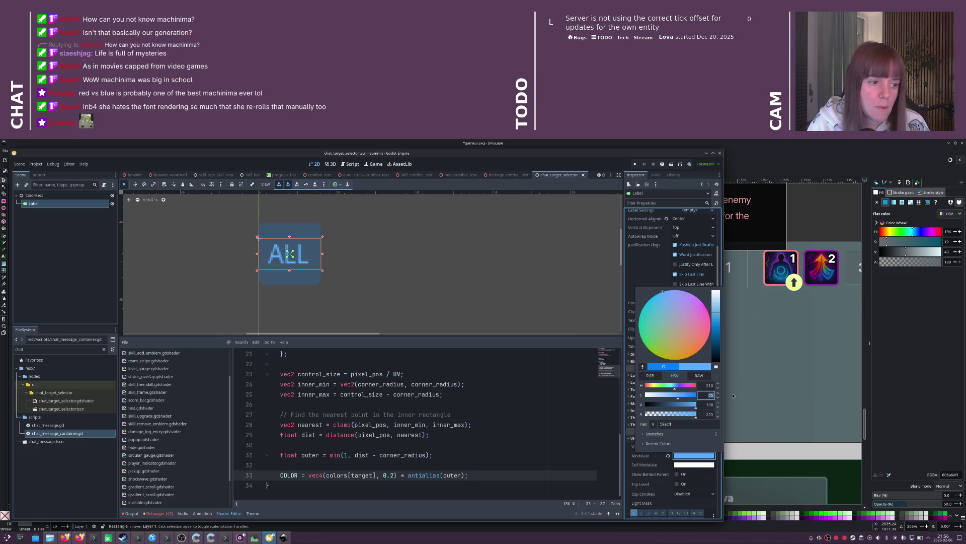
pyautogui.click(733, 396)
pyautogui.click(465, 275)
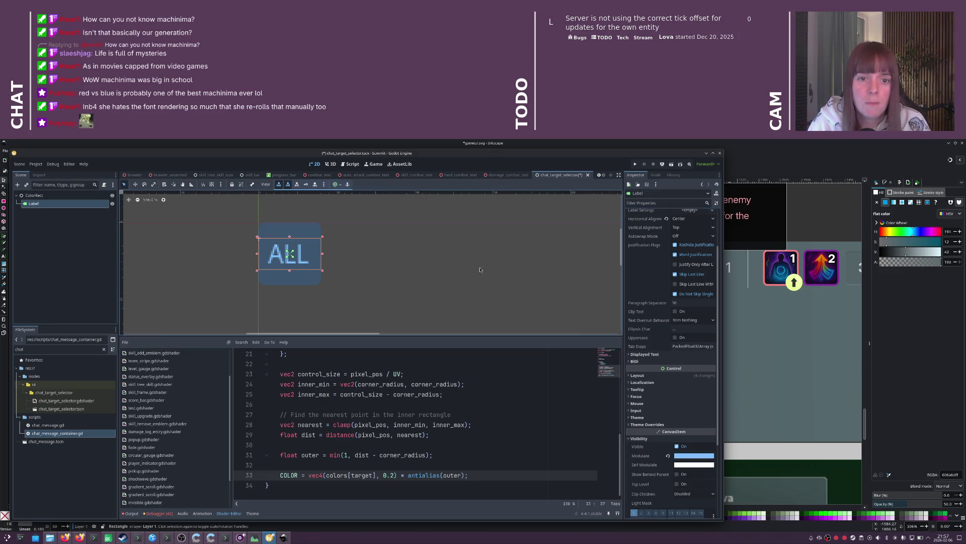
pyautogui.hotkey('ctrl', 's')
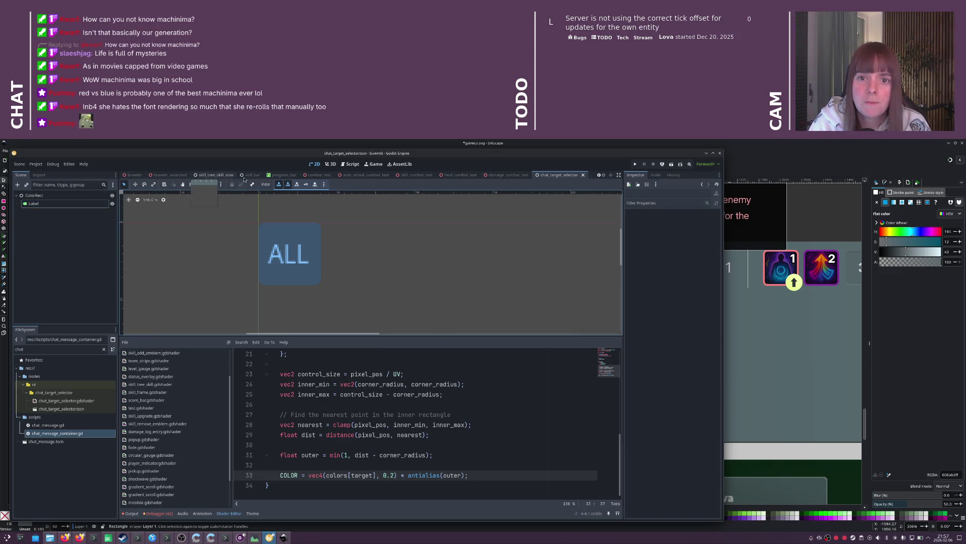
# - Preview the tinted label in skill_bar, then return and select the Label's ALL text
pyautogui.click(252, 174)
pyautogui.scroll(-5, 373, 251)
pyautogui.scroll(7, 372, 251)
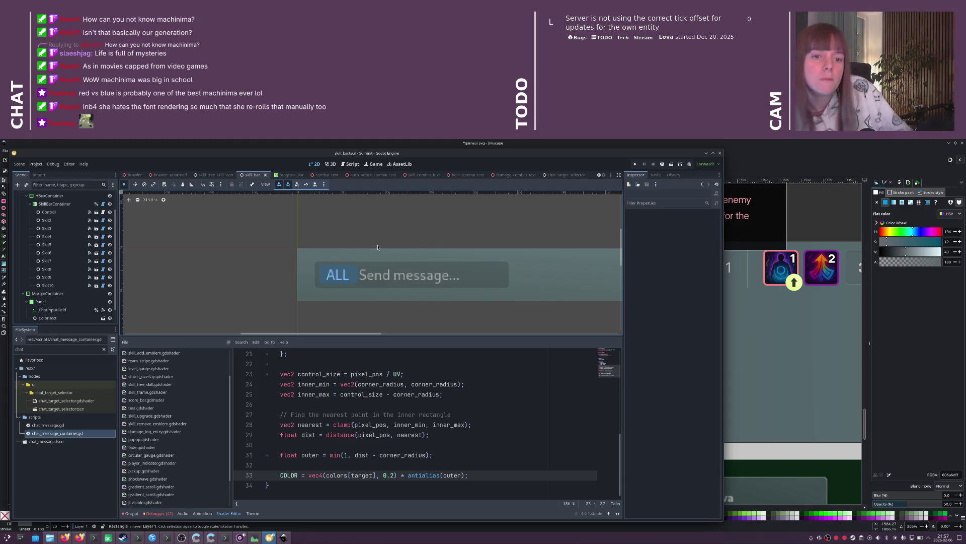
pyautogui.click(564, 175)
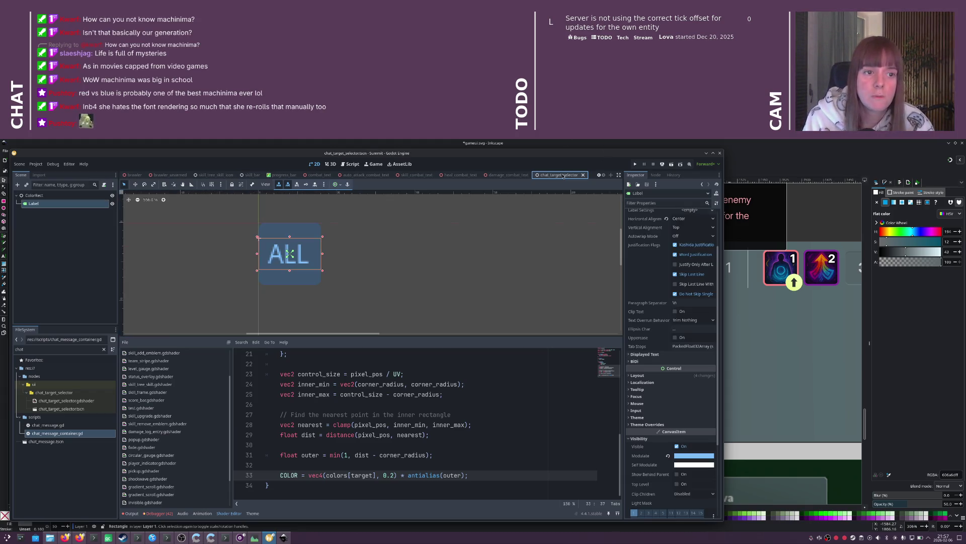
pyautogui.scroll(3, 638, 246)
pyautogui.doubleClick(646, 231)
# - Change the label text to TEAM, save, and widen the selector's background to fit
pyautogui.write('TE')
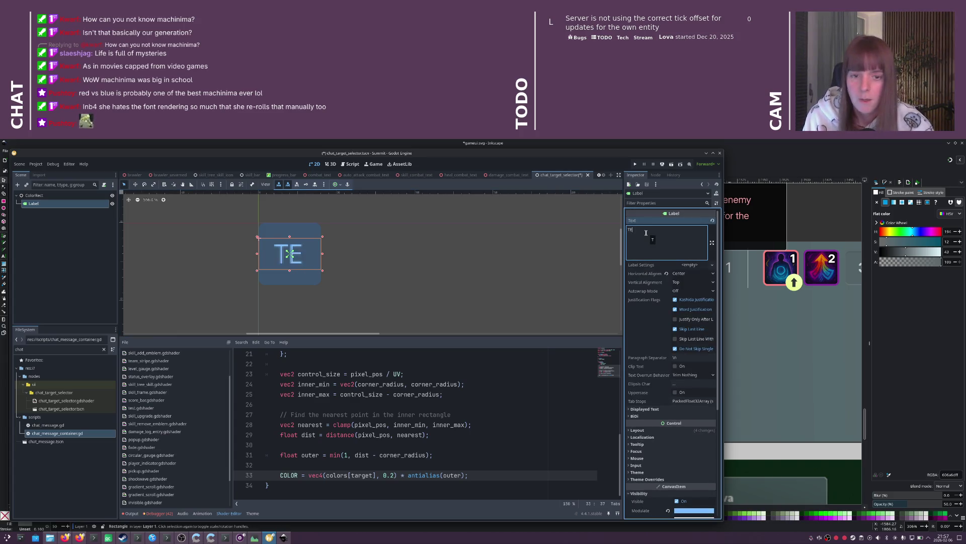
pyautogui.write('AM')
pyautogui.hotkey('ctrl', 's')
pyautogui.click(319, 241)
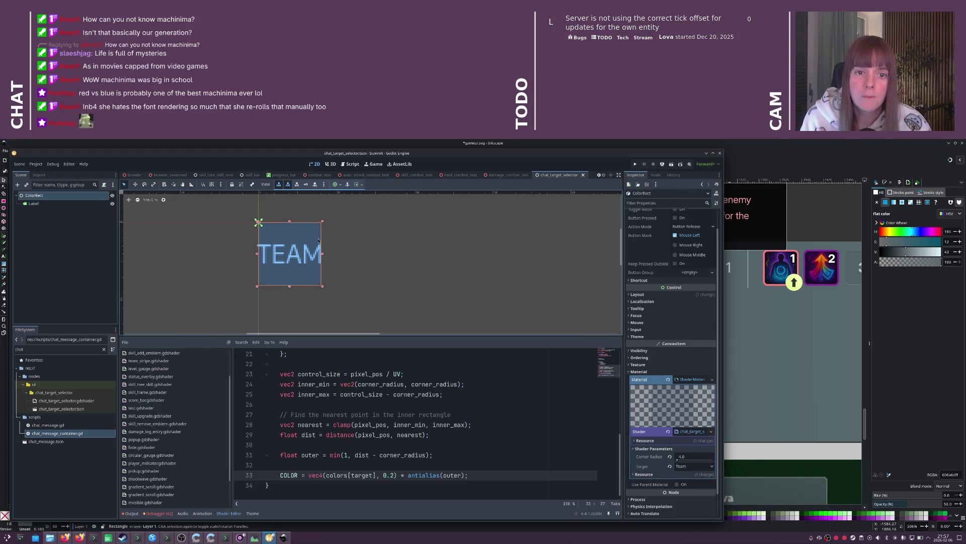
pyautogui.moveTo(323, 256); pyautogui.dragTo(346, 256)
pyautogui.click(232, 212)
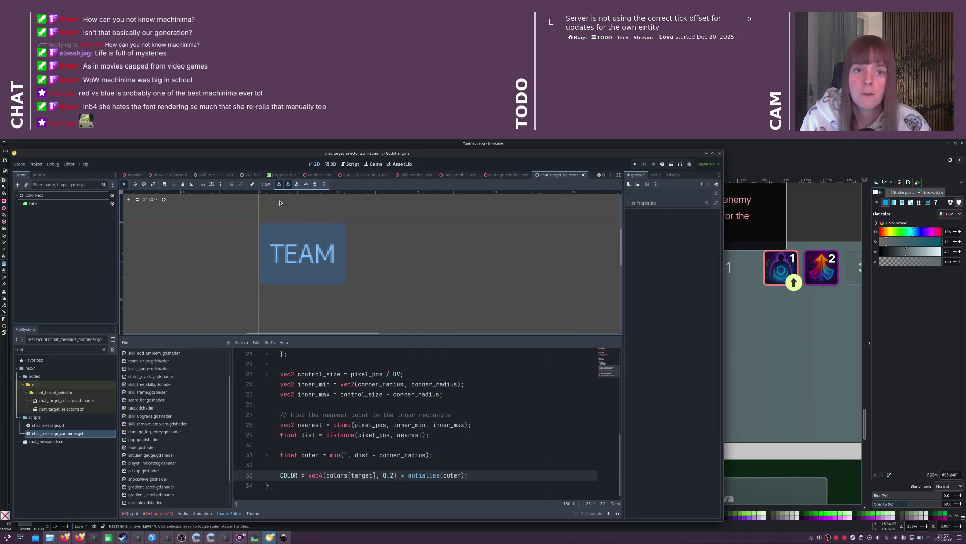
# - Widen the TEAM background in the skill_bar scene as well
pyautogui.click(253, 175)
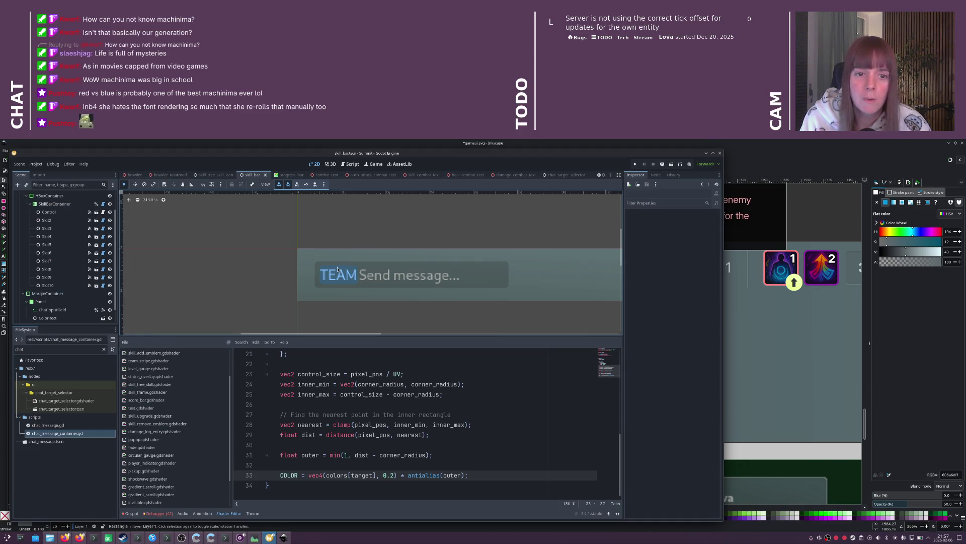
pyautogui.click(338, 270)
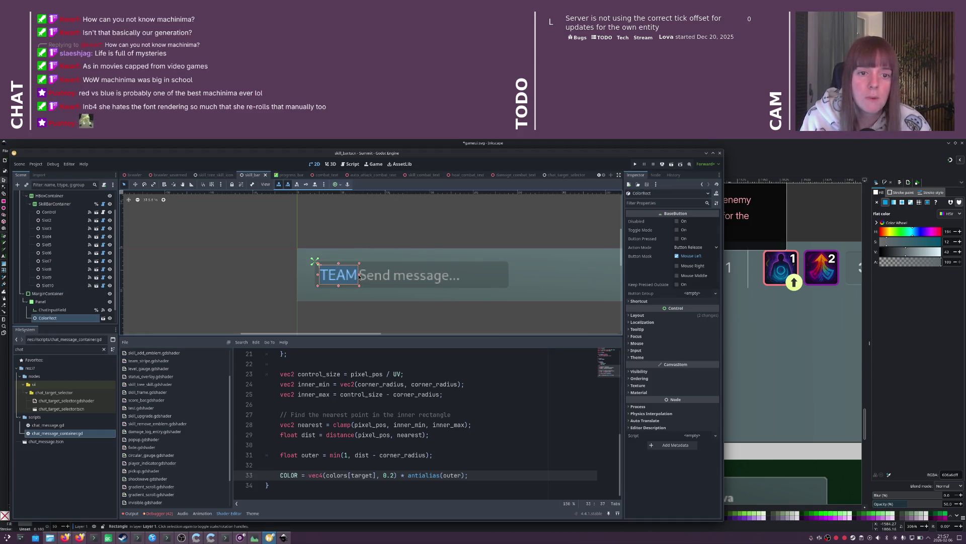
pyautogui.moveTo(359, 275); pyautogui.dragTo(365, 273)
pyautogui.click(371, 288)
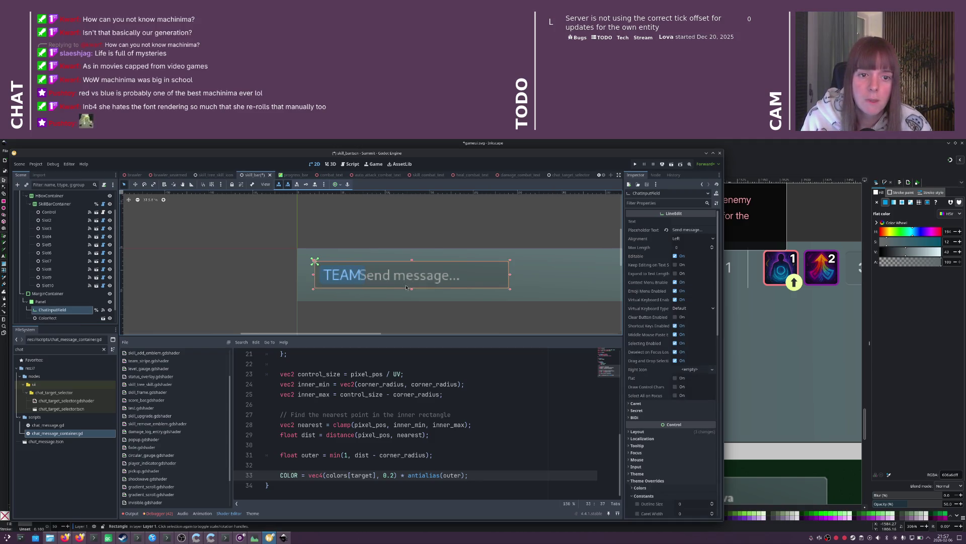
# - Save skill_bar and set the chat input's Normal style left content margin to 70
pyautogui.hotkey('ctrl', 's')
pyautogui.scroll(-5, 695, 335)
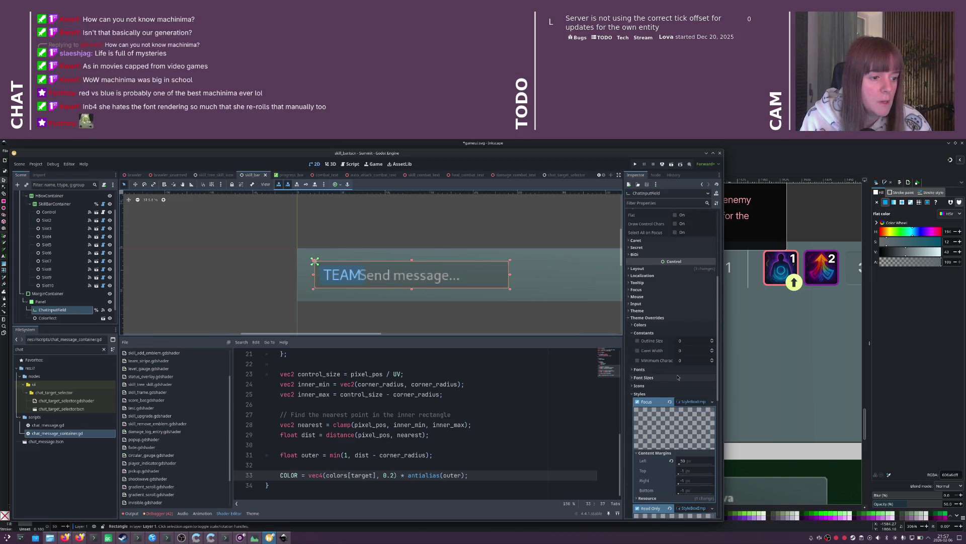
pyautogui.scroll(-8, 684, 430)
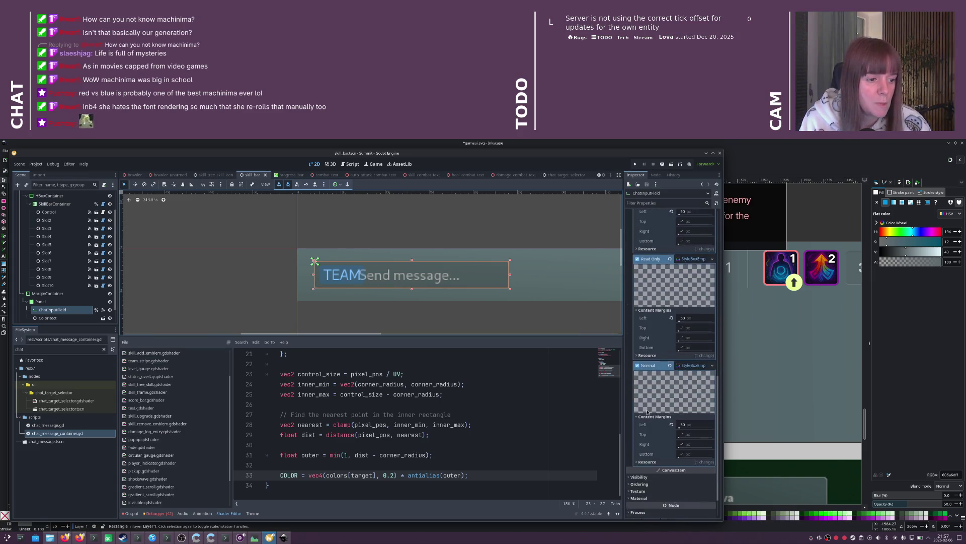
pyautogui.click(683, 405)
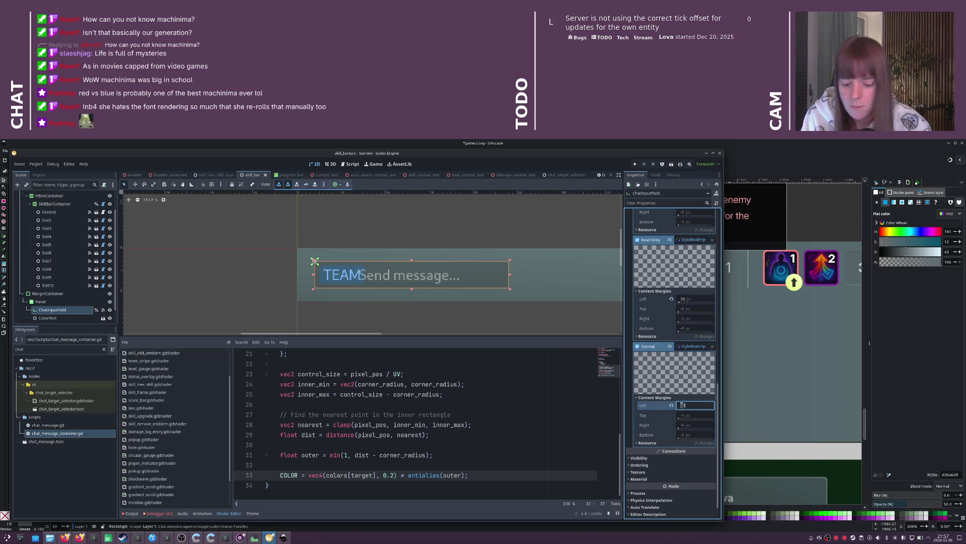
pyautogui.press('Return')
pyautogui.write('70')
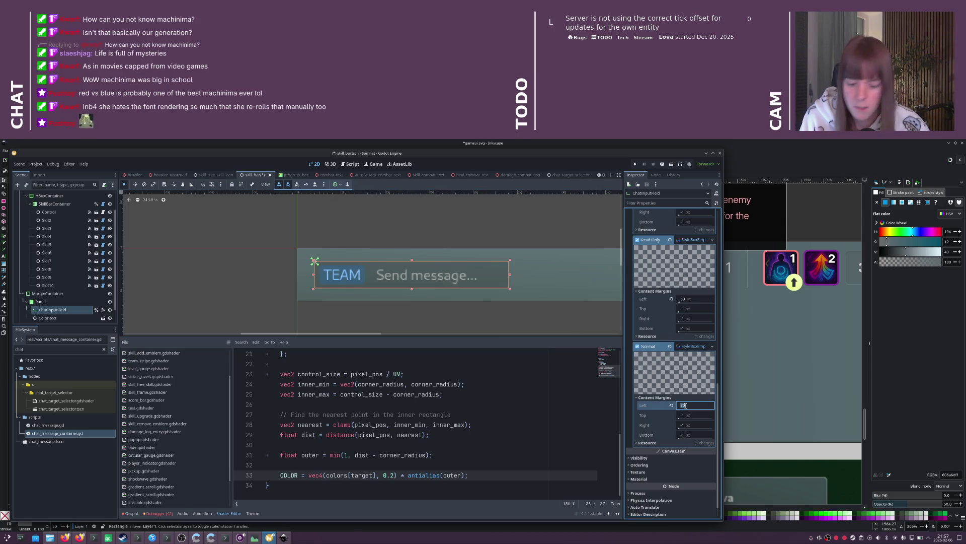
pyautogui.press('Return')
pyautogui.click(427, 318)
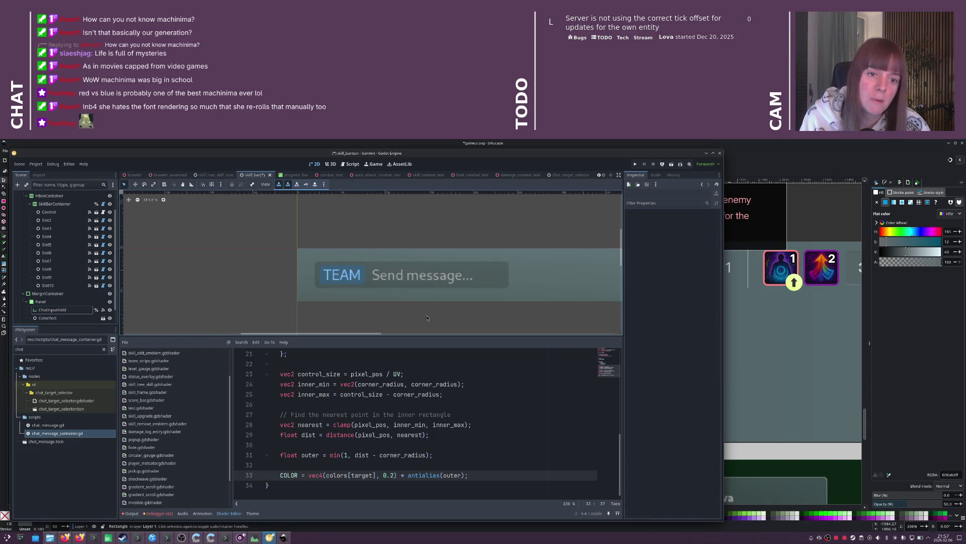
# - Reduce that left margin to 62, save, and return to chat_target_selector
pyautogui.scroll(3, 433, 315)
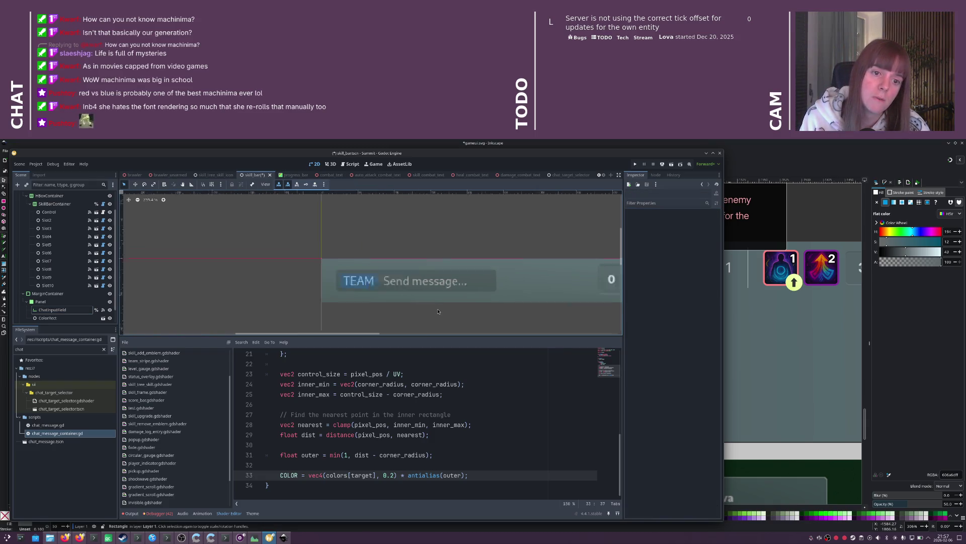
pyautogui.click(382, 271)
pyautogui.click(688, 406)
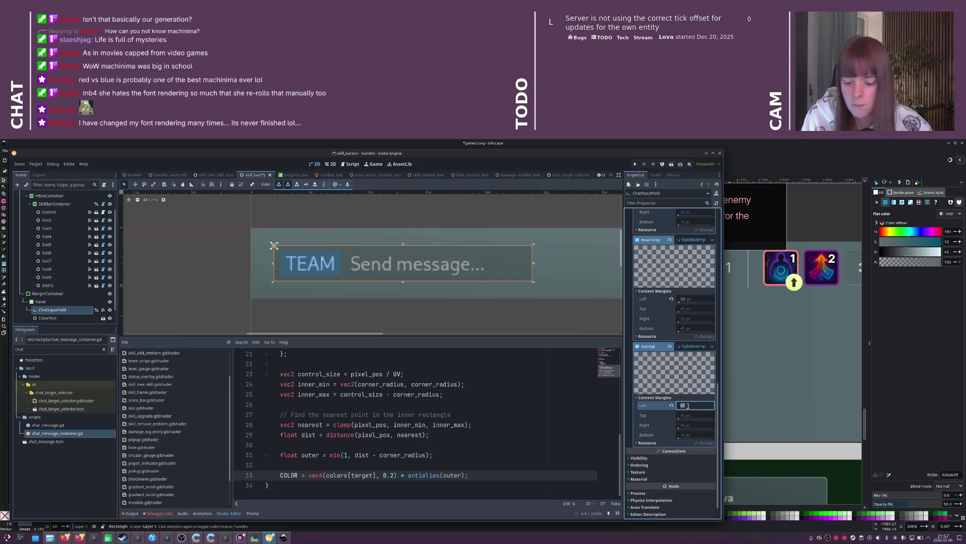
pyautogui.write('60')
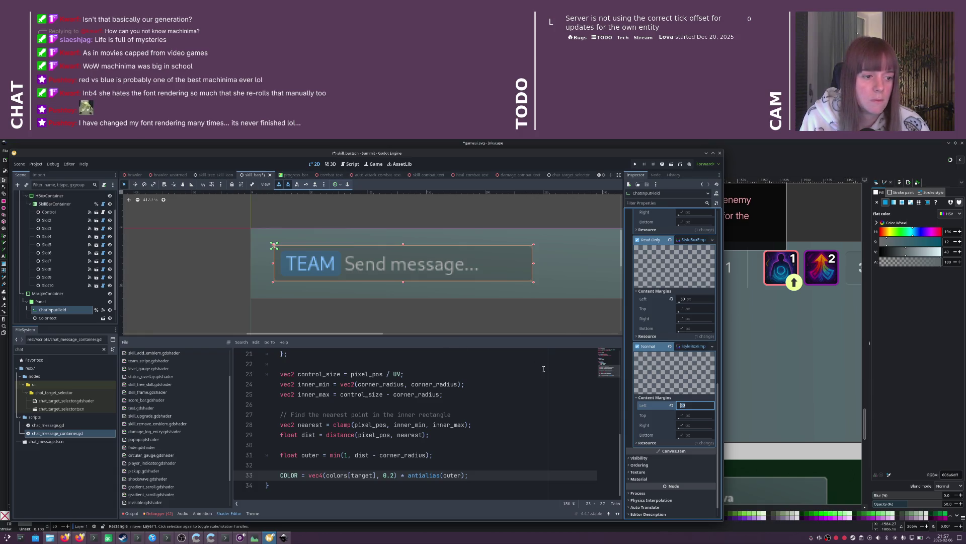
pyautogui.write('62')
pyautogui.press('Return')
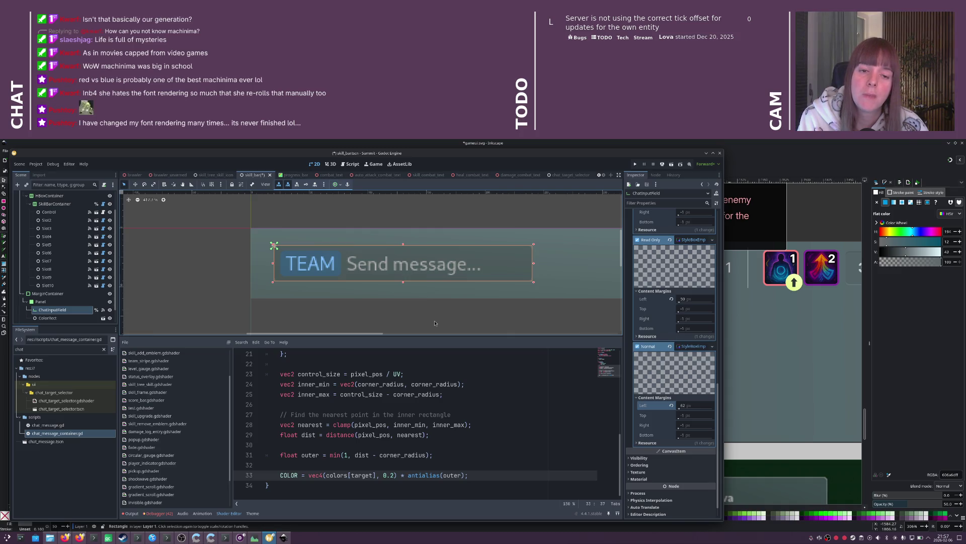
pyautogui.click(435, 323)
pyautogui.hotkey('ctrl', 's')
pyautogui.scroll(-4, 396, 290)
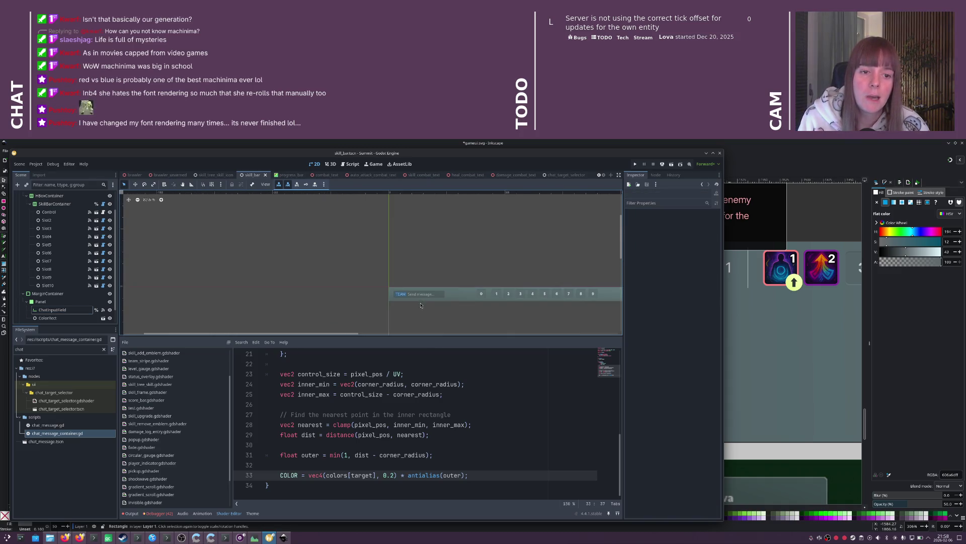
pyautogui.scroll(2, 396, 290)
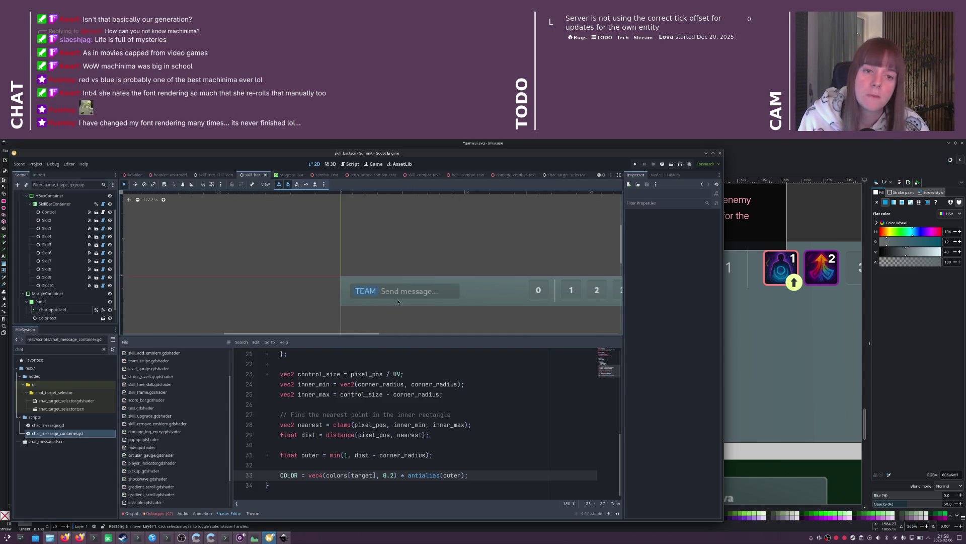
pyautogui.click(553, 176)
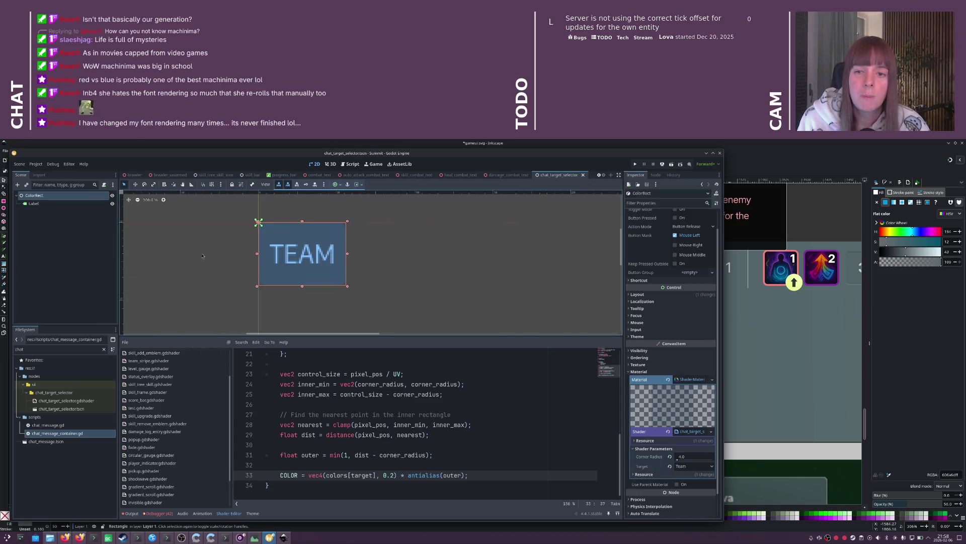
# - Give the TEAM Label node a 12 px font size theme override
pyautogui.click(33, 204)
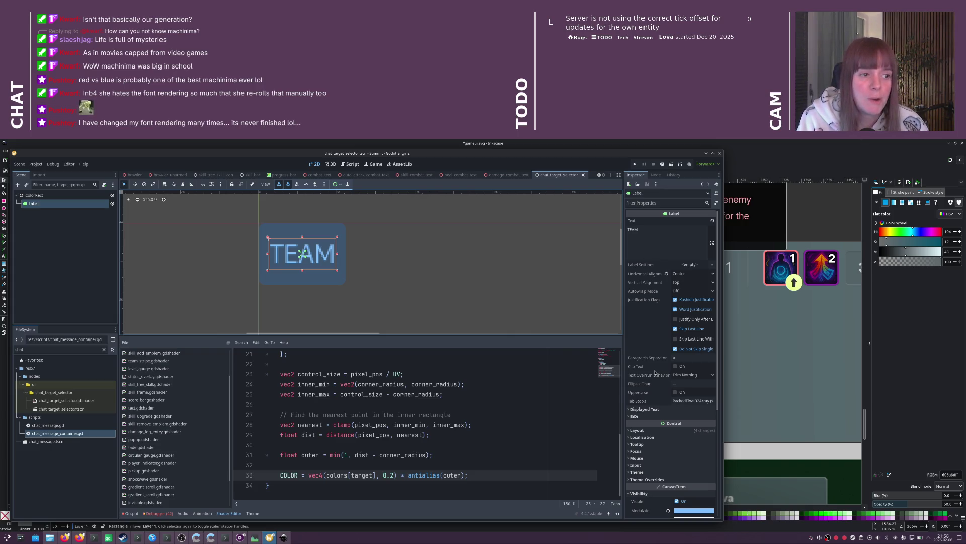
pyautogui.scroll(-3, 642, 357)
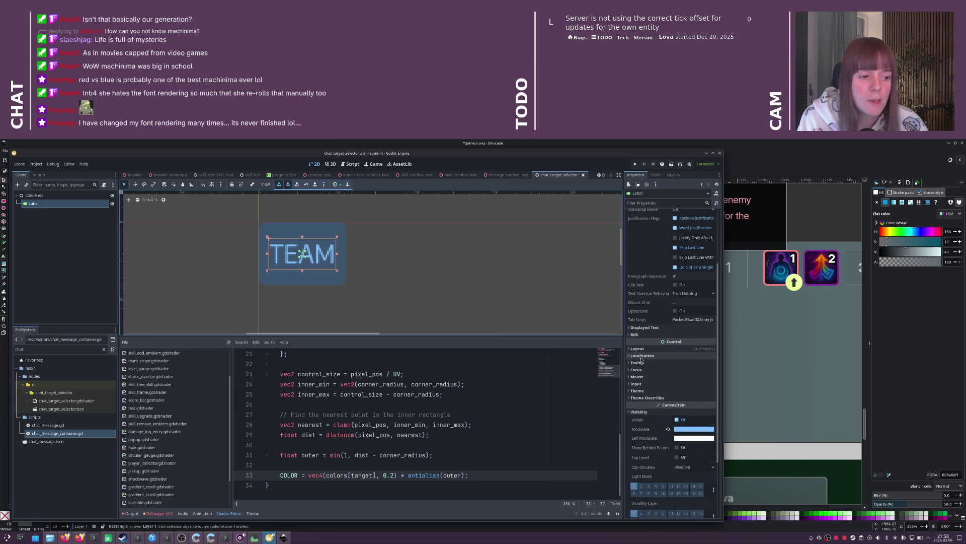
pyautogui.click(647, 398)
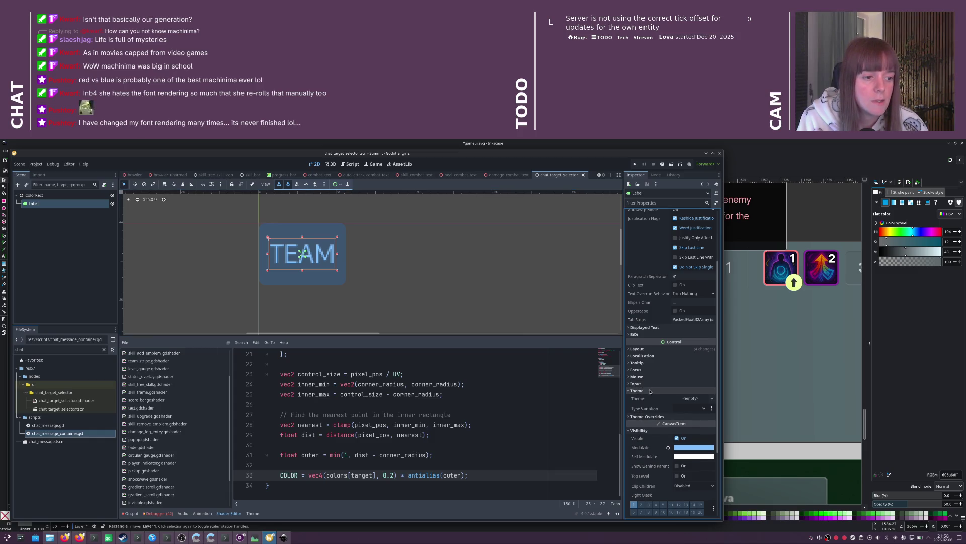
pyautogui.scroll(-3, 646, 399)
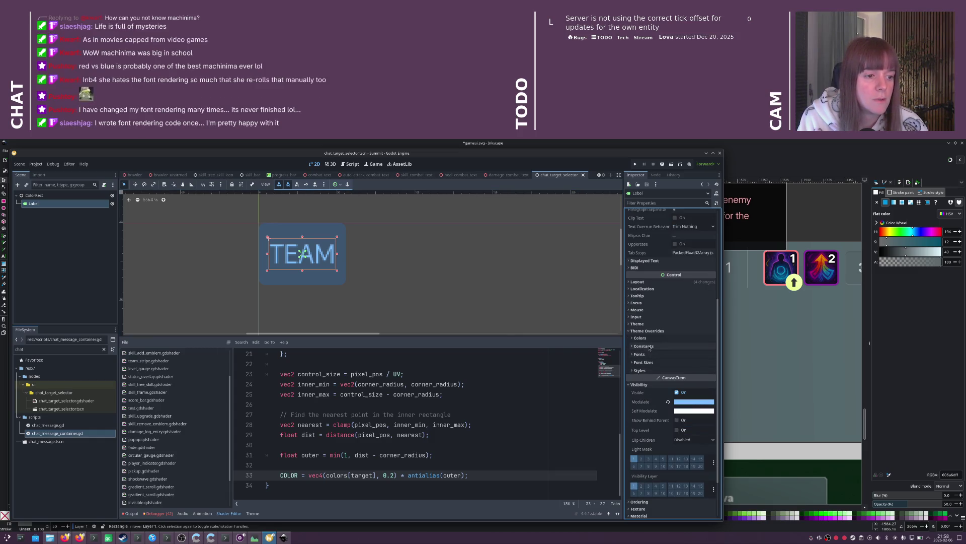
pyautogui.click(650, 363)
pyautogui.click(637, 370)
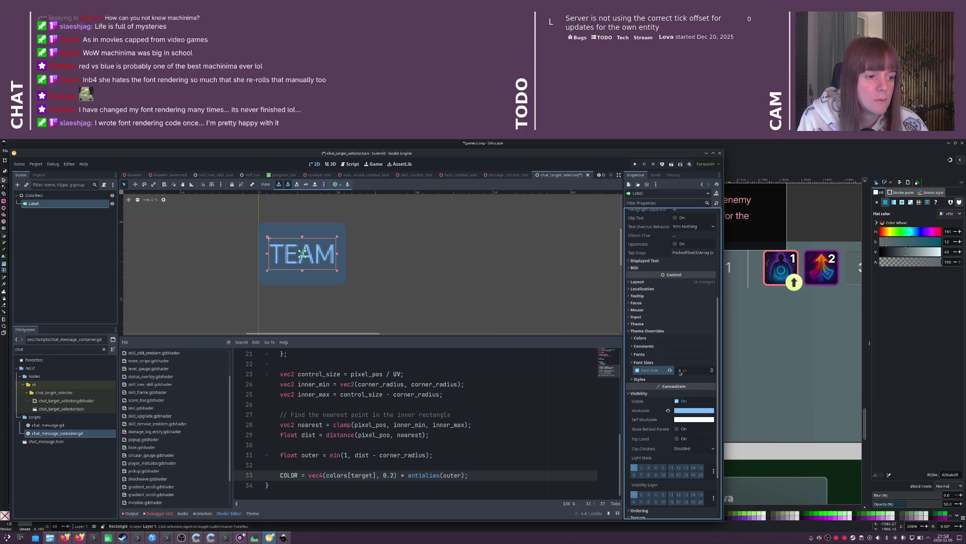
pyautogui.click(701, 370)
pyautogui.write('2')
pyautogui.press('Return')
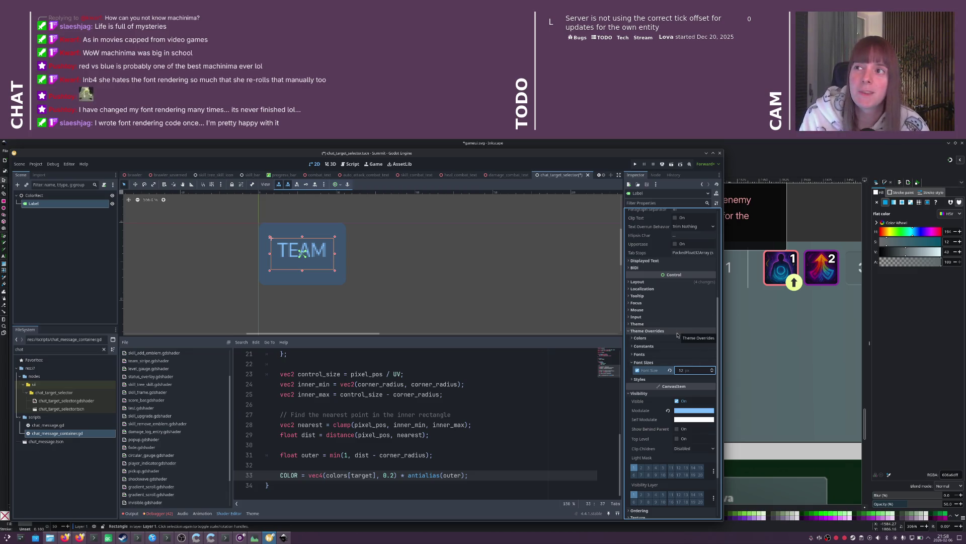
# - Center the TEAM text vertically and save the selector scene
pyautogui.scroll(5, 695, 338)
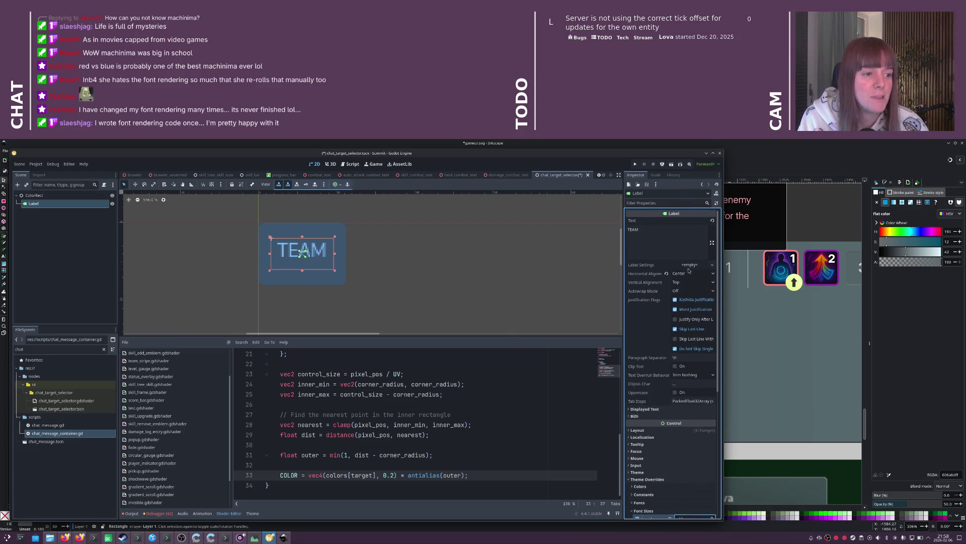
pyautogui.click(693, 282)
pyautogui.click(692, 294)
pyautogui.hotkey('ctrl', 's')
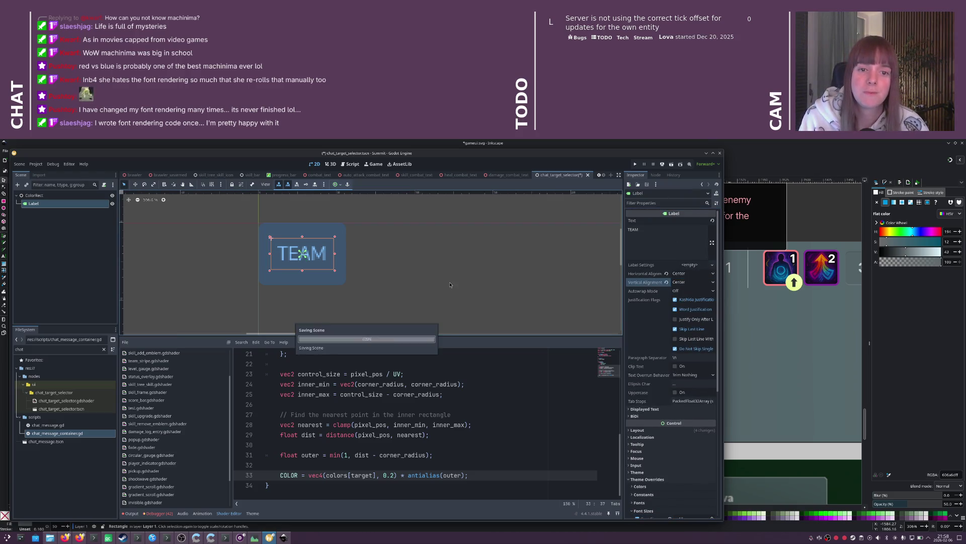
# - Assign ultra_bold_font.tres as the label's font override and view the skill bar scene
pyautogui.doubleClick(33, 349)
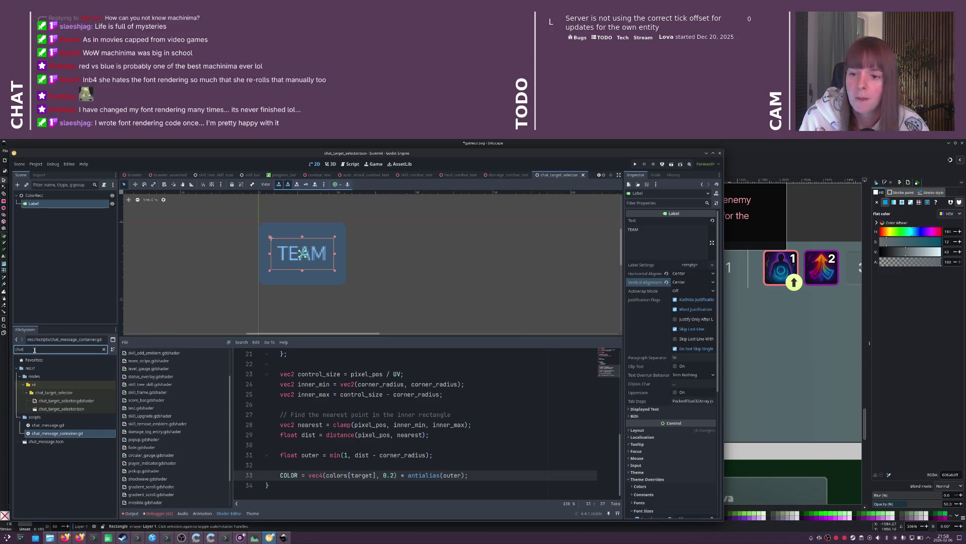
pyautogui.write('bold')
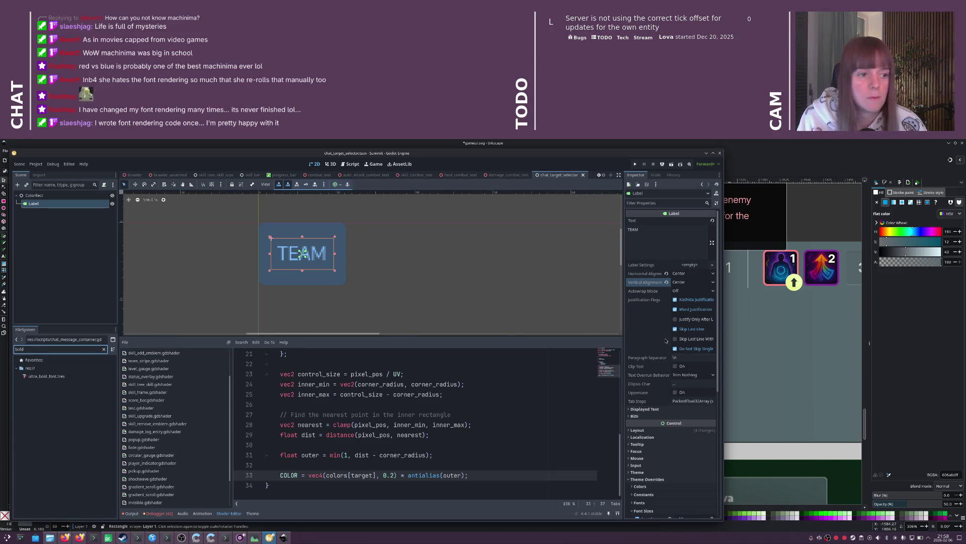
pyautogui.scroll(-5, 666, 340)
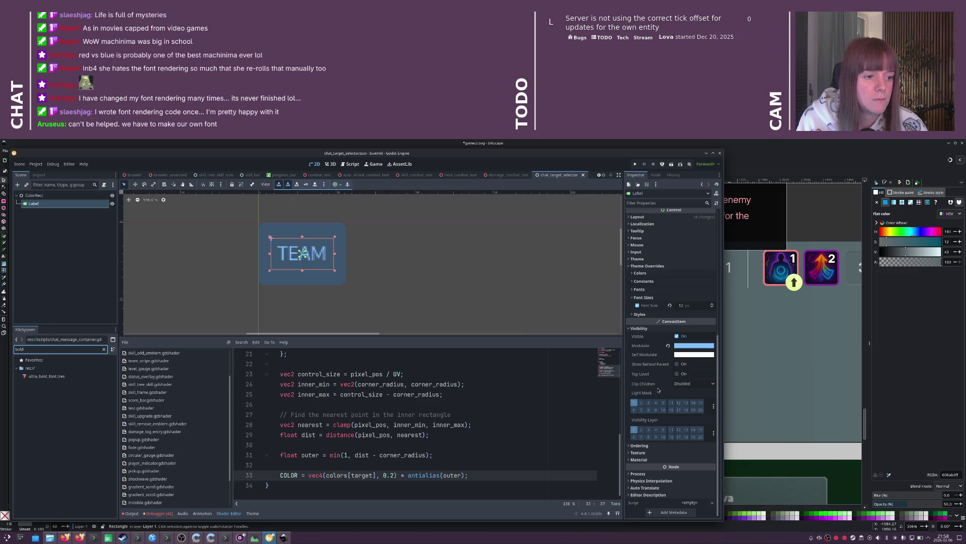
pyautogui.click(640, 289)
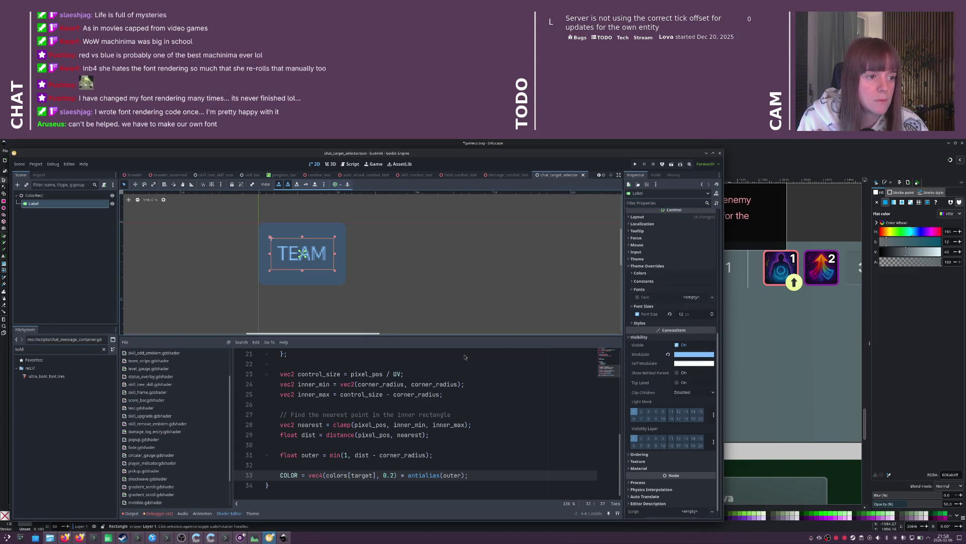
pyautogui.moveTo(46, 376); pyautogui.dragTo(692, 300)
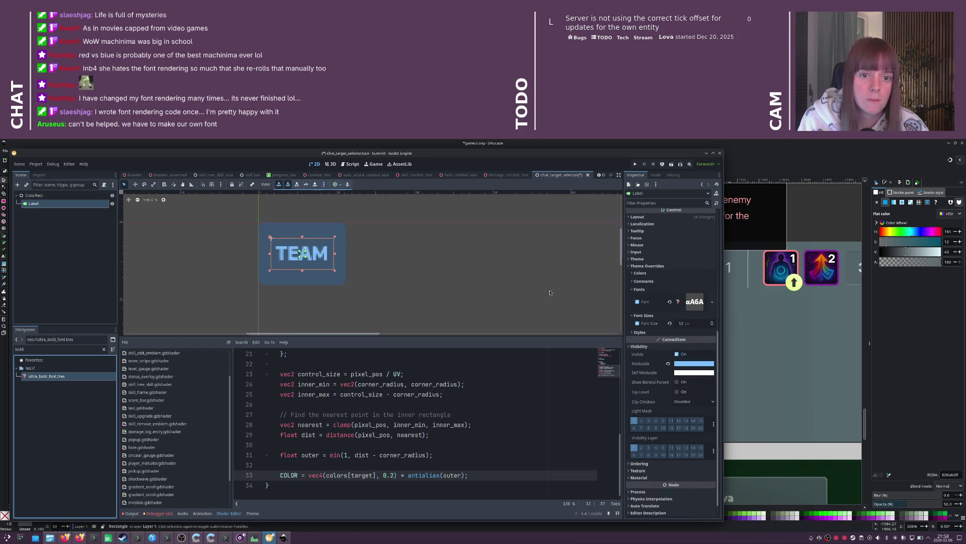
pyautogui.click(249, 176)
pyautogui.scroll(-8, 317, 246)
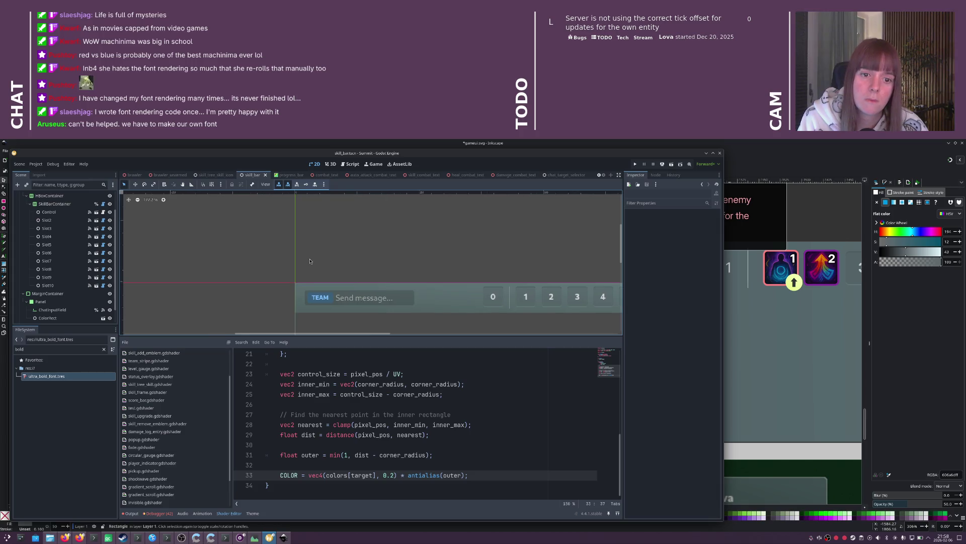
# - Zoom into the chat bar and drag the TEAM background box narrower
pyautogui.scroll(5, 311, 262)
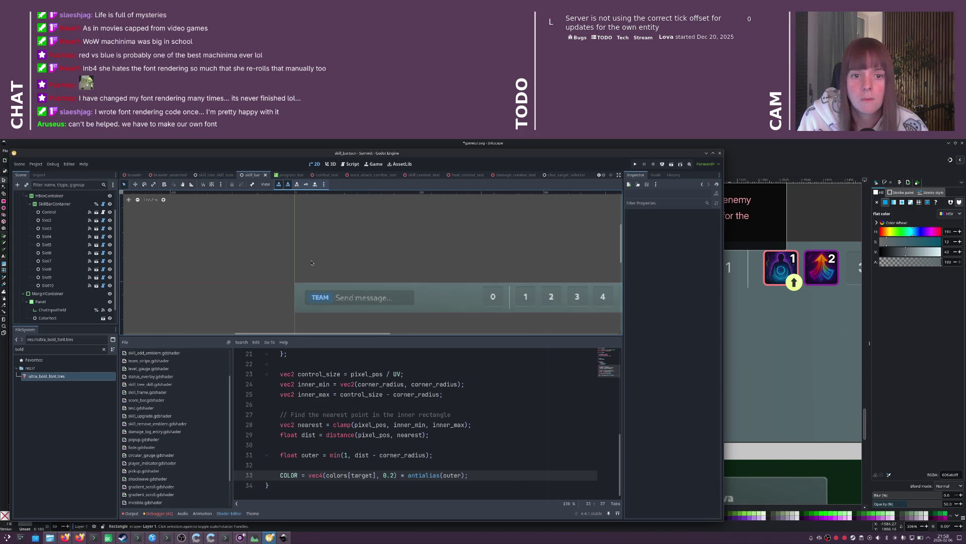
pyautogui.scroll(6, 317, 283)
pyautogui.click(332, 282)
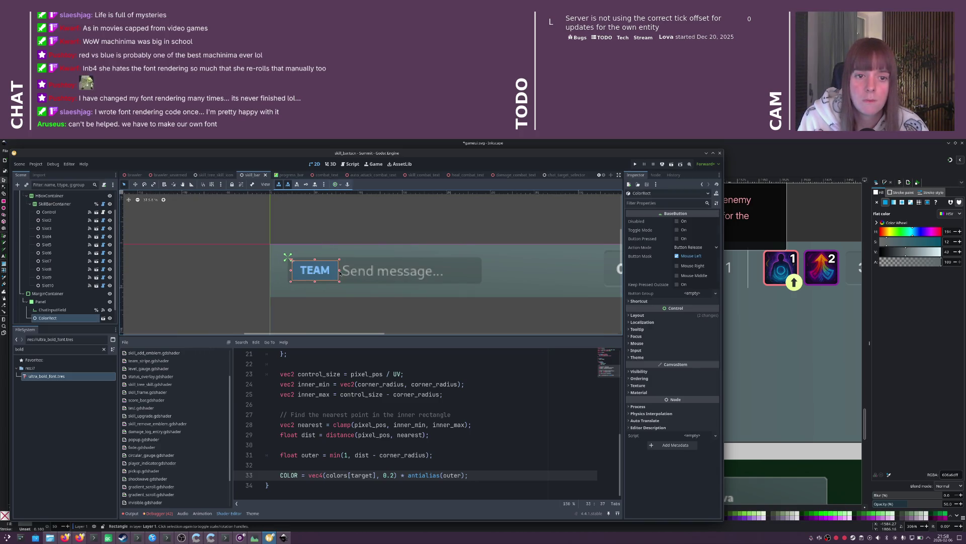
pyautogui.moveTo(341, 274); pyautogui.dragTo(334, 272)
pyautogui.click(382, 260)
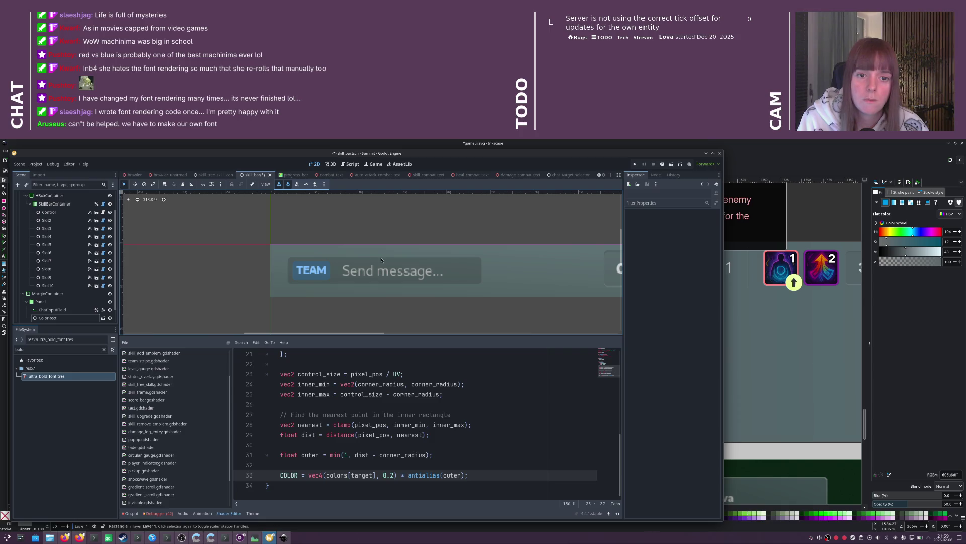
pyautogui.click(325, 279)
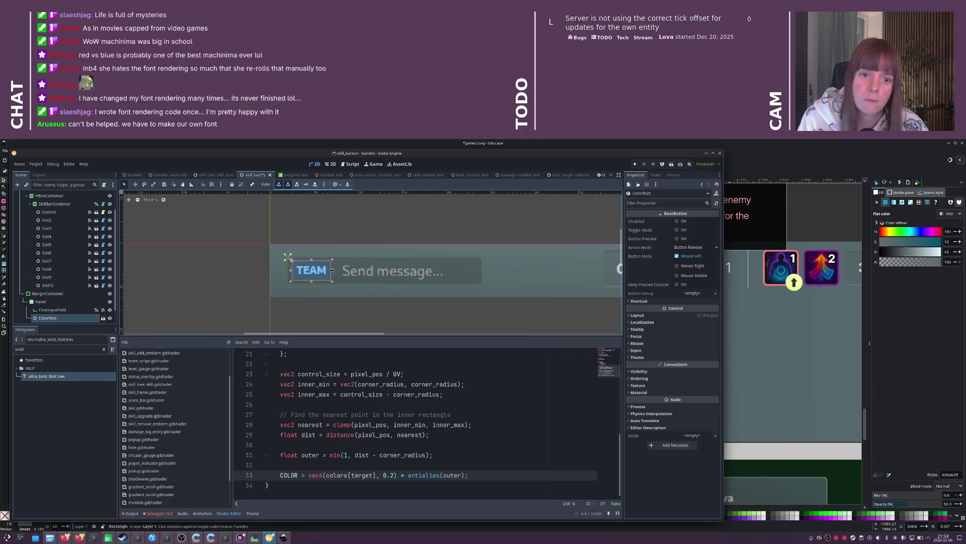
pyautogui.click(312, 266)
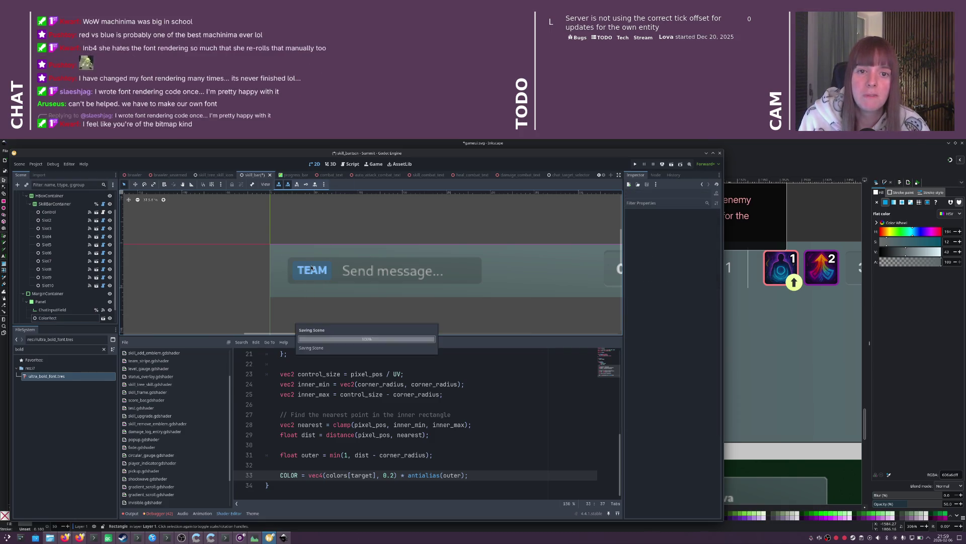
pyautogui.click(568, 175)
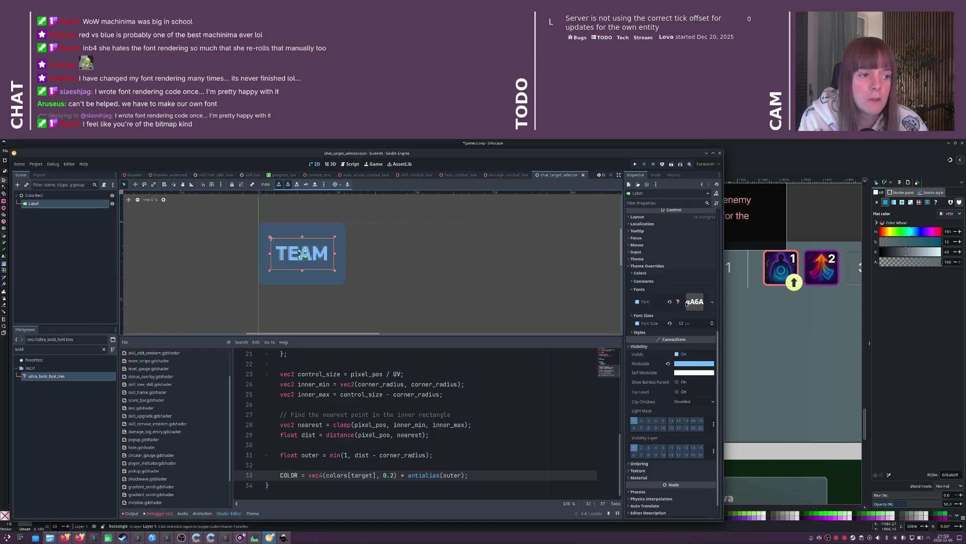
# - Replace the label's font with a new FontVariation and reveal its weight variation coordinate
pyautogui.rightClick(679, 303)
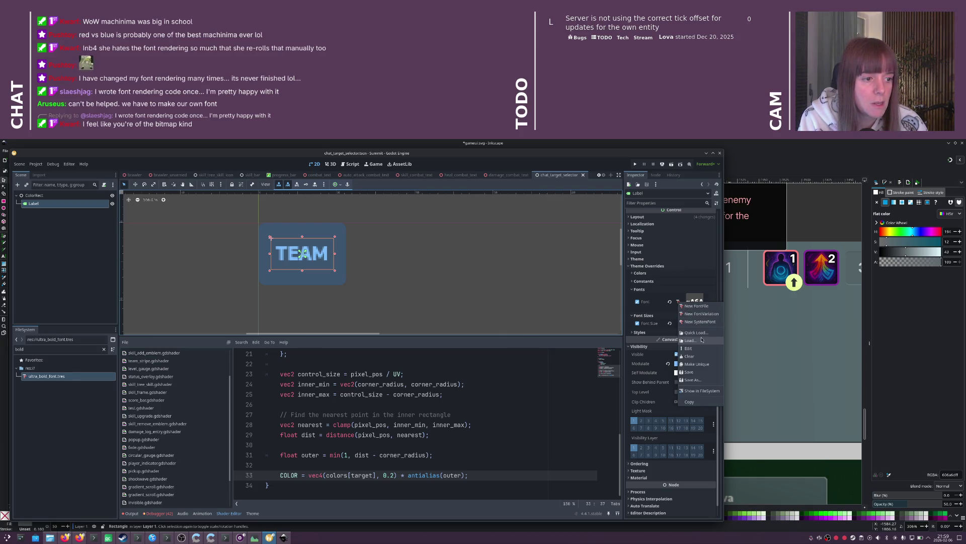
pyautogui.click(696, 364)
pyautogui.click(691, 298)
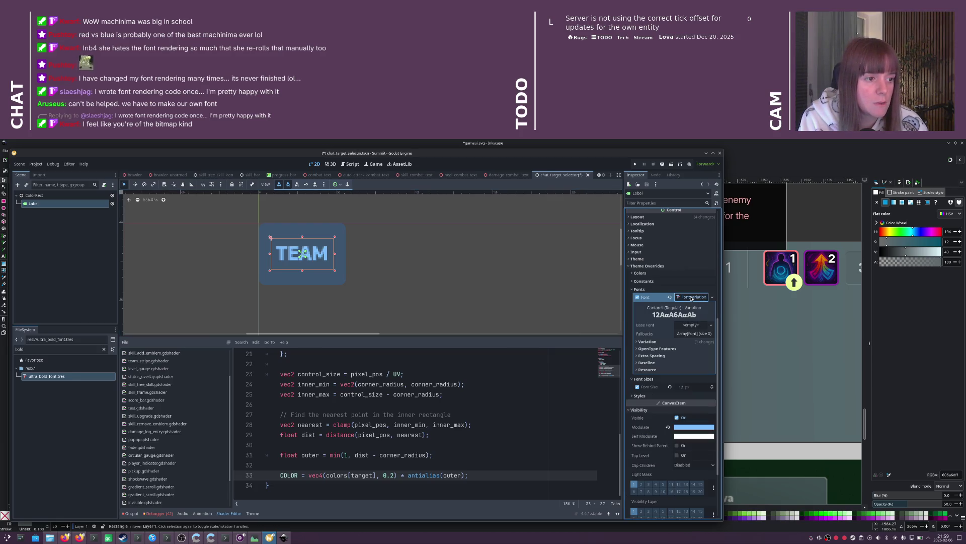
pyautogui.click(670, 342)
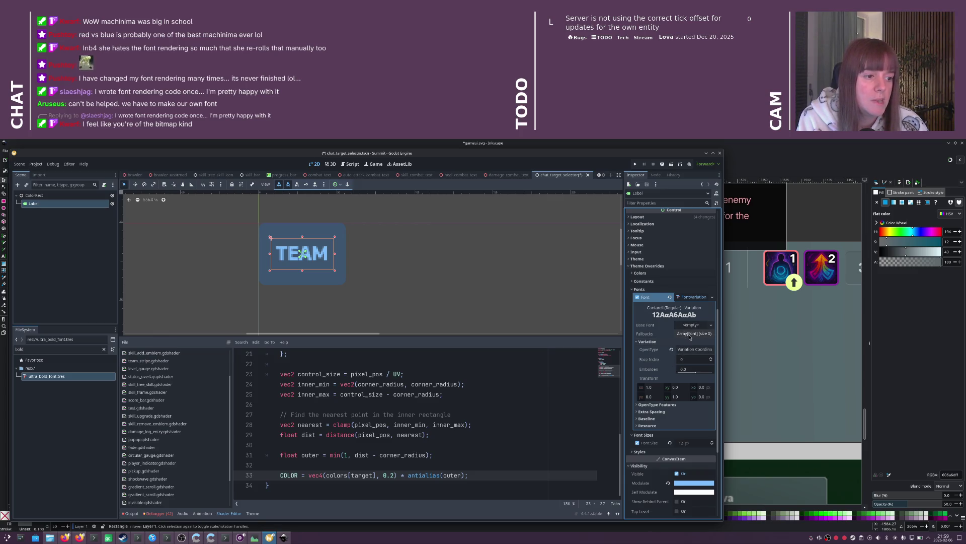
pyautogui.click(690, 405)
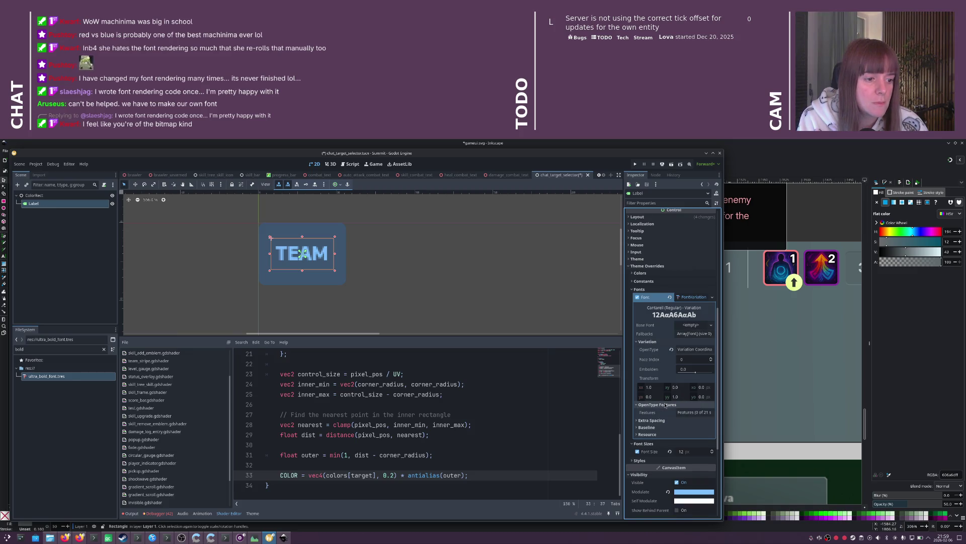
pyautogui.click(689, 413)
pyautogui.click(690, 413)
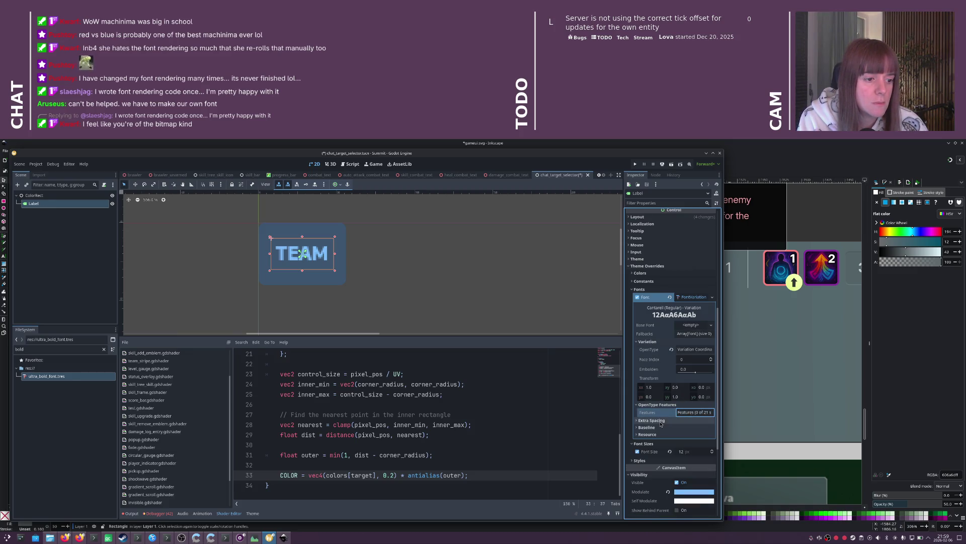
pyautogui.click(689, 349)
# - Try weights 800 and 600, settle on font weight 700, and save the scene
pyautogui.click(683, 361)
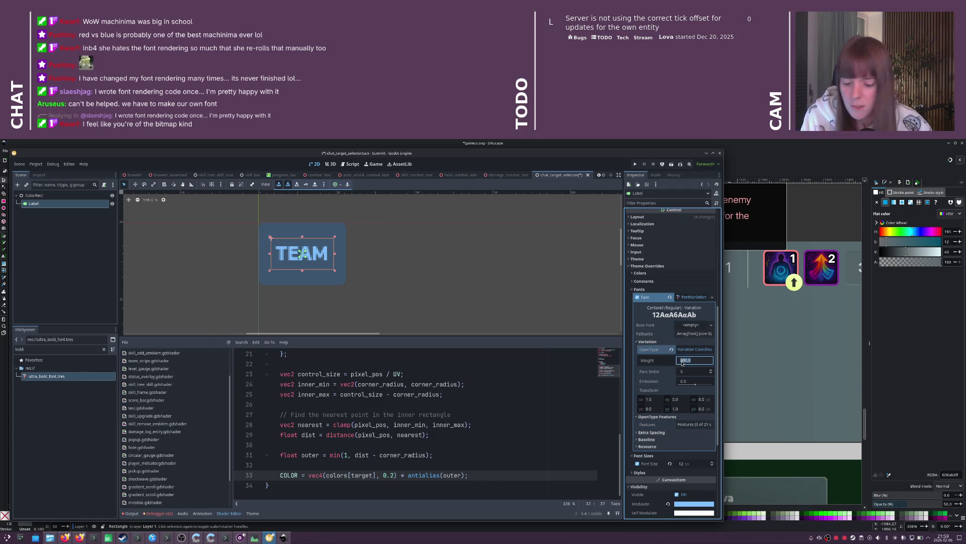
pyautogui.write('900')
pyautogui.press('Return')
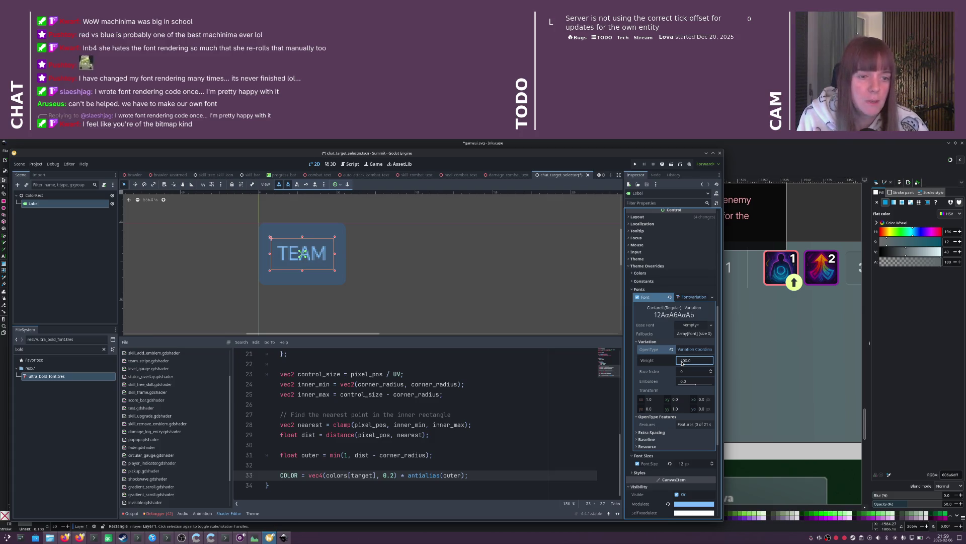
pyautogui.doubleClick(682, 362)
pyautogui.write('800')
pyautogui.press('Return')
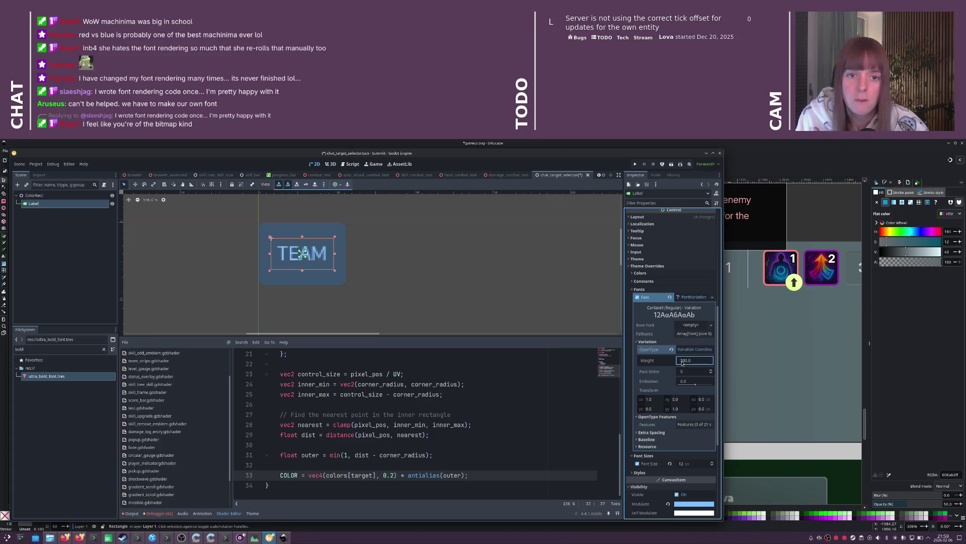
pyautogui.doubleClick(686, 362)
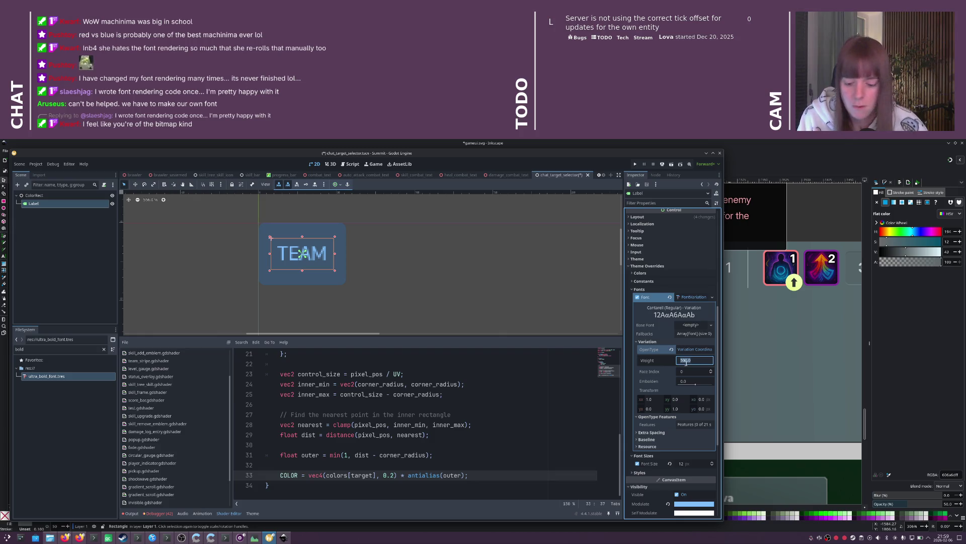
pyautogui.write('600')
pyautogui.press('Return')
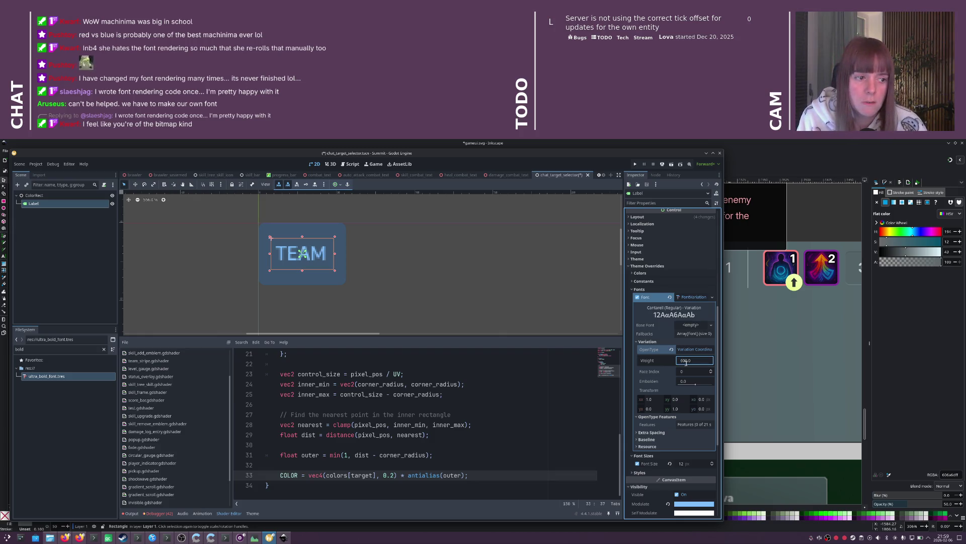
pyautogui.write('700')
pyautogui.press('Return')
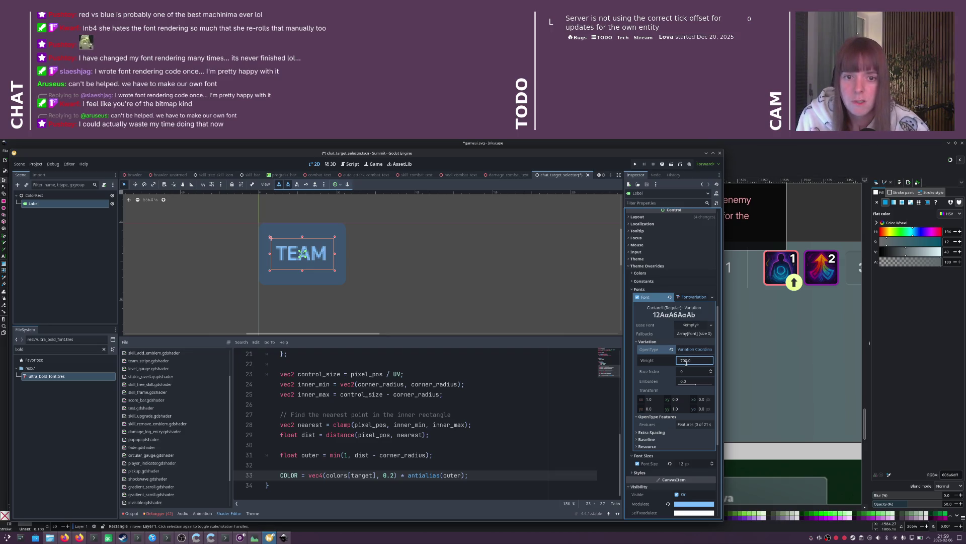
pyautogui.click(353, 259)
pyautogui.hotkey('ctrl', 's')
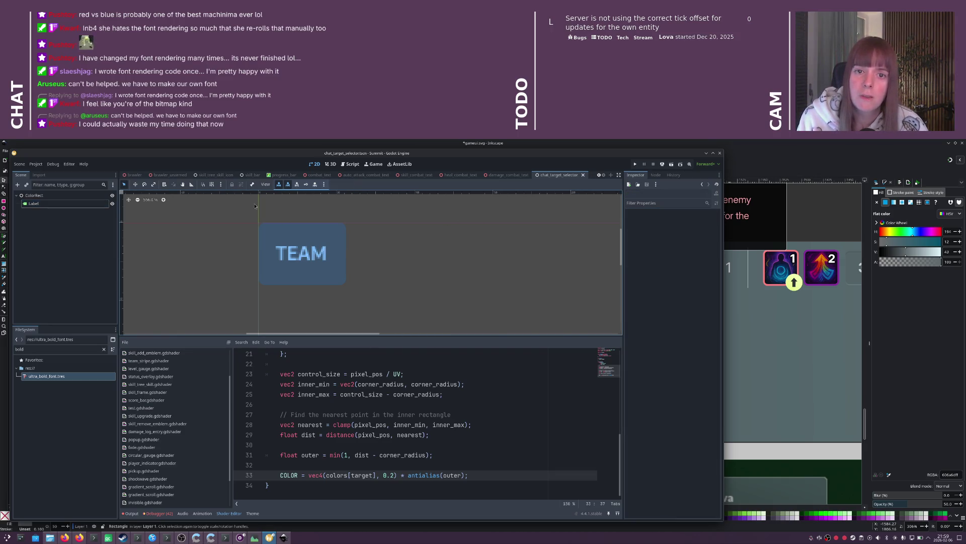
pyautogui.click(252, 175)
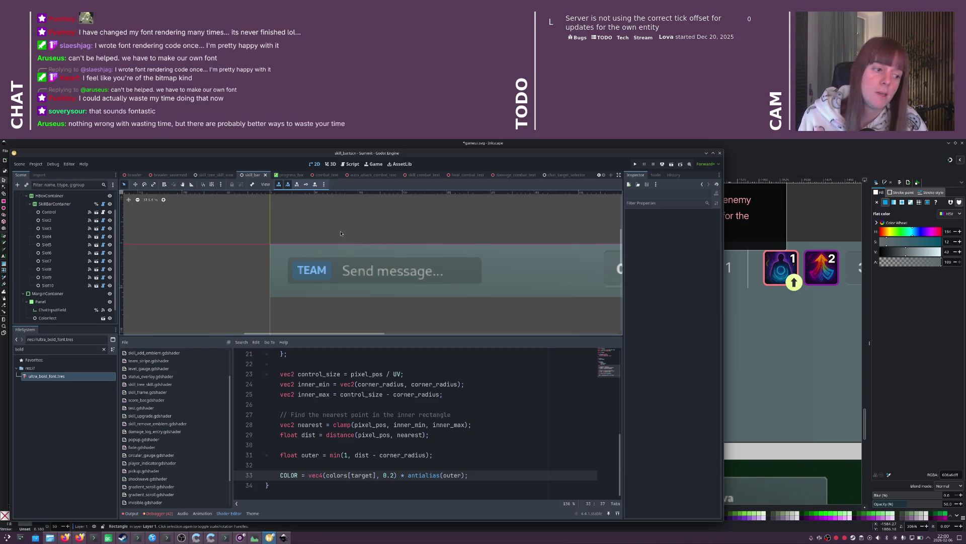
# - After checking the bolder TEAM box, return to the chat target selector scene
pyautogui.click(564, 174)
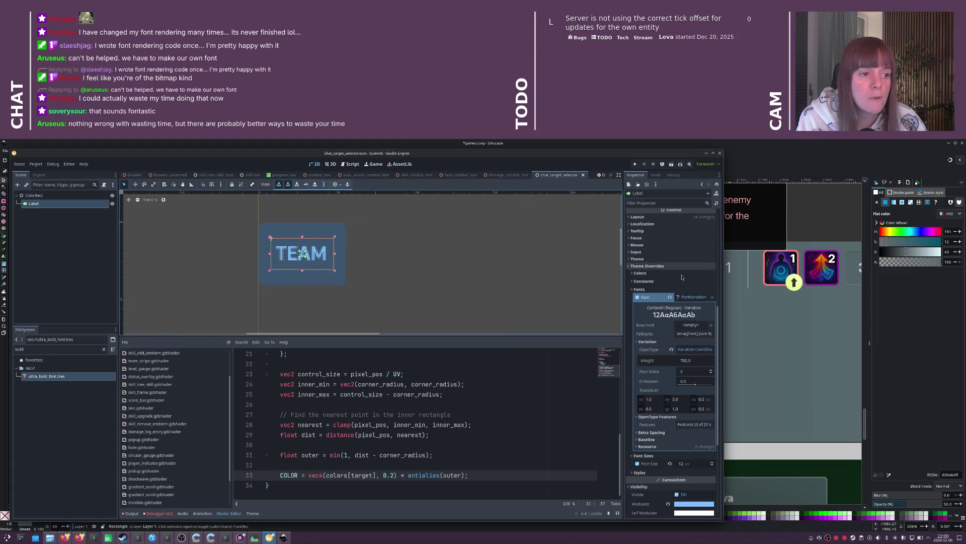
# - Check the Label's anchor presets, then select ChatInputField in the skill bar scene
pyautogui.scroll(10, 642, 273)
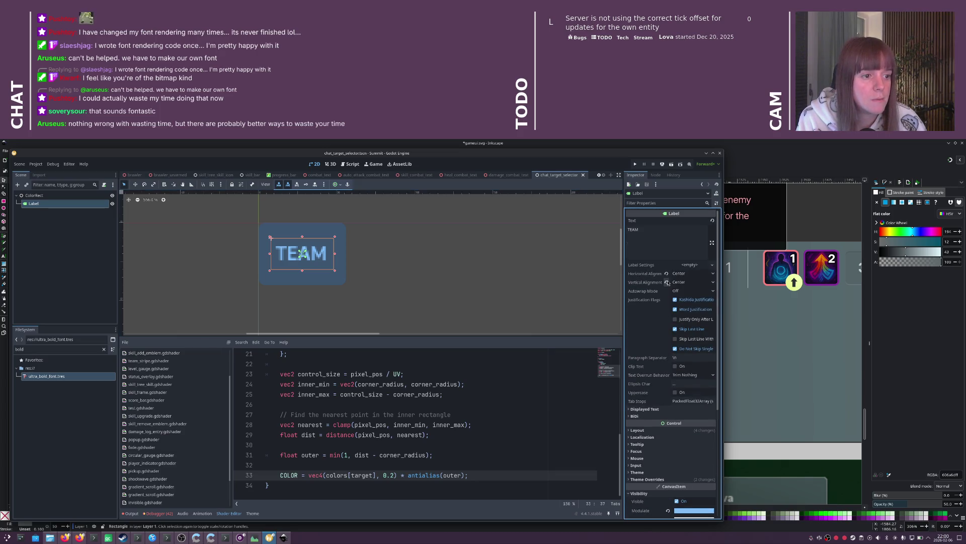
pyautogui.moveTo(627, 275)
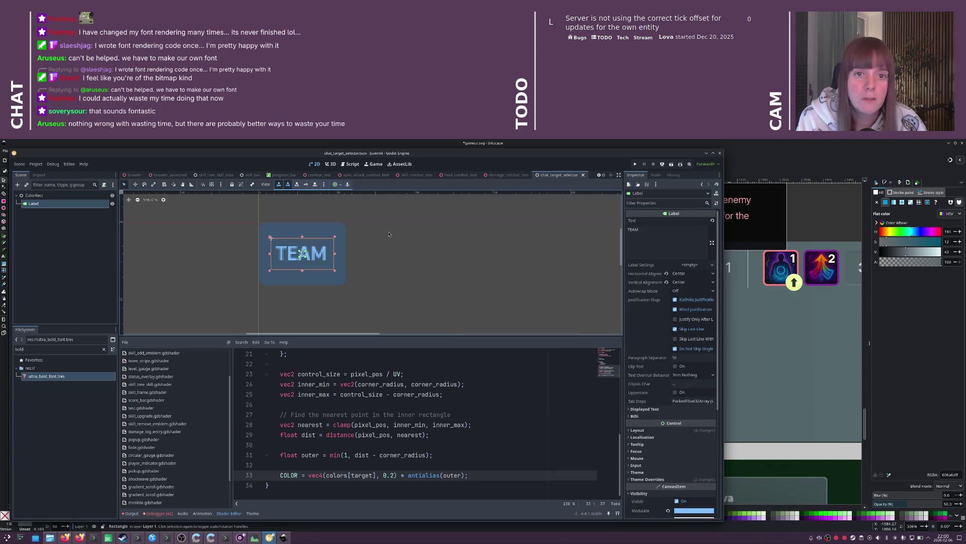
pyautogui.click(335, 184)
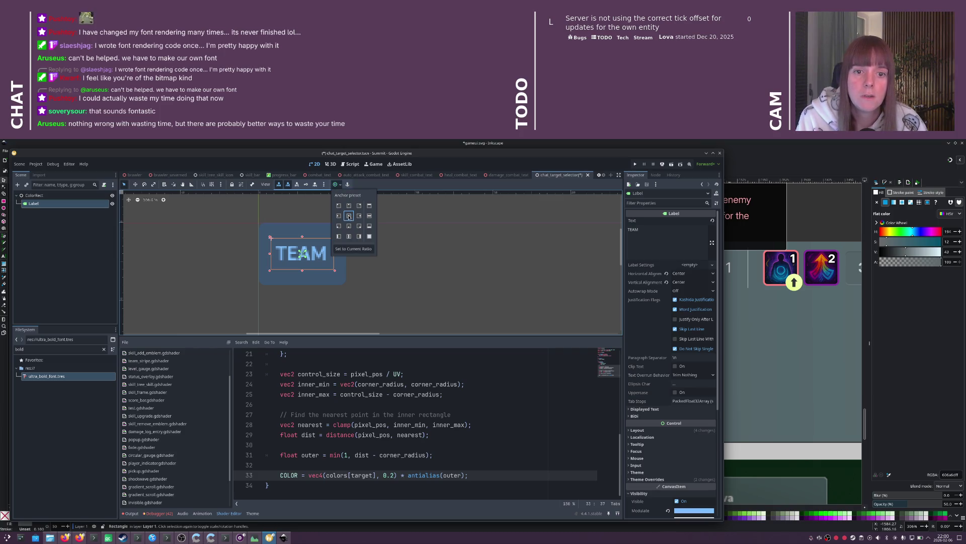
pyautogui.click(347, 219)
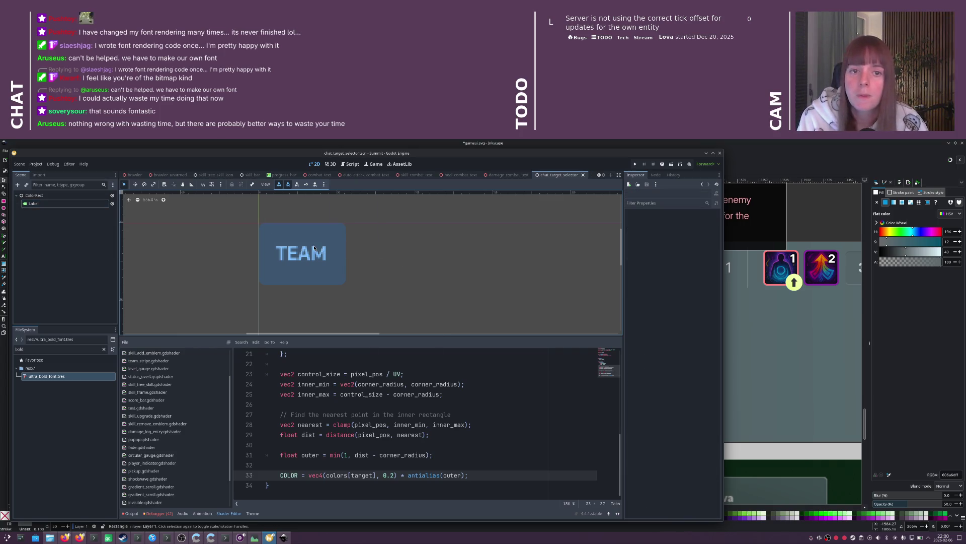
pyautogui.click(252, 175)
pyautogui.click(352, 270)
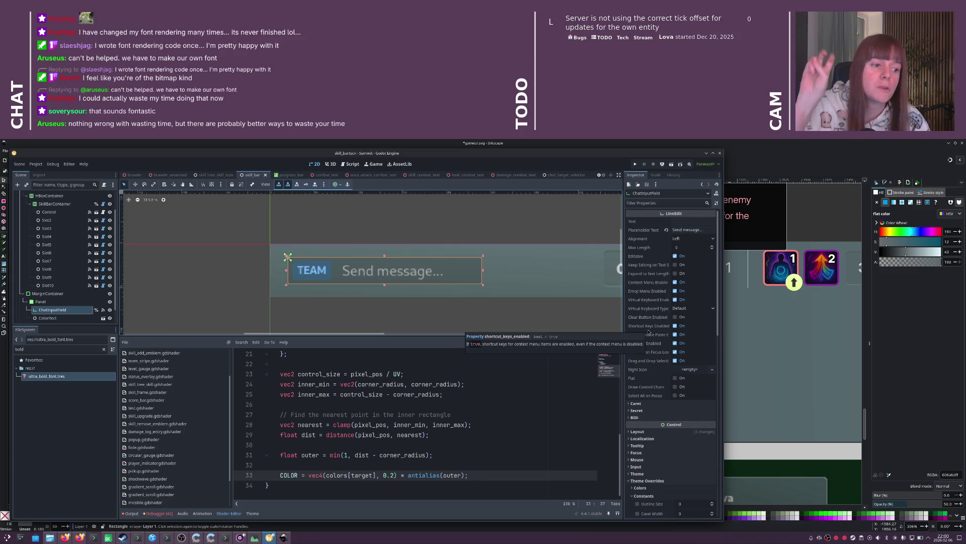
# - Set the chat input field's left content margin to 55 px
pyautogui.scroll(-3, 658, 348)
pyautogui.scroll(-5, 658, 348)
pyautogui.scroll(-8, 705, 432)
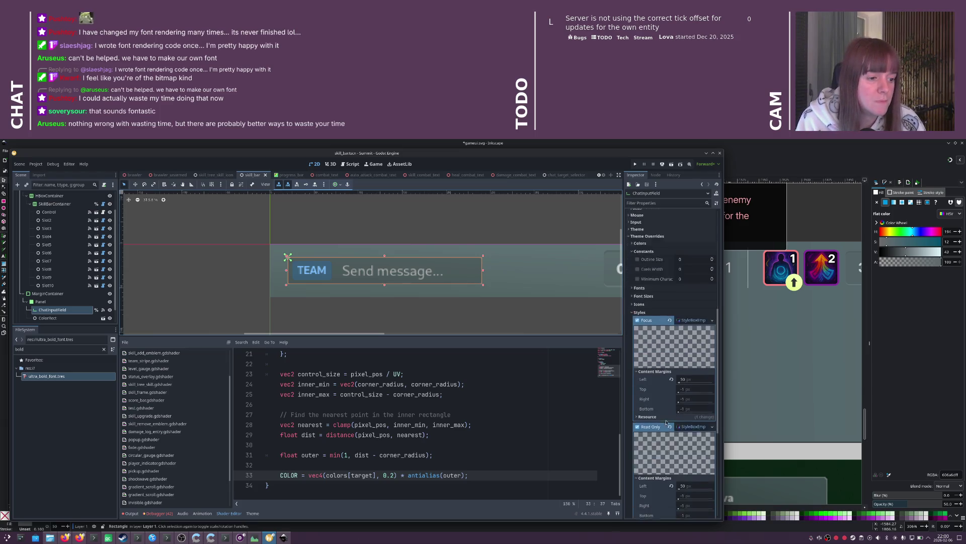
pyautogui.click(687, 401)
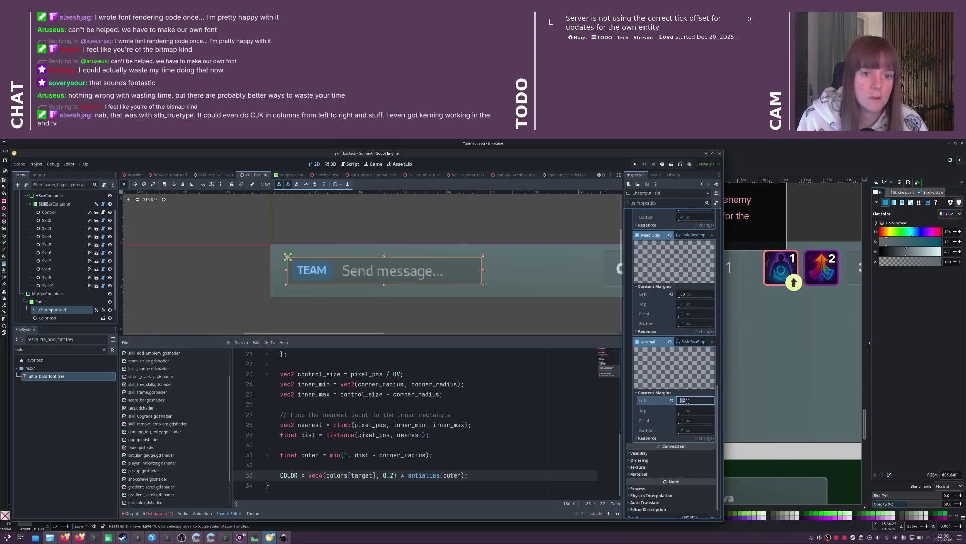
pyautogui.write('55')
pyautogui.press('Return')
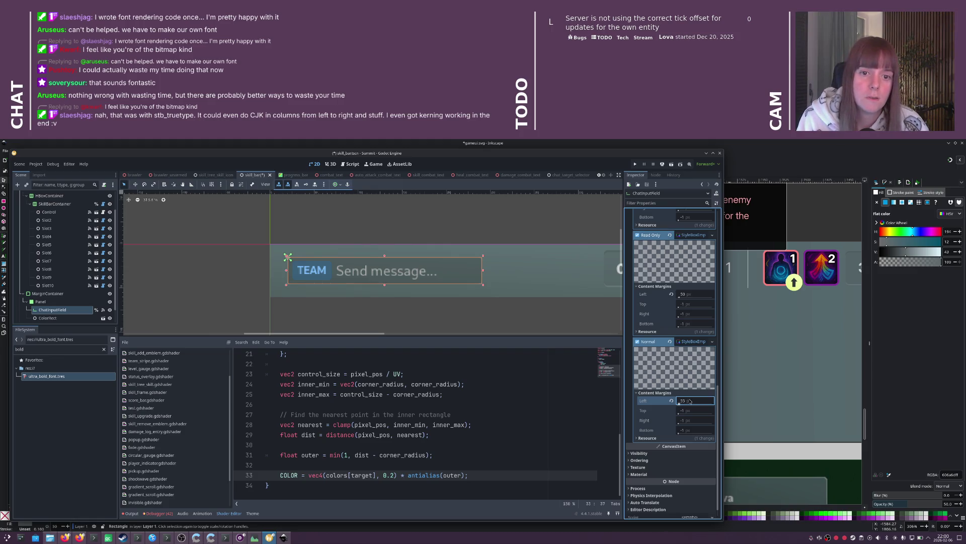
# - Set the Read Only and other styles' left content margins to 55 and save
pyautogui.click(503, 239)
pyautogui.scroll(-3, 503, 240)
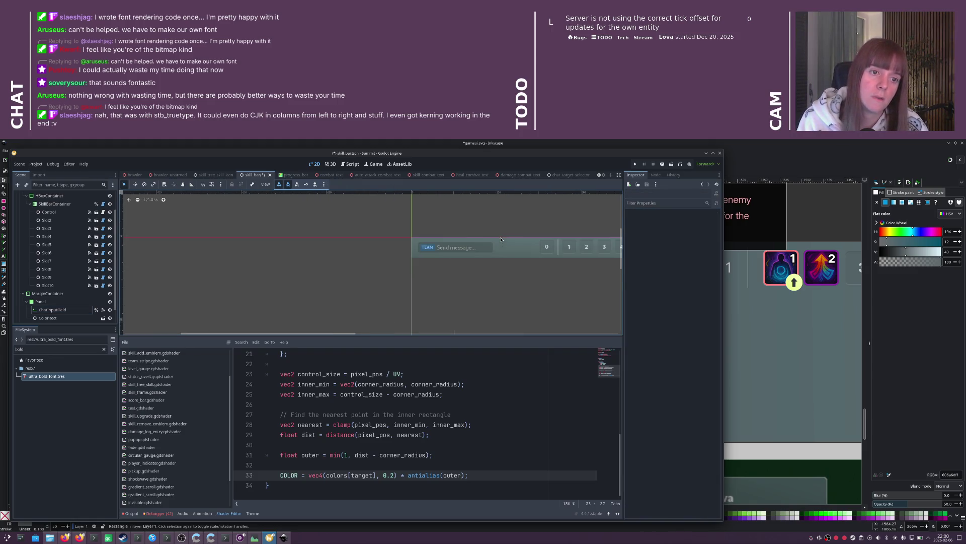
pyautogui.moveTo(506, 246); pyautogui.dragTo(466, 265)
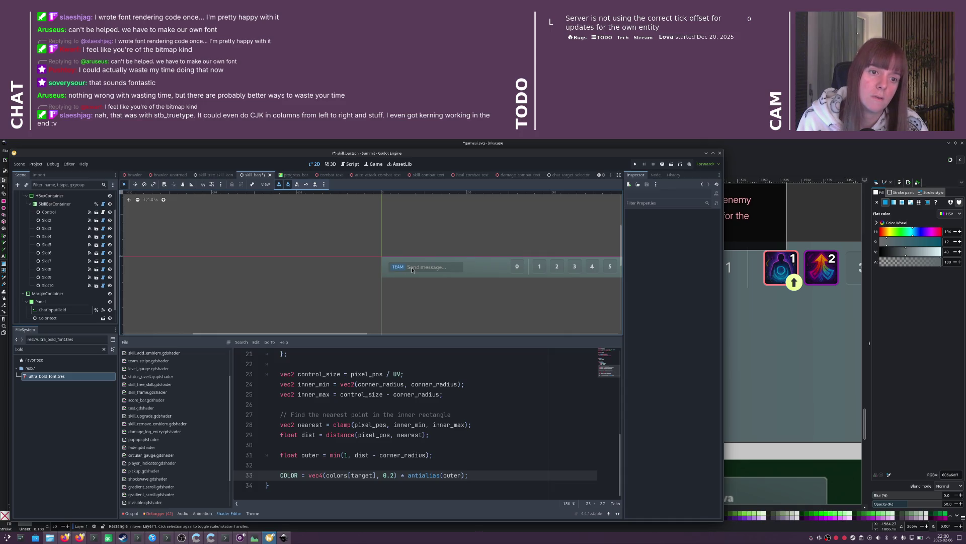
pyautogui.scroll(4, 412, 270)
pyautogui.click(433, 267)
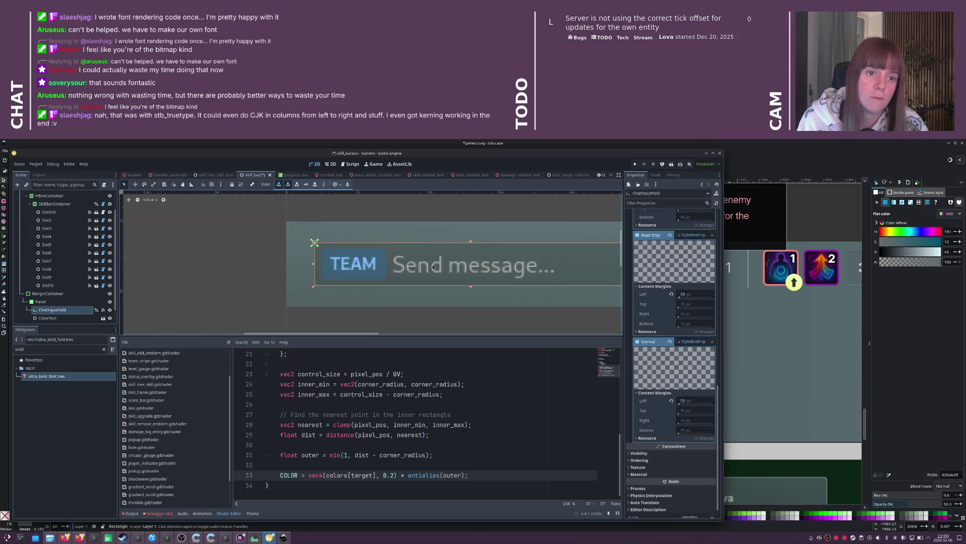
pyautogui.click(690, 293)
pyautogui.write('55')
pyautogui.scroll(3, 667, 267)
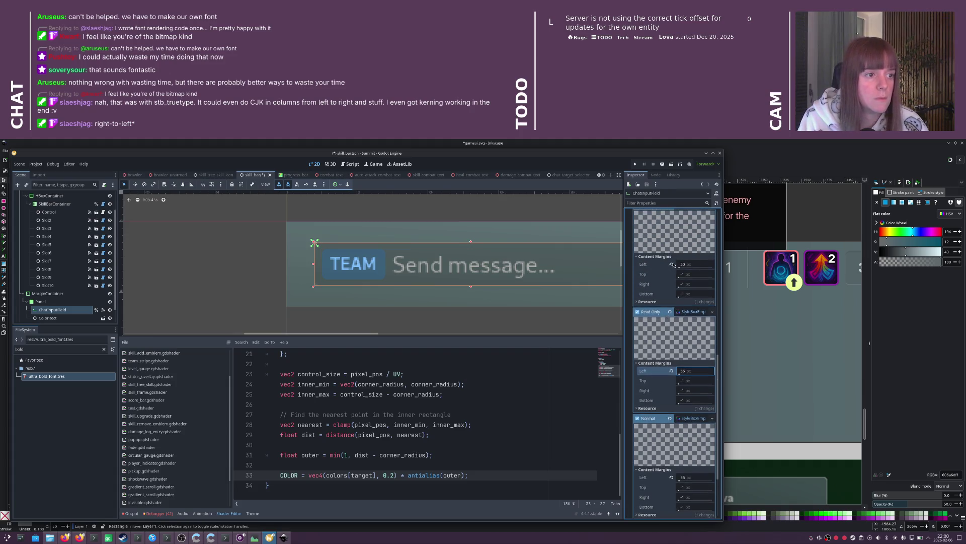
pyautogui.click(690, 264)
pyautogui.write('55')
pyautogui.hotkey('ctrl', 's')
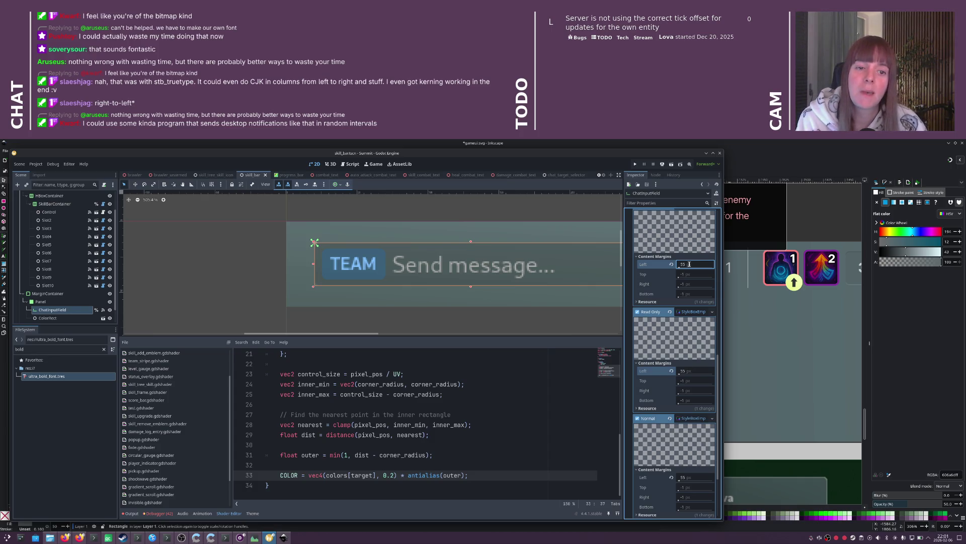
# - Move the TEAM ColorRect to x position 4.0 and save the skill bar scene
pyautogui.click(375, 217)
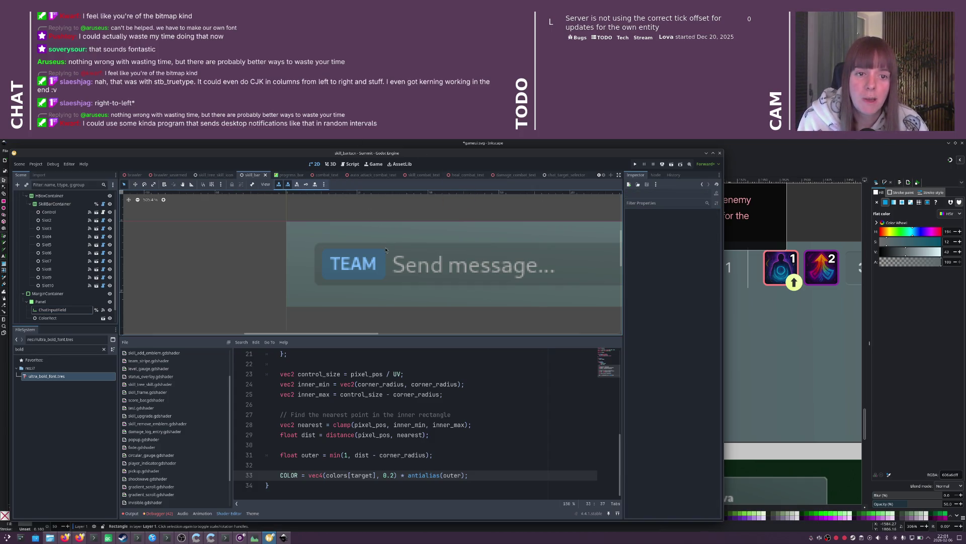
pyautogui.click(325, 260)
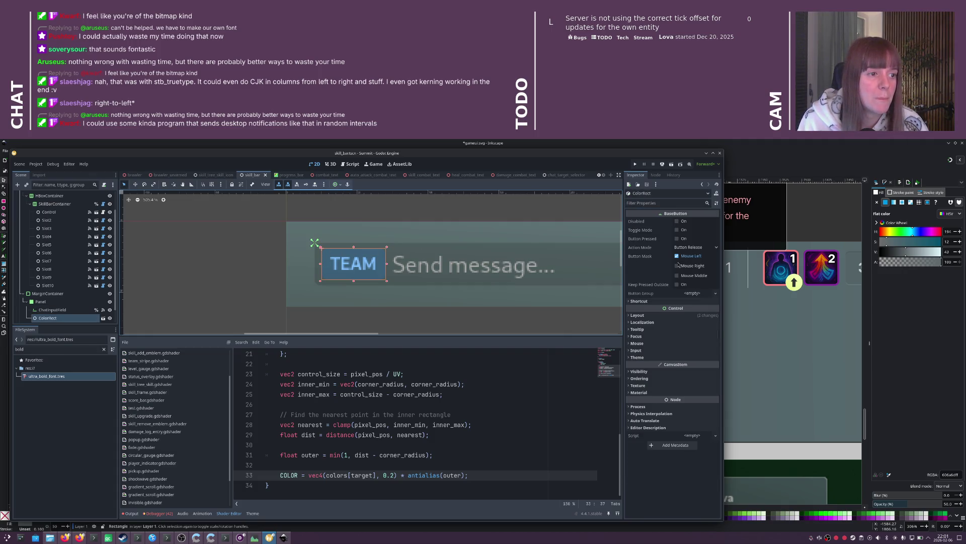
pyautogui.click(637, 315)
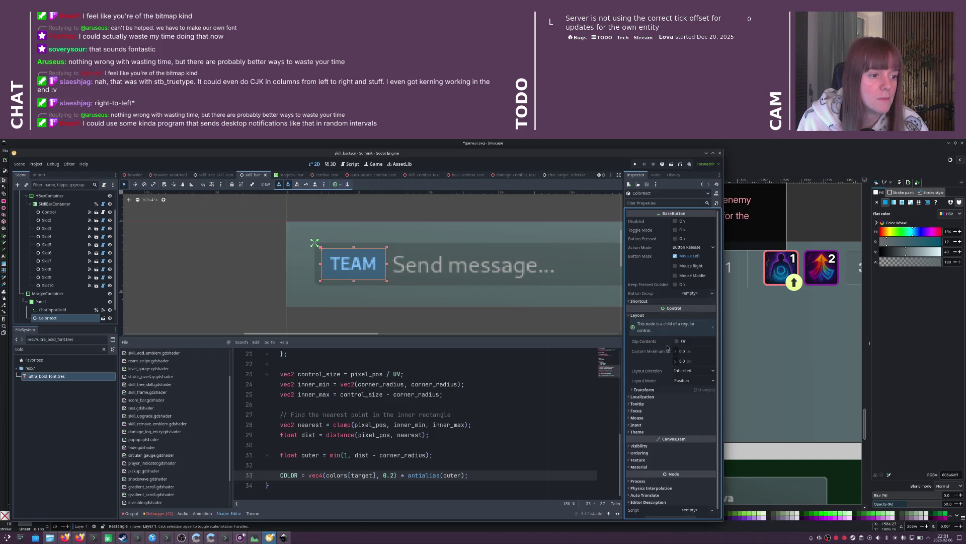
pyautogui.click(646, 389)
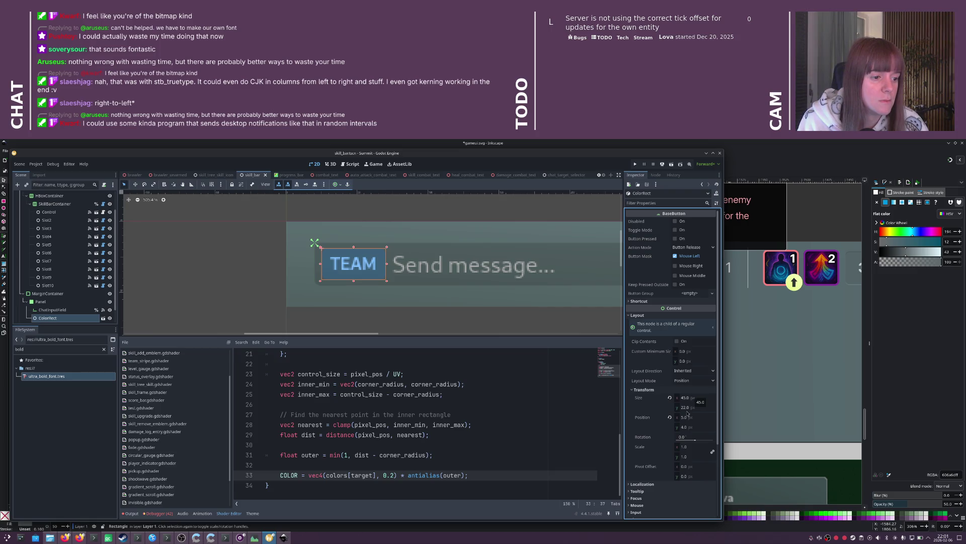
pyautogui.click(689, 417)
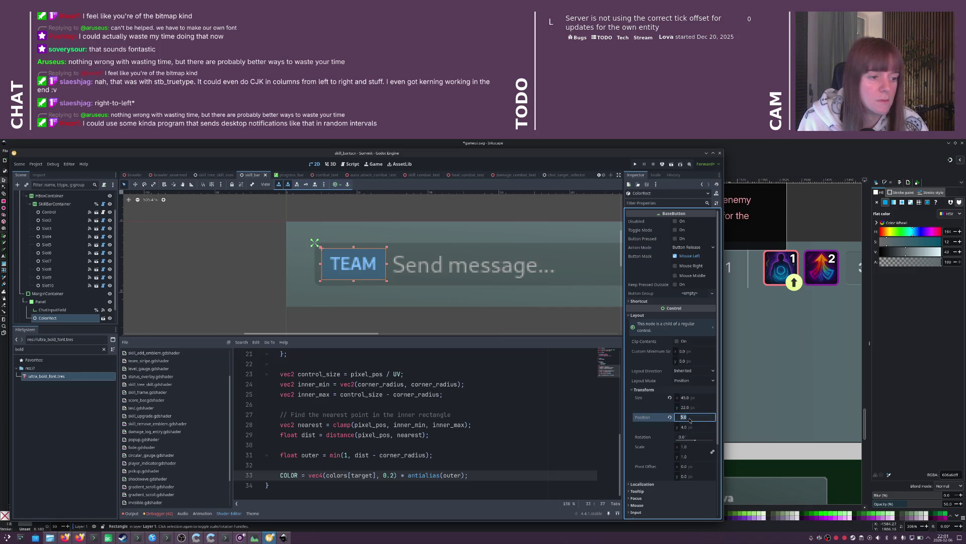
pyautogui.write('4')
pyautogui.press('Return')
pyautogui.hotkey('ctrl', 's')
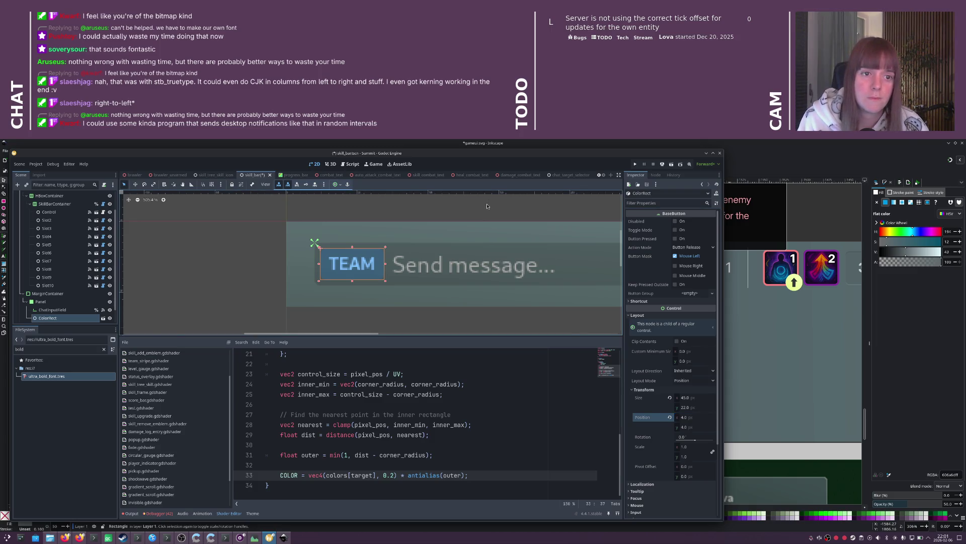
pyautogui.click(362, 317)
pyautogui.scroll(-6, 532, 241)
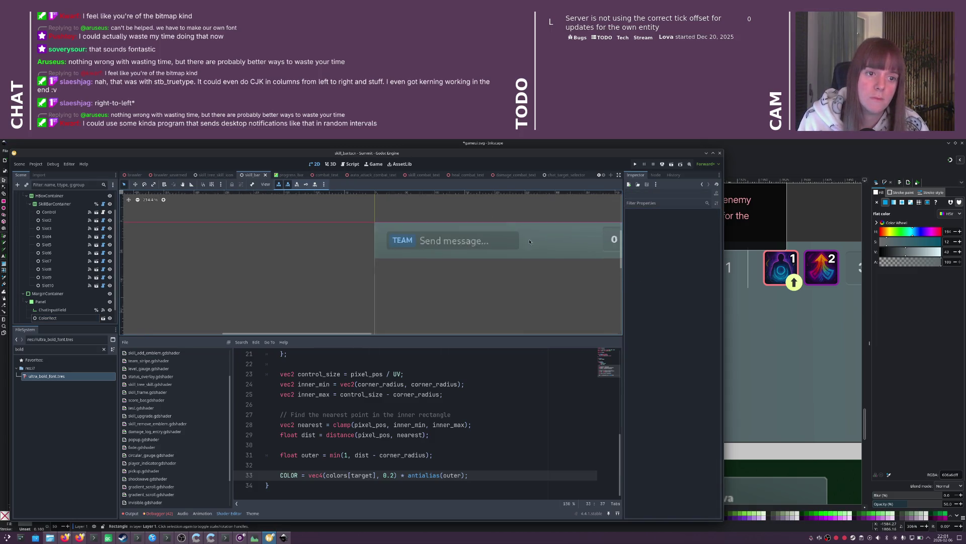
pyautogui.scroll(3, 429, 268)
# - Run the game with F5, start a match, walk the character forward, then stop it
pyautogui.scroll(1, 371, 271)
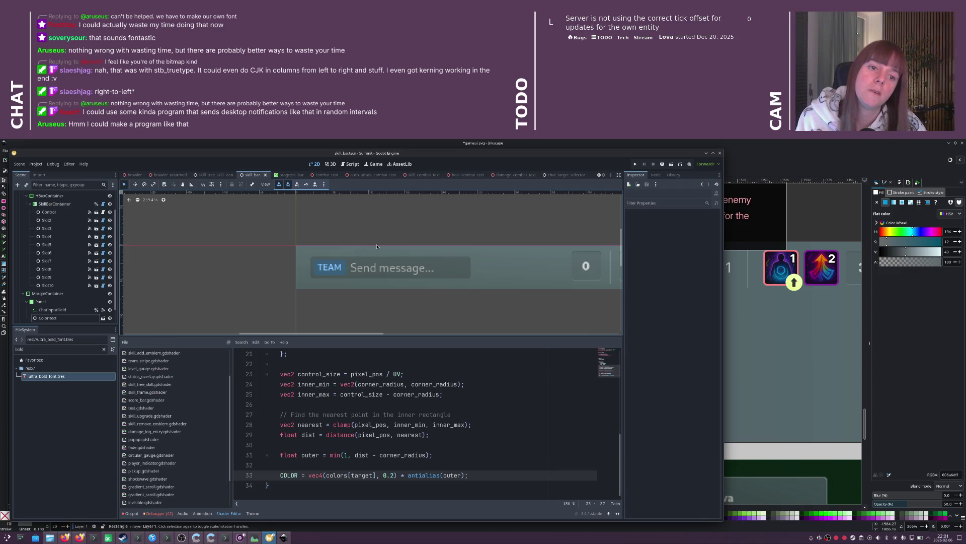
pyautogui.scroll(-4, 376, 246)
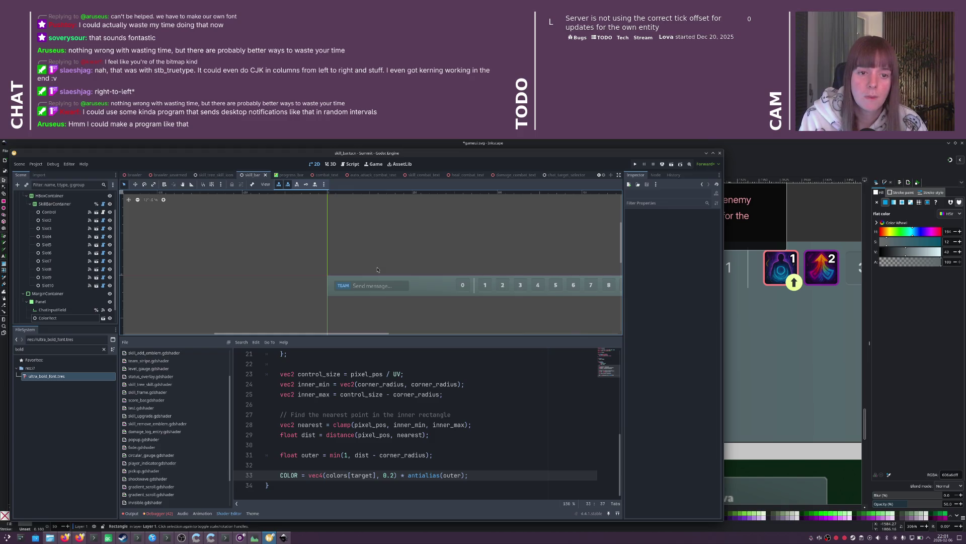
pyautogui.press('F5')
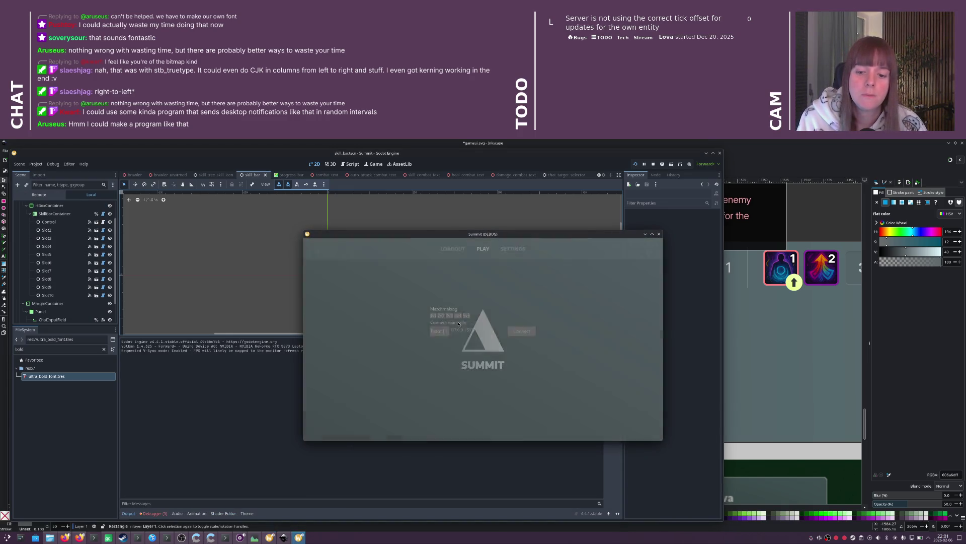
pyautogui.click(530, 331)
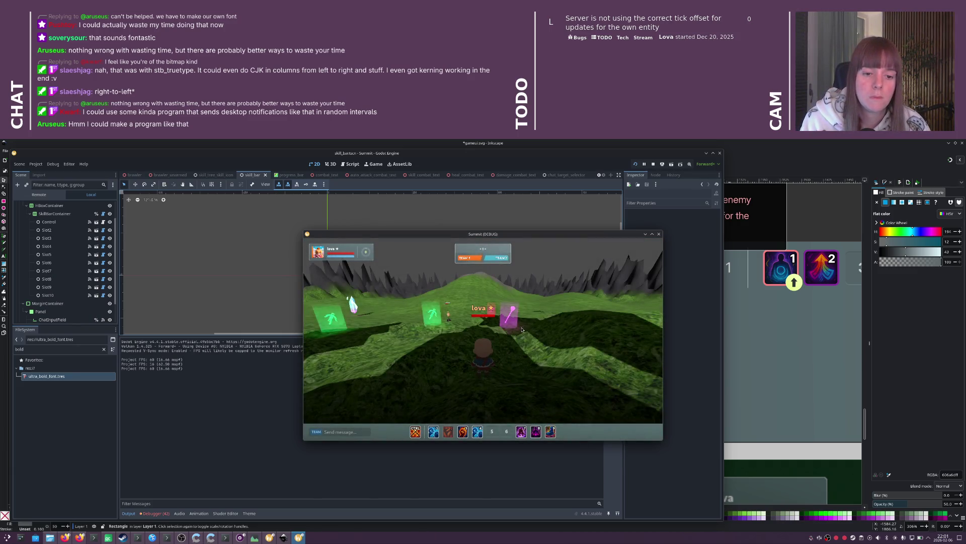
pyautogui.press('w')
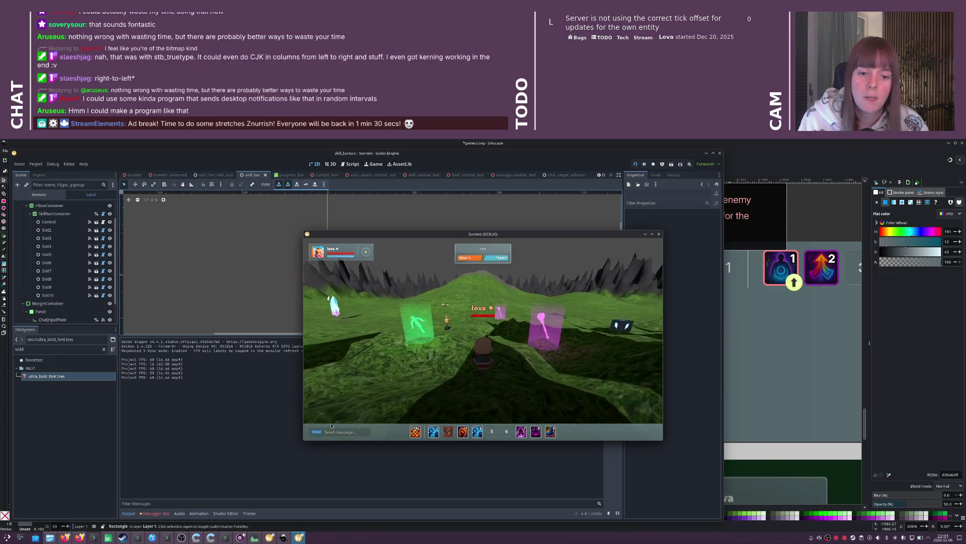
pyautogui.press('w')
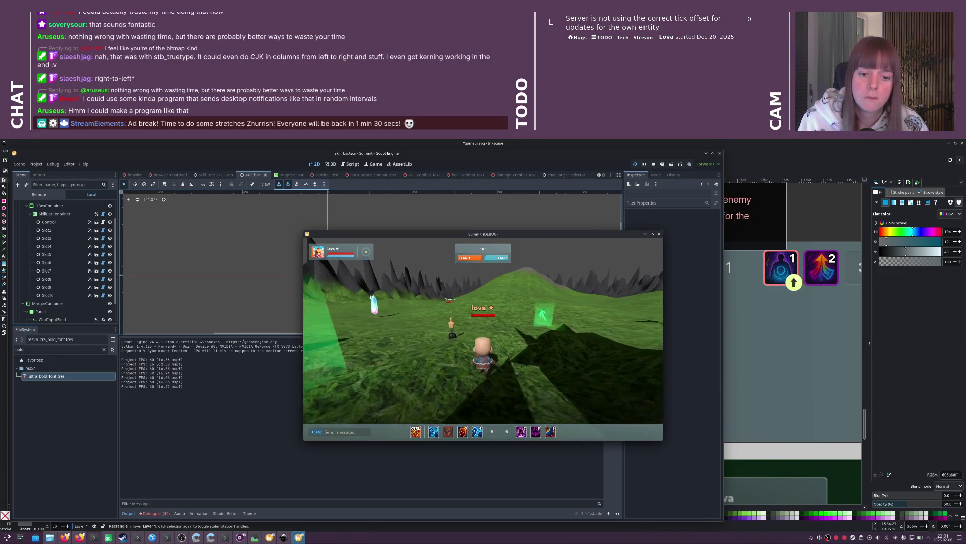
pyautogui.press('w')
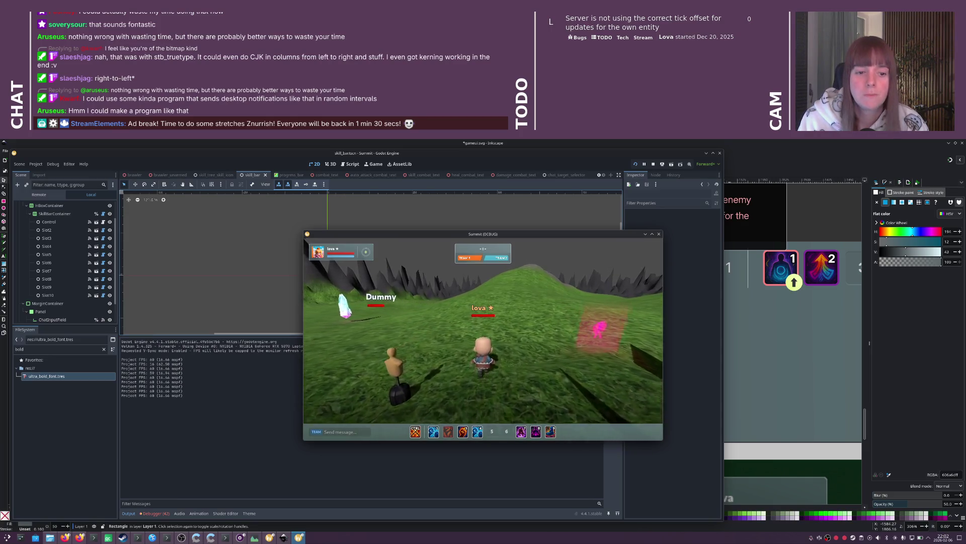
pyautogui.press('F8')
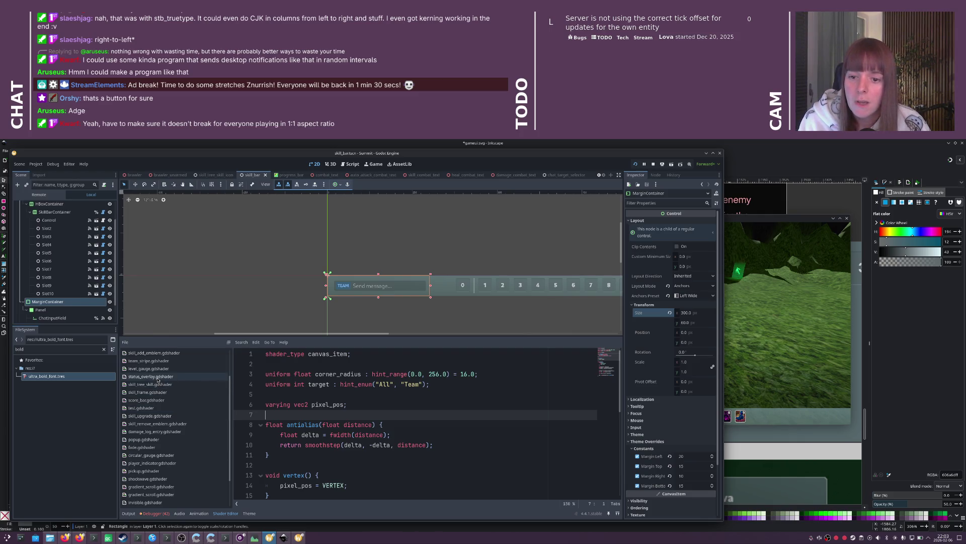
# - Copy the draw_mode uniform from skill_add_emblem into chat_target_selector.gdshader below the target uniform
pyautogui.scroll(2, 157, 381)
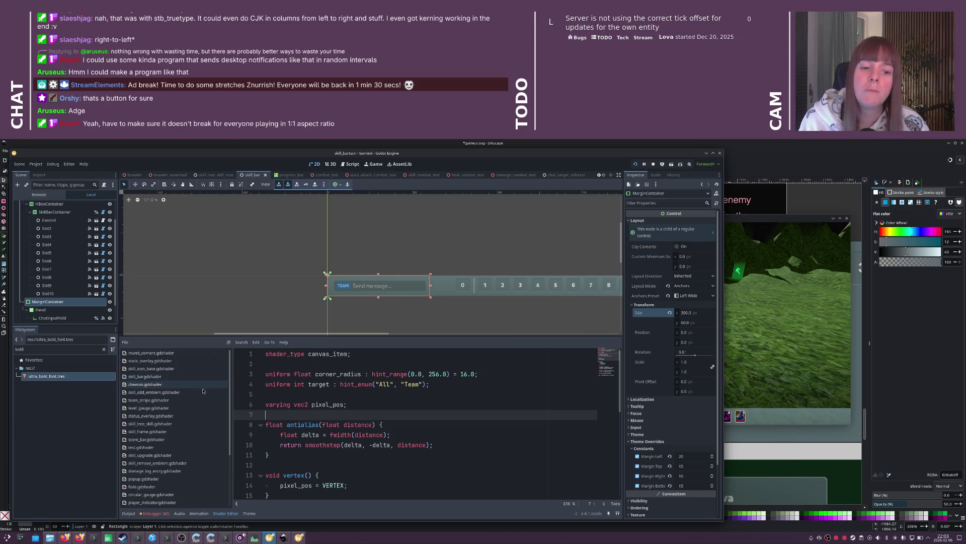
pyautogui.click(174, 392)
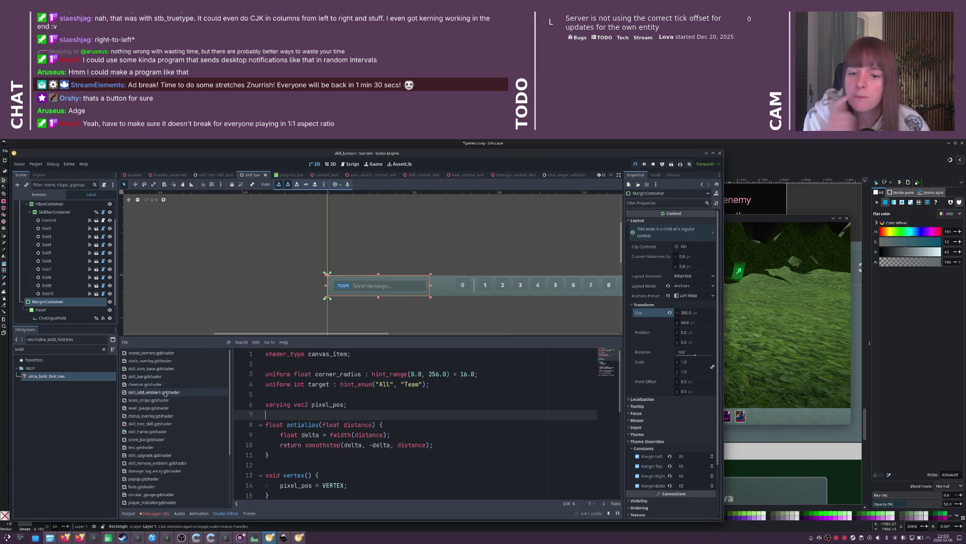
pyautogui.click(350, 395)
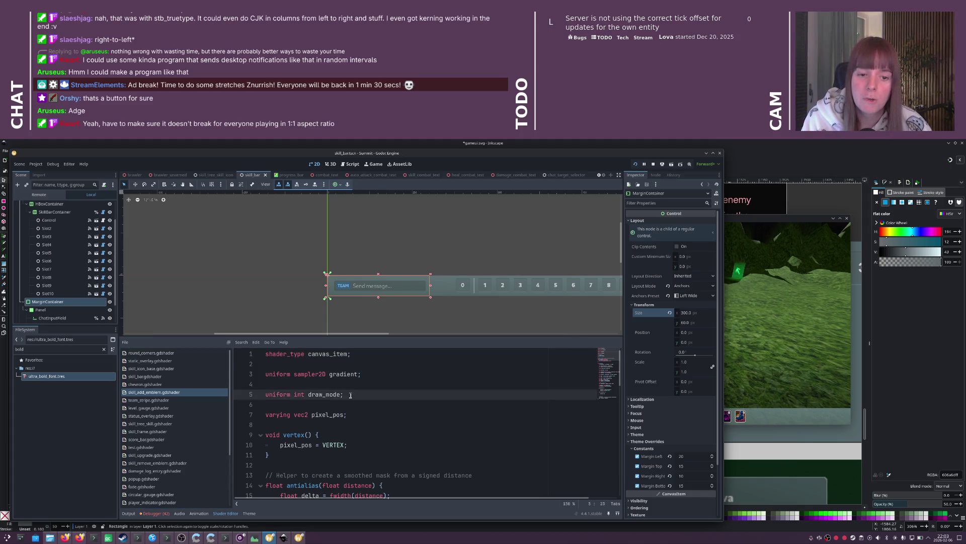
pyautogui.hotkey('shift', 'Home')
pyautogui.scroll(-5, 228, 408)
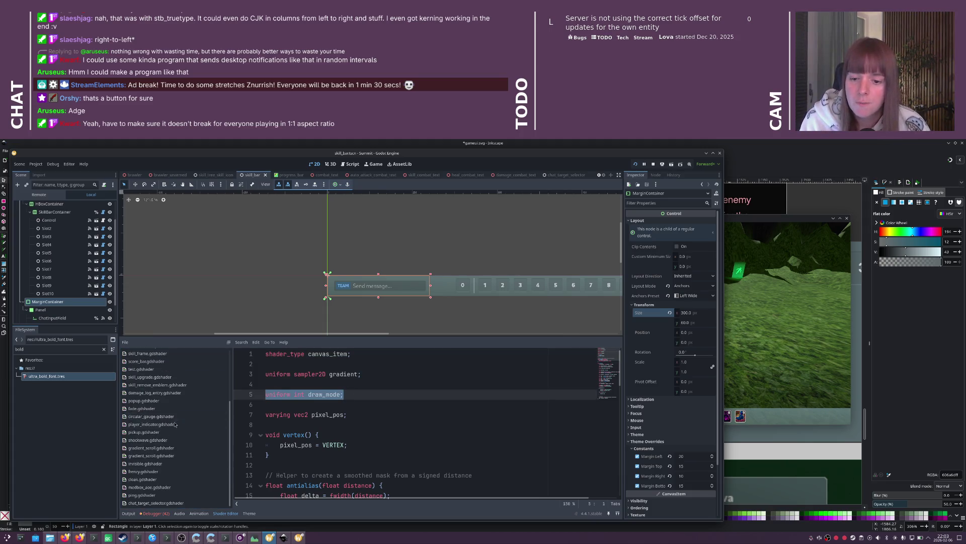
pyautogui.click(156, 502)
pyautogui.click(419, 385)
pyautogui.press('Return')
pyautogui.hotkey('ctrl', 'v')
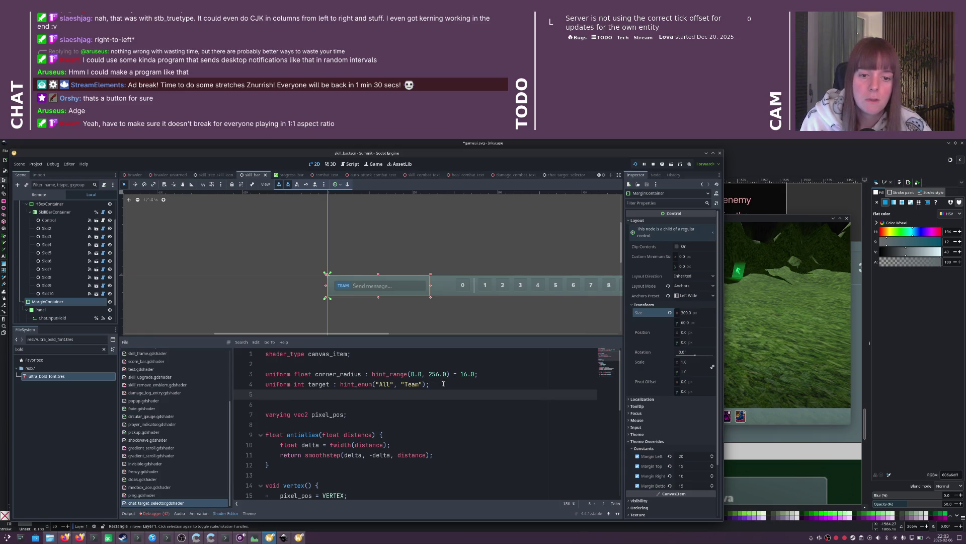
# - Paste the draw_mode == 2 brightening block from skill_remove_emblem after the COLOR assignment
pyautogui.doubleClick(325, 394)
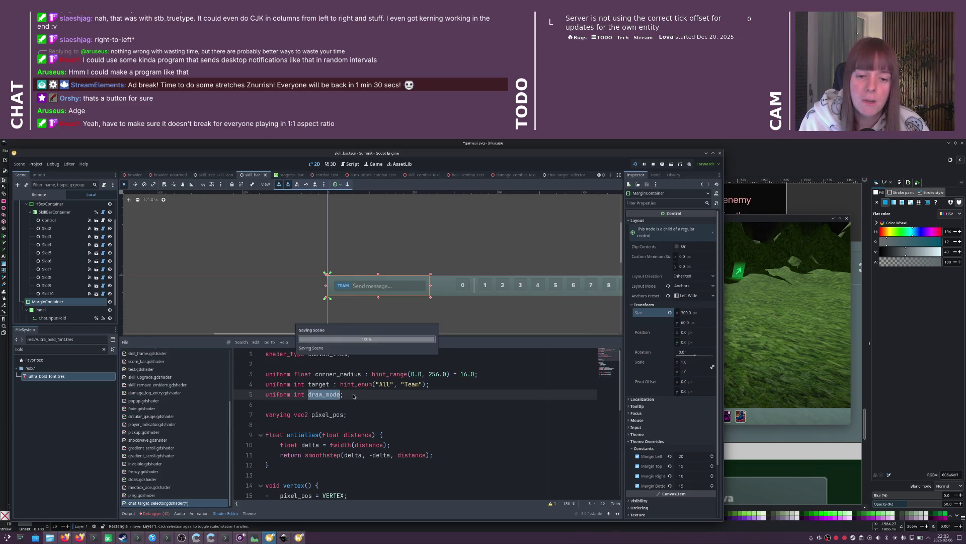
pyautogui.scroll(-7, 353, 394)
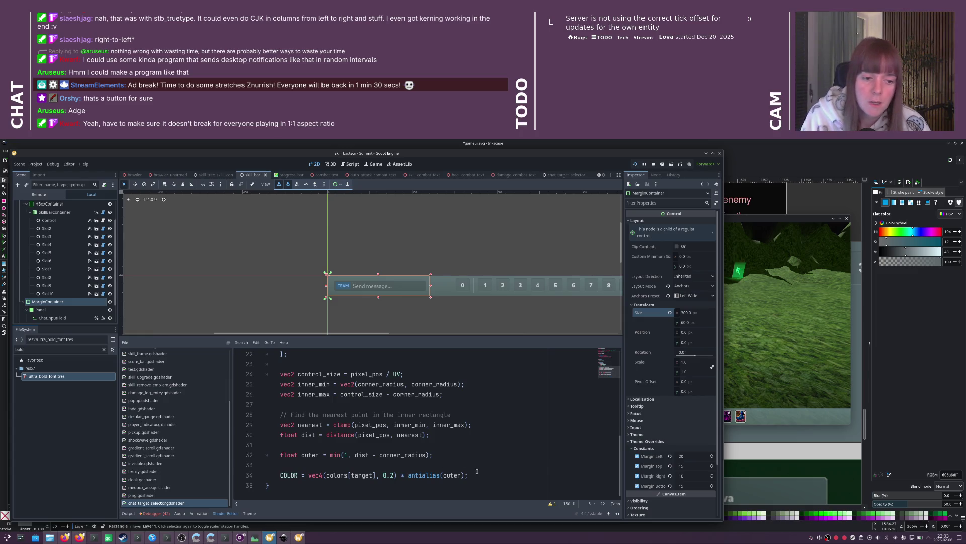
pyautogui.click(477, 471)
pyautogui.press('Return')
pyautogui.press('Return')
pyautogui.write('if (')
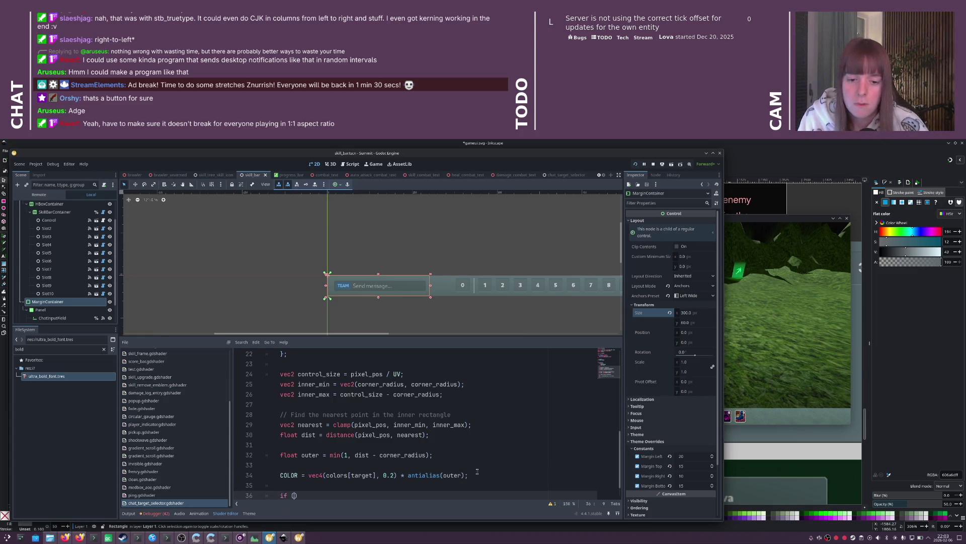
pyautogui.press('BackSpace')
pyautogui.press('BackSpace')
pyautogui.press('BackSpace')
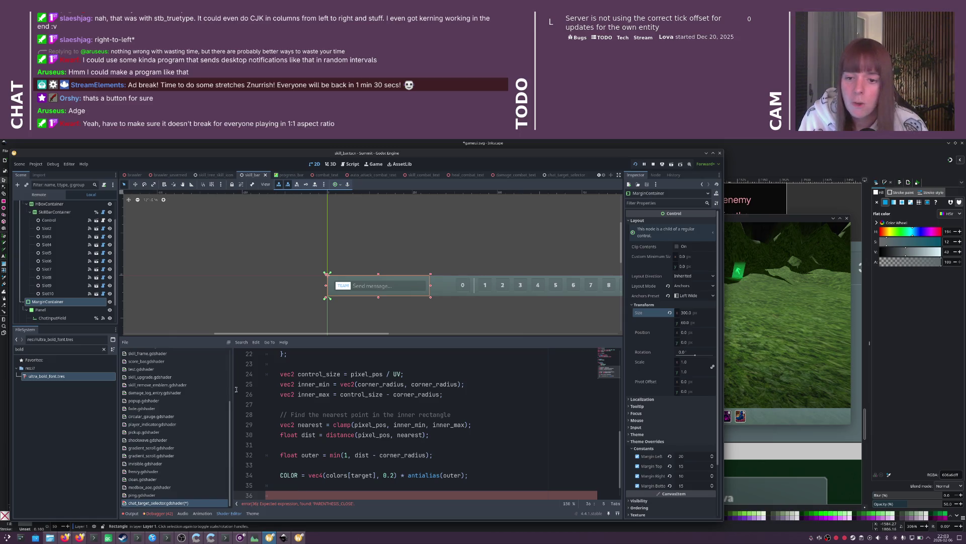
pyautogui.click(162, 385)
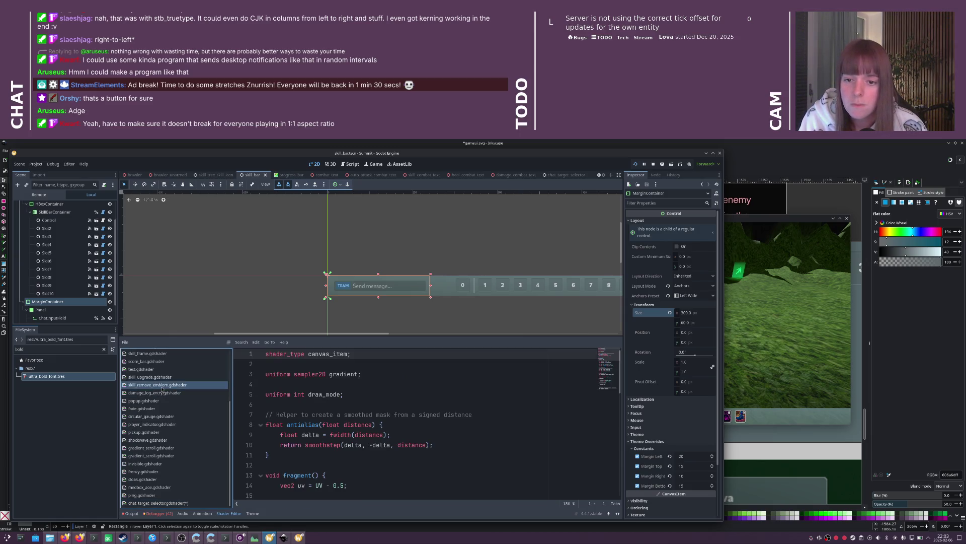
pyautogui.scroll(-11, 308, 416)
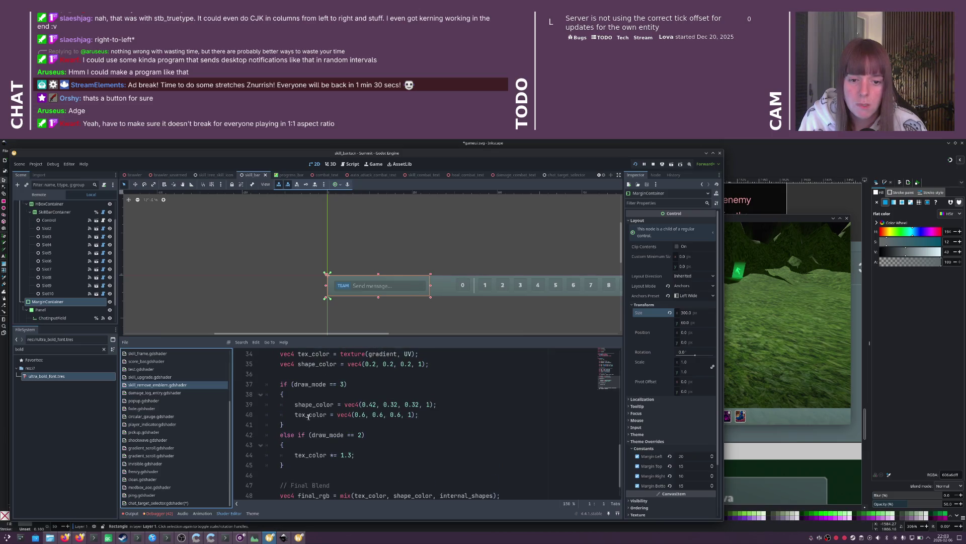
pyautogui.scroll(1, 294, 413)
pyautogui.scroll(-1, 295, 414)
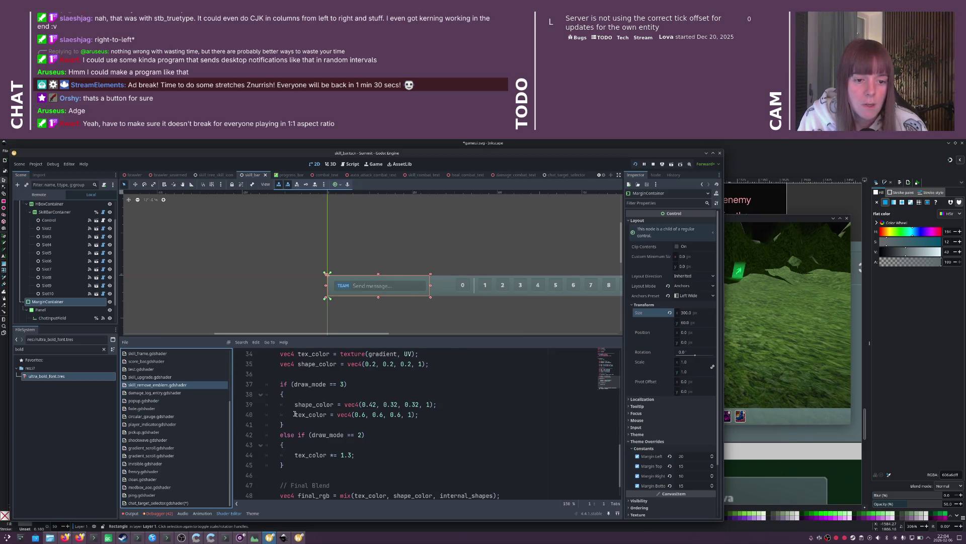
pyautogui.moveTo(275, 458); pyautogui.dragTo(298, 436)
pyautogui.hotkey('ctrl', 'c')
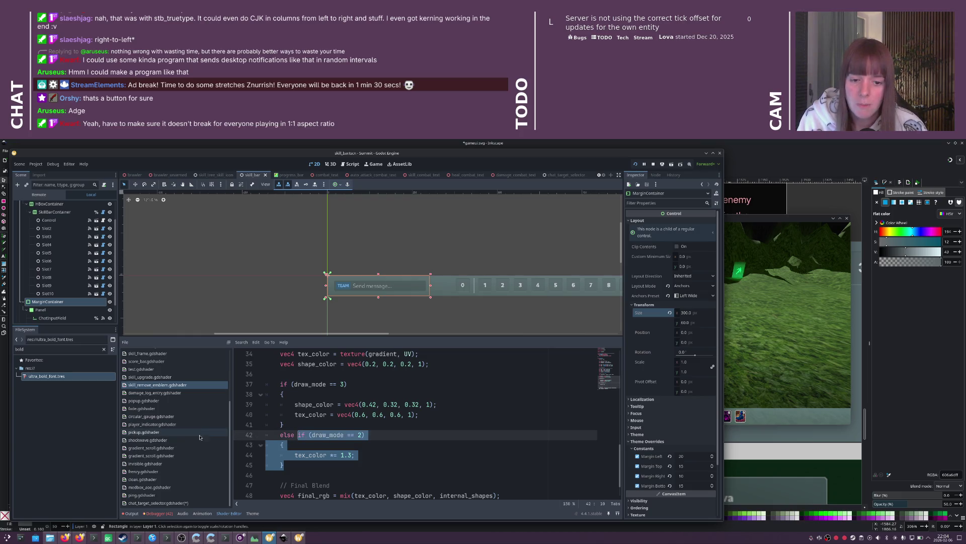
pyautogui.click(189, 503)
pyautogui.click(304, 484)
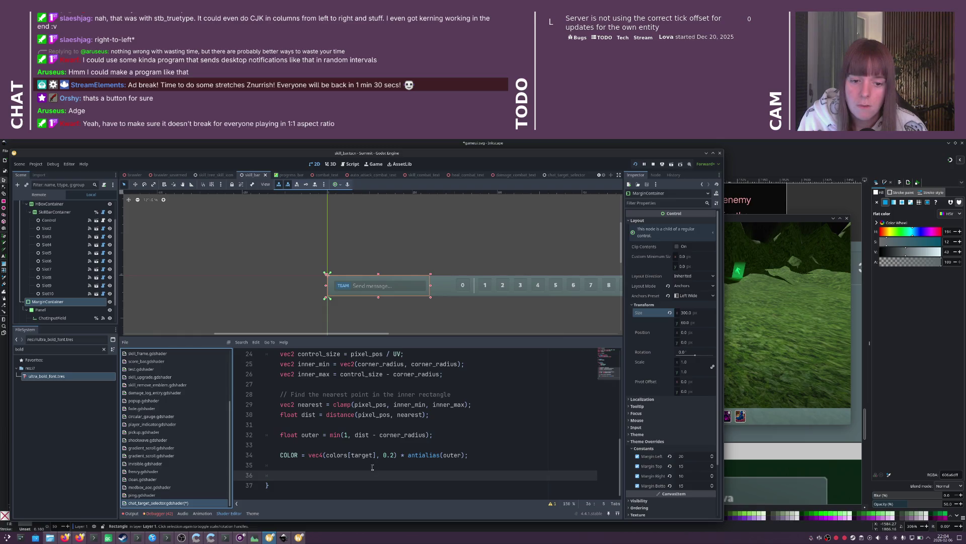
pyautogui.hotkey('ctrl', 'v')
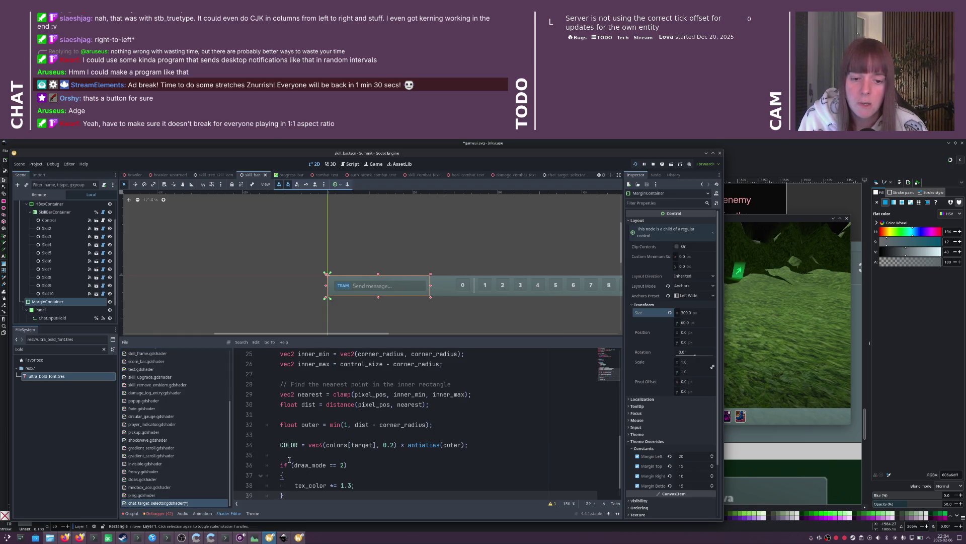
# - Replace tex_color with COLOR on line 38 and save the shader
pyautogui.click(291, 456)
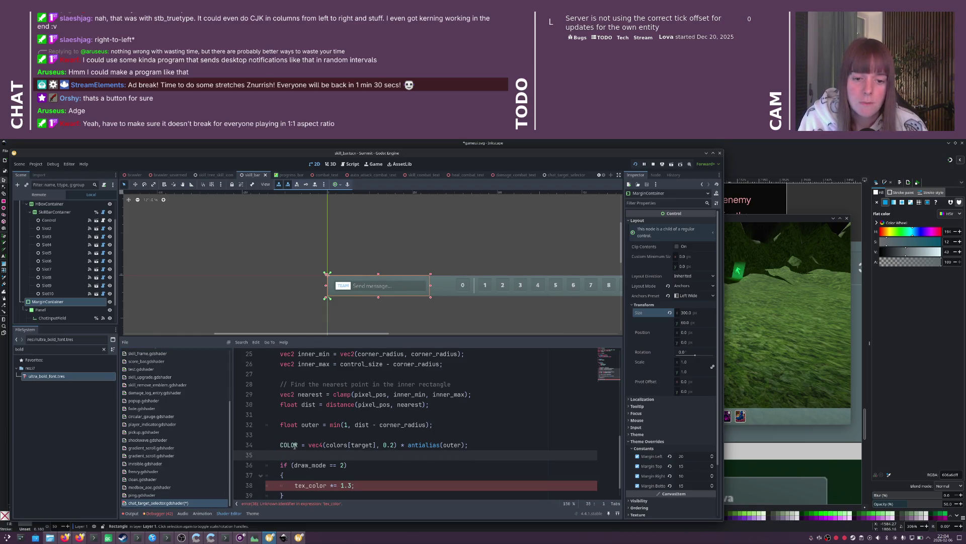
pyautogui.doubleClick(290, 444)
pyautogui.hotkey('ctrl', 'c')
pyautogui.doubleClick(308, 485)
pyautogui.hotkey('ctrl', 'v')
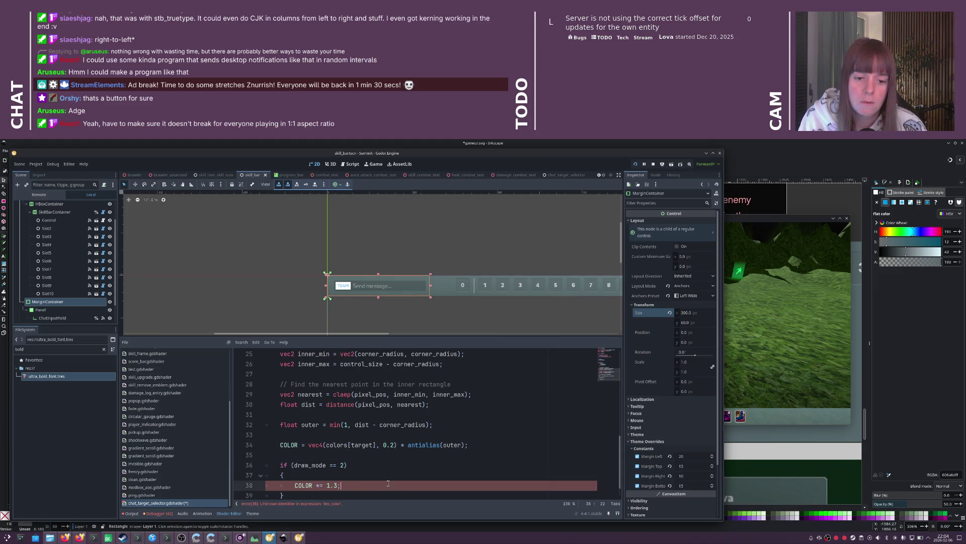
pyautogui.hotkey('ctrl', 's')
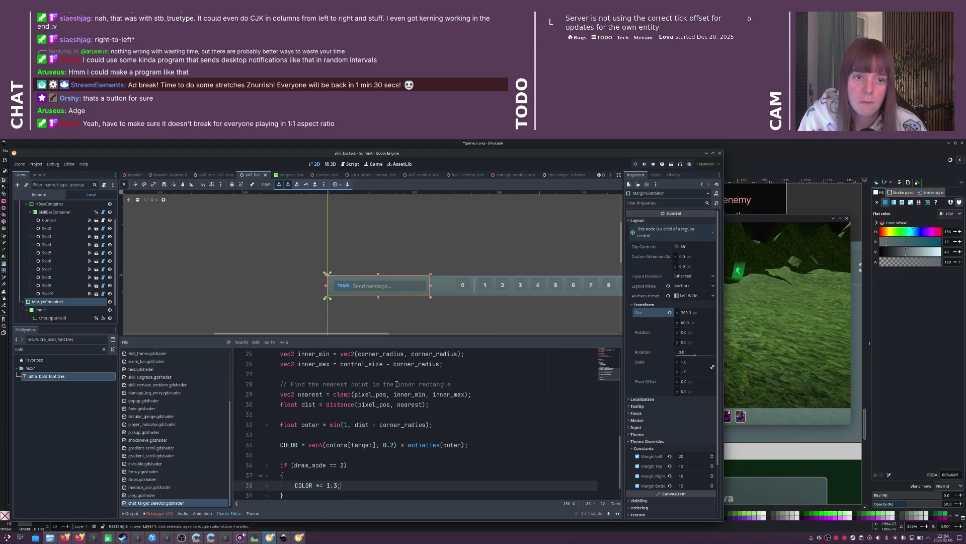
pyautogui.hotkey('alt', 'Tab')
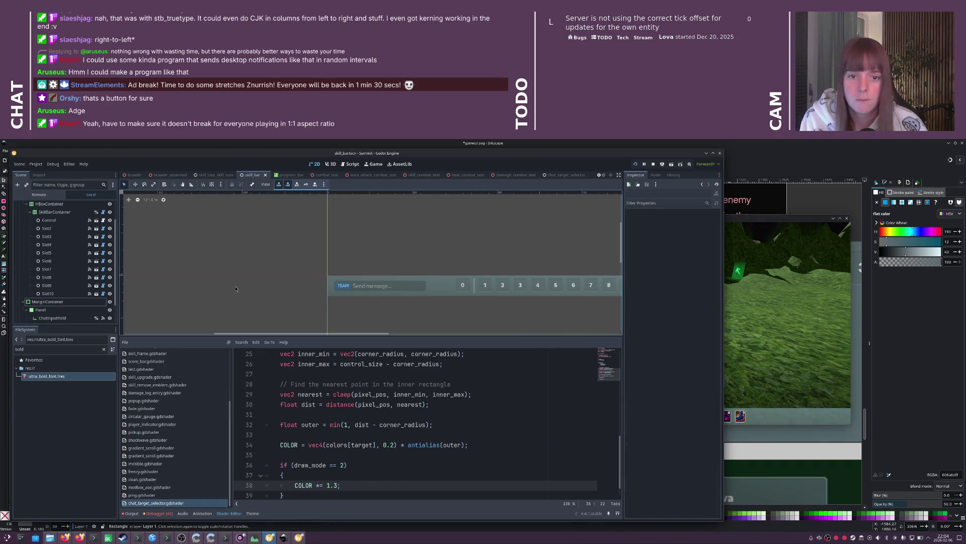
# - Relaunch the game, connect to the server, and narrow its window into portrait shape
pyautogui.press('F8')
pyautogui.click(326, 313)
pyautogui.press('F5')
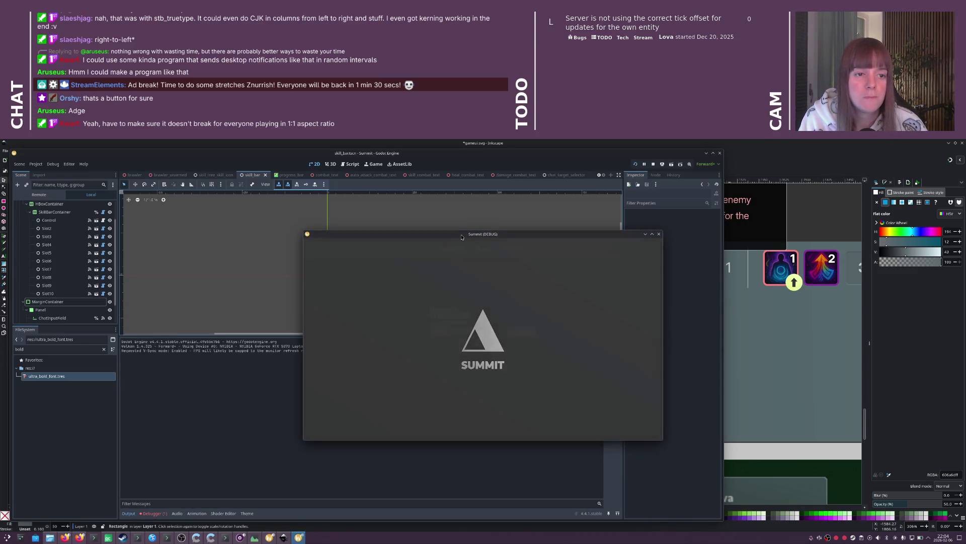
pyautogui.click(497, 333)
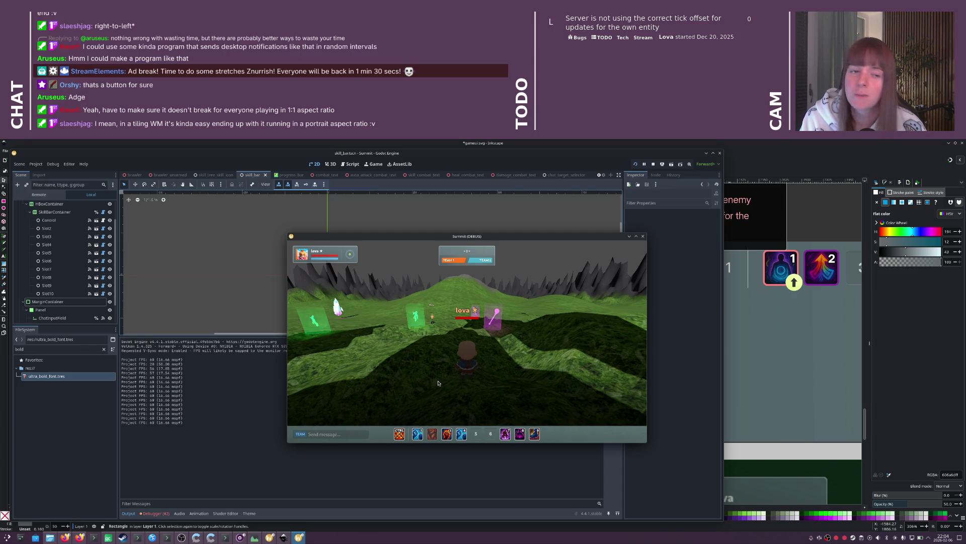
pyautogui.moveTo(647, 270)
pyautogui.mouseDown()
pyautogui.moveTo(435, 274)
pyautogui.moveTo(717, 282)
pyautogui.moveTo(685, 282)
pyautogui.mouseUp()
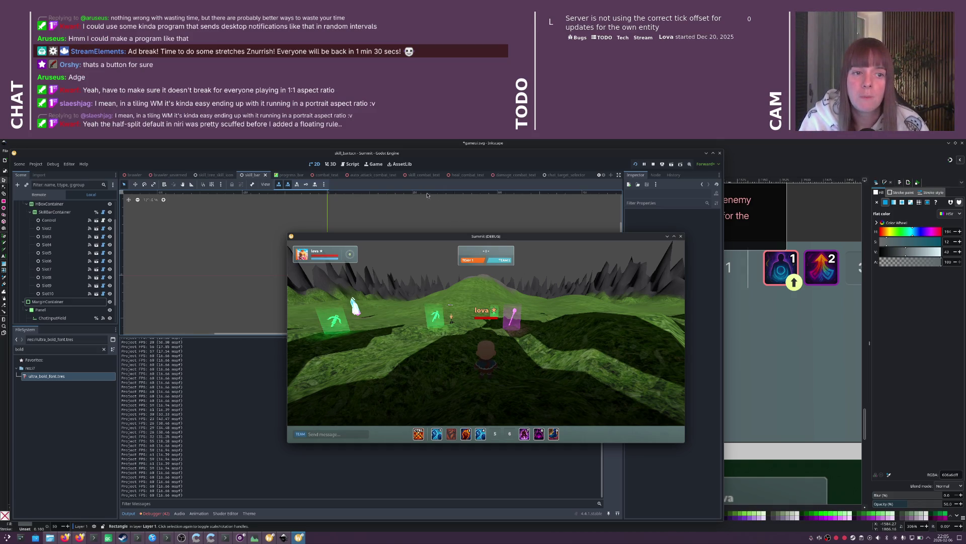
# - Close the running game and attach a new script to the chat_target_selector's ColorRect node
pyautogui.click(680, 236)
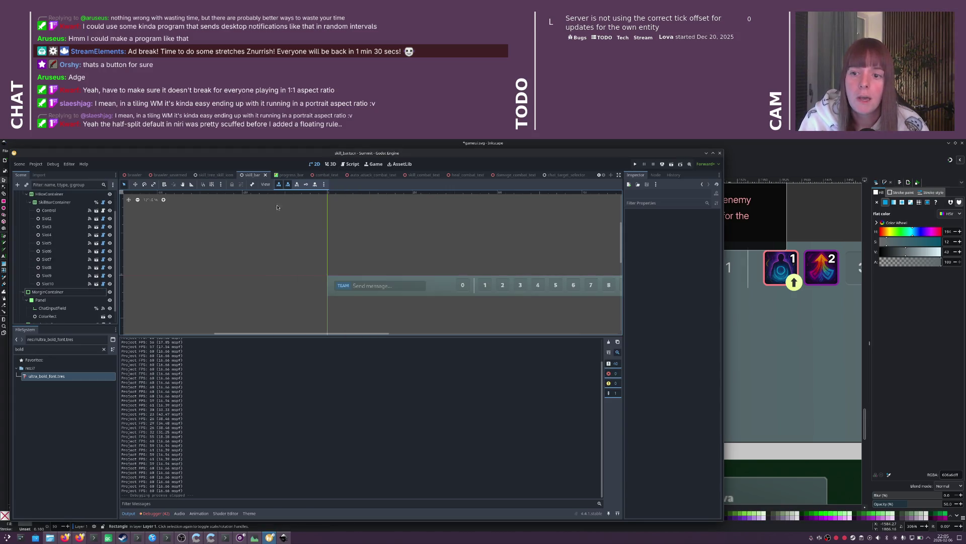
pyautogui.click(563, 175)
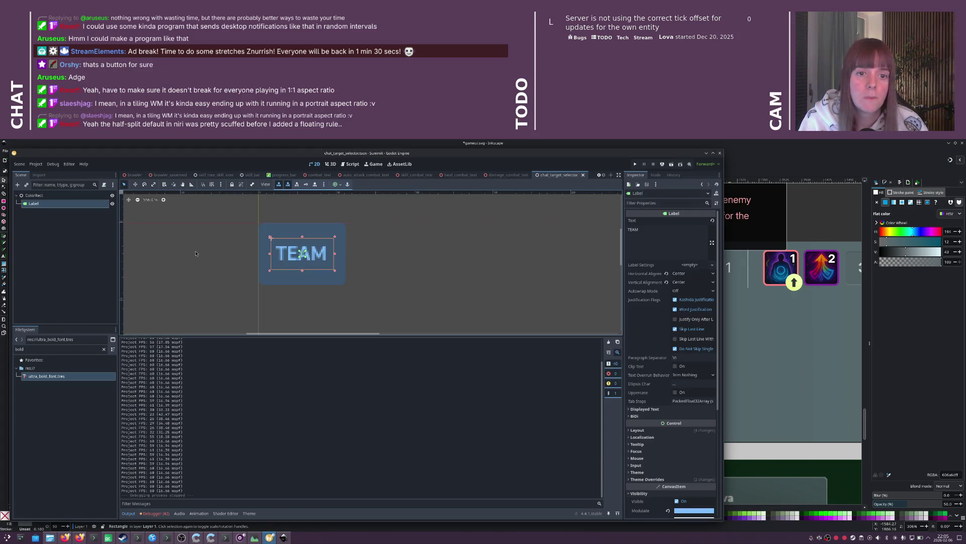
pyautogui.rightClick(65, 196)
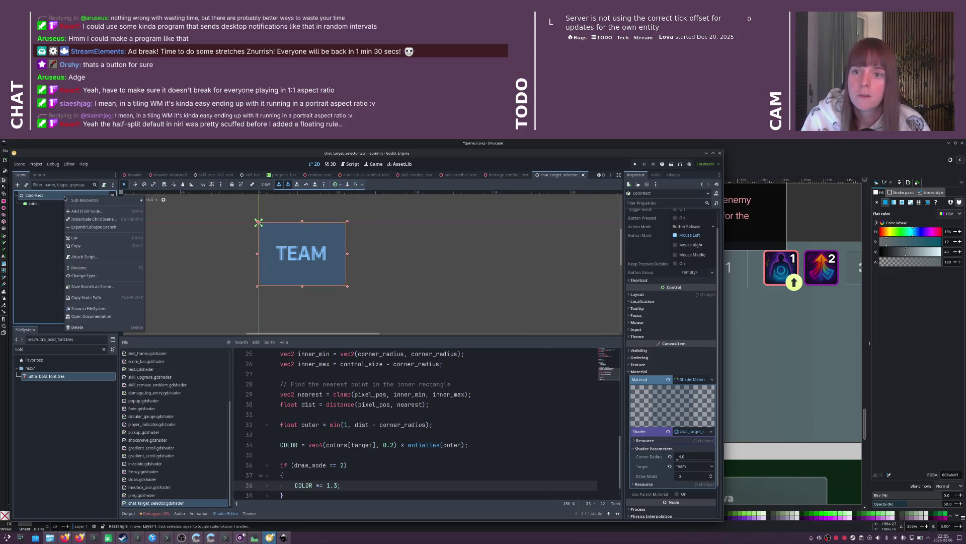
pyautogui.click(94, 257)
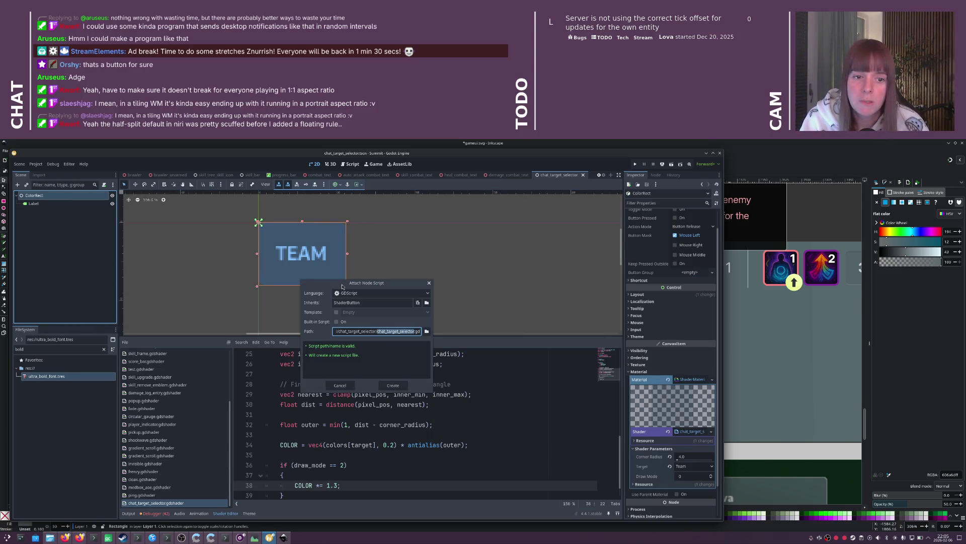
pyautogui.click(393, 389)
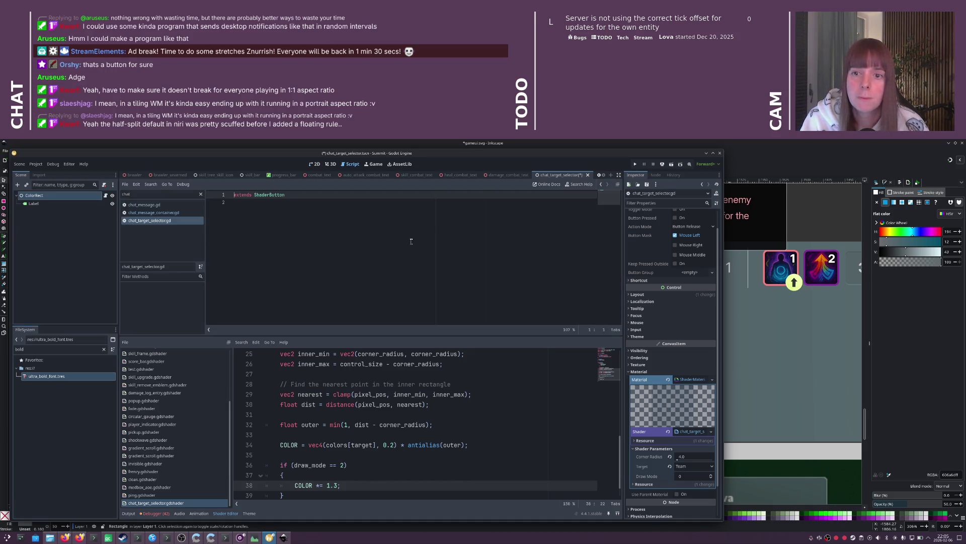
# - Connect the ColorRect's pressed signal to _on_pressed and save the scene
pyautogui.click(655, 175)
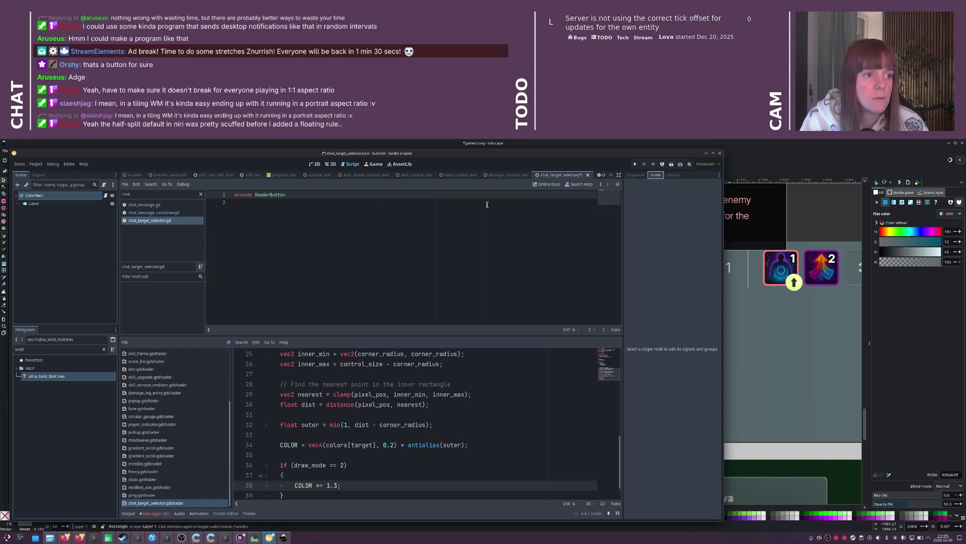
pyautogui.click(34, 196)
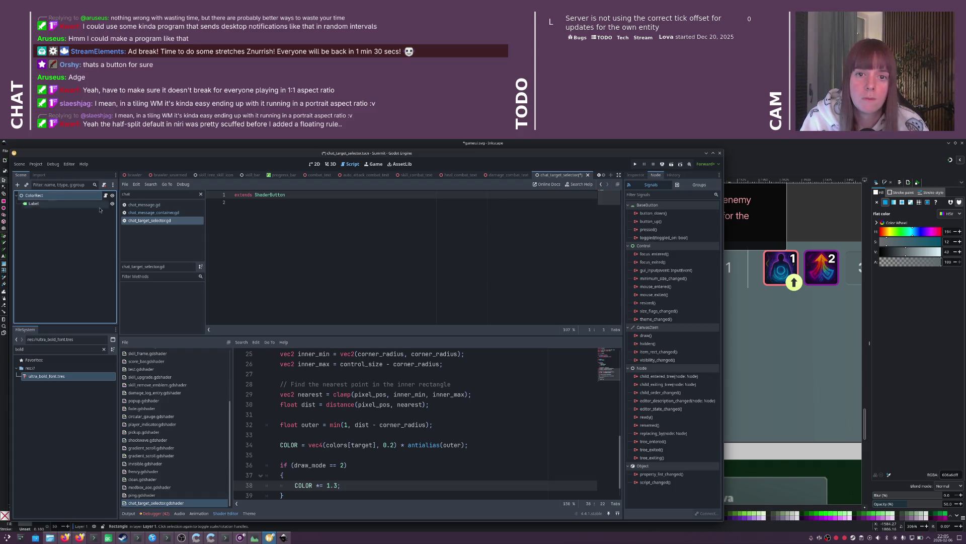
pyautogui.doubleClick(649, 230)
pyautogui.click(391, 402)
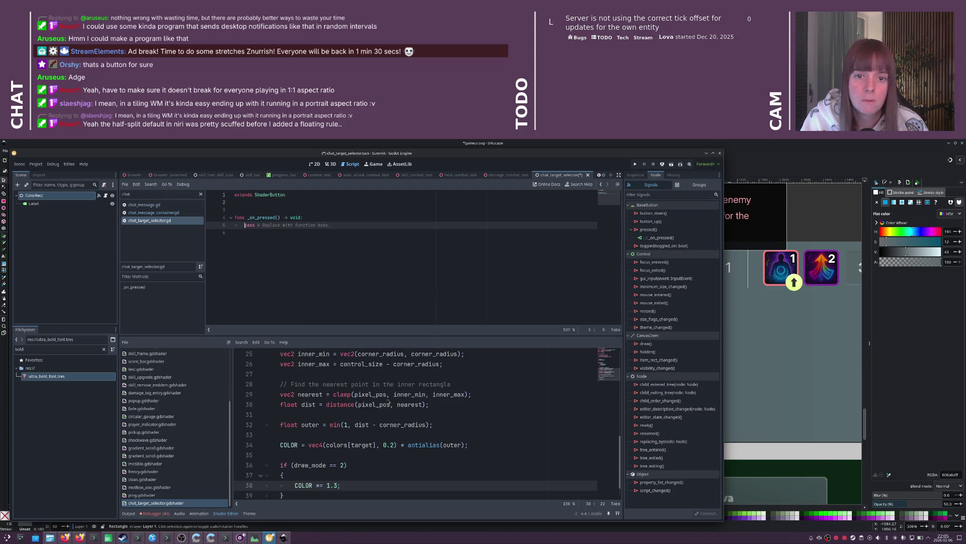
pyautogui.hotkey('ctrl', 's')
pyautogui.click(265, 201)
pyautogui.press('Up')
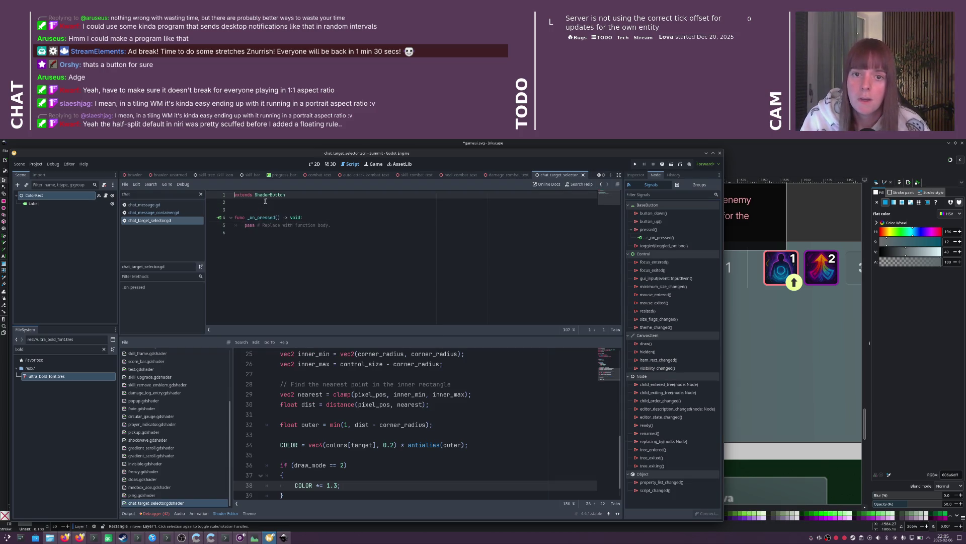
pyautogui.press('Return')
pyautogui.press('Return')
pyautogui.press('Up')
pyautogui.press('Up')
pyautogui.write('@tool')
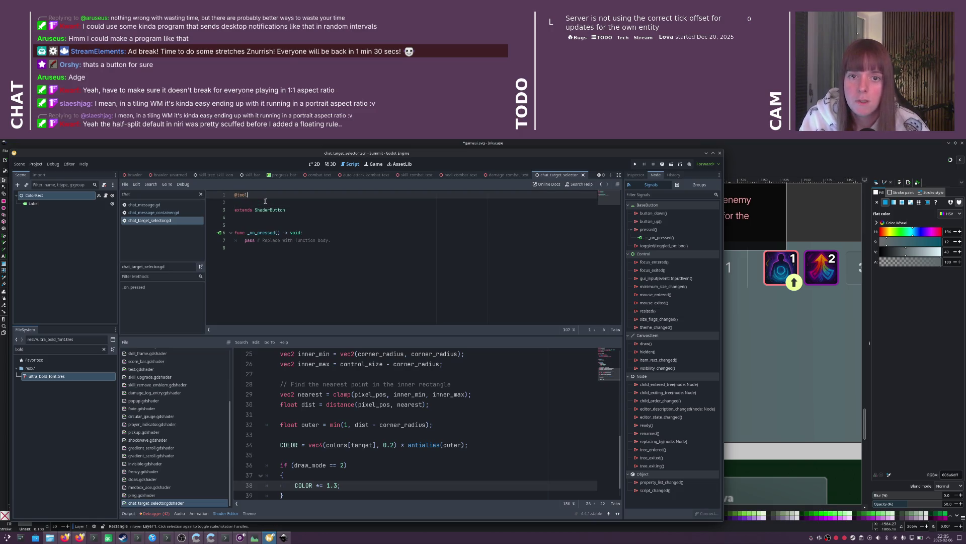
pyautogui.press('Escape')
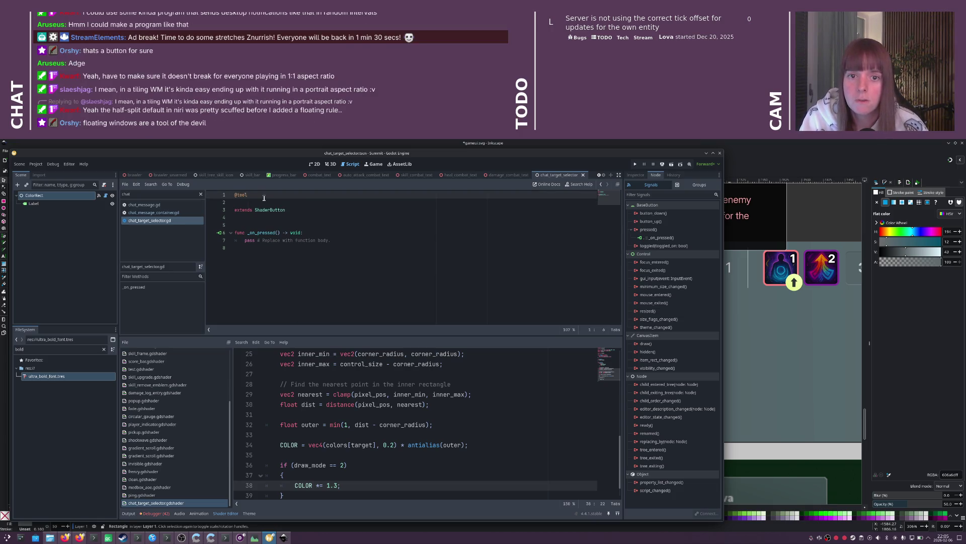
pyautogui.press('Return')
pyautogui.press('Return')
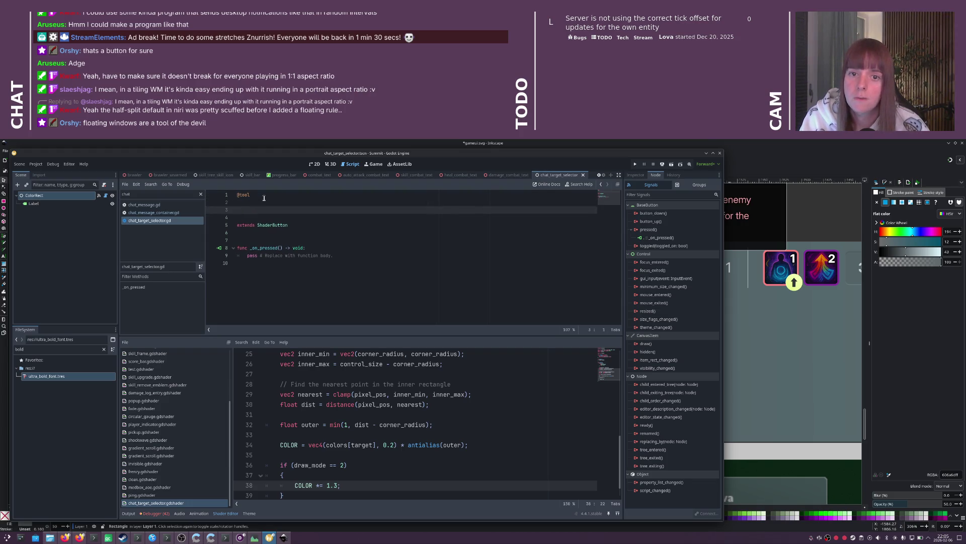
# - Declare an exported int variable named target
pyautogui.write('@export var ta')
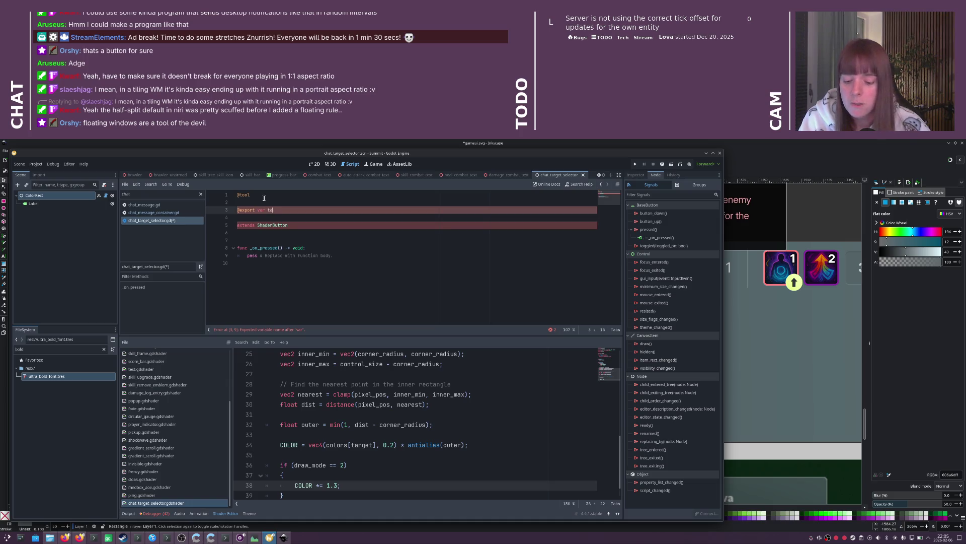
pyautogui.write('rget : int')
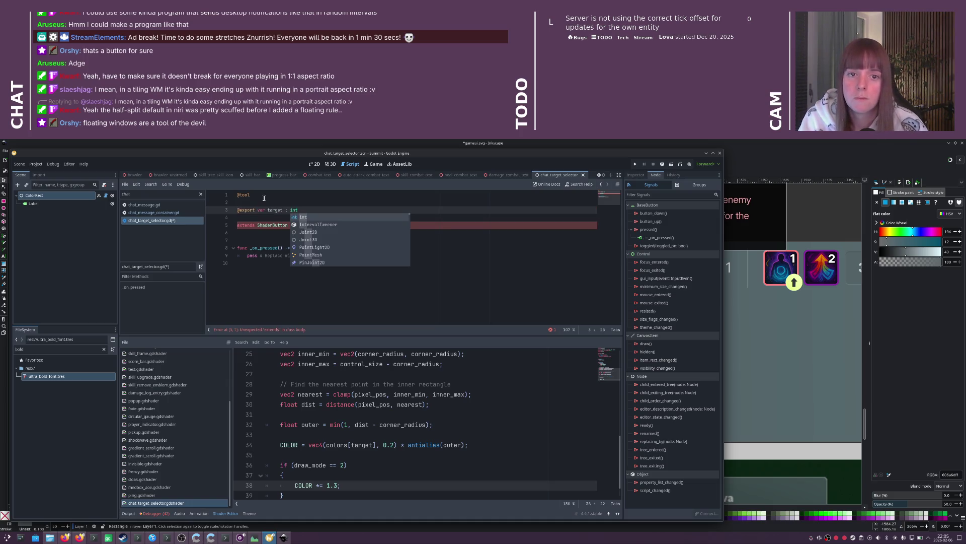
pyautogui.press('Home')
pyautogui.press('Return')
pyautogui.press('Return')
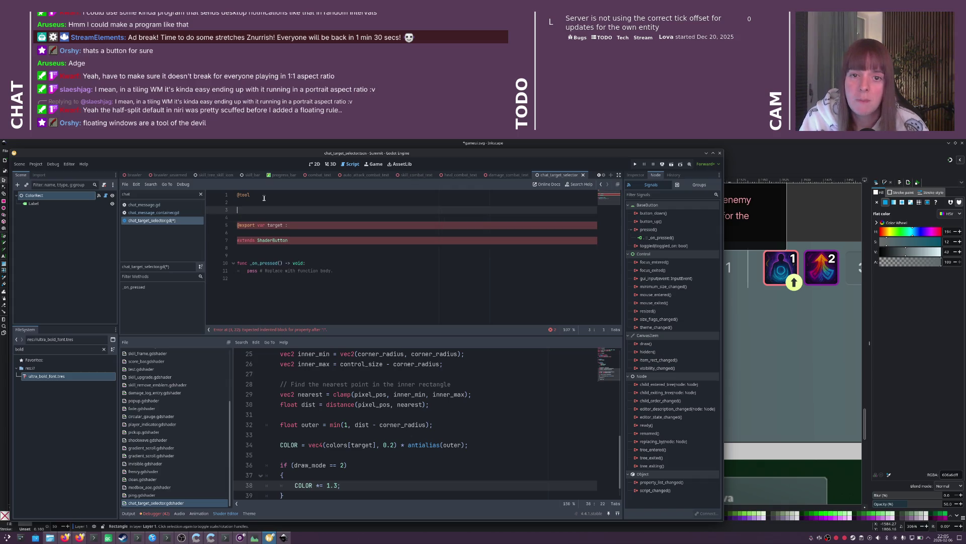
pyautogui.press('Up')
pyautogui.press('Up')
pyautogui.write('e')
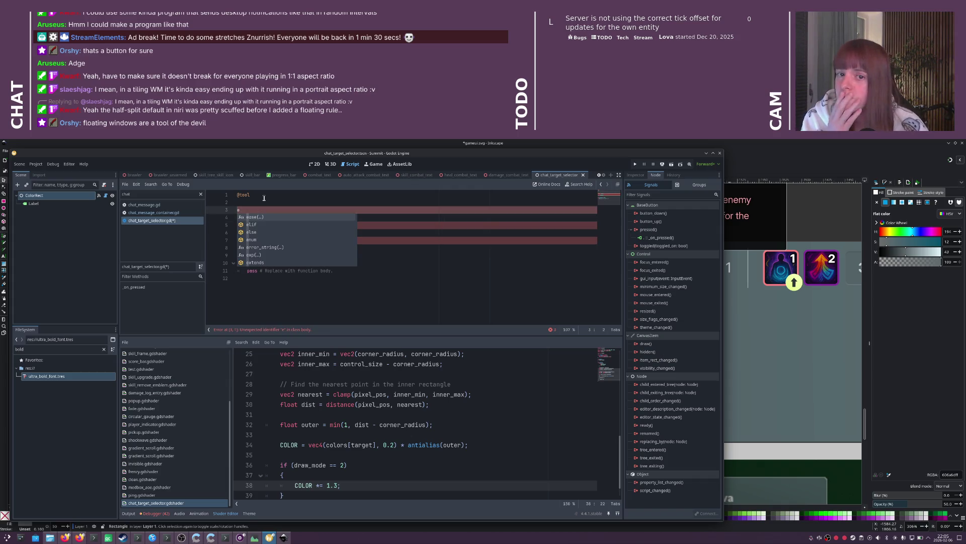
pyautogui.hotkey('ctrl', 'z')
pyautogui.hotkey('ctrl', 'z')
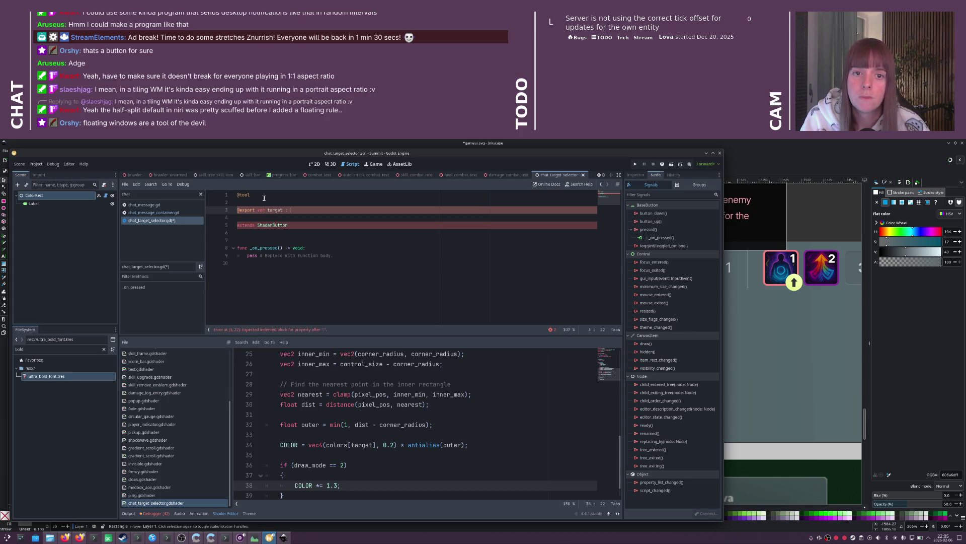
pyautogui.write('int :')
# - Give target a getter and setter that read and write the shader's "target" parameter
pyautogui.press('Return')
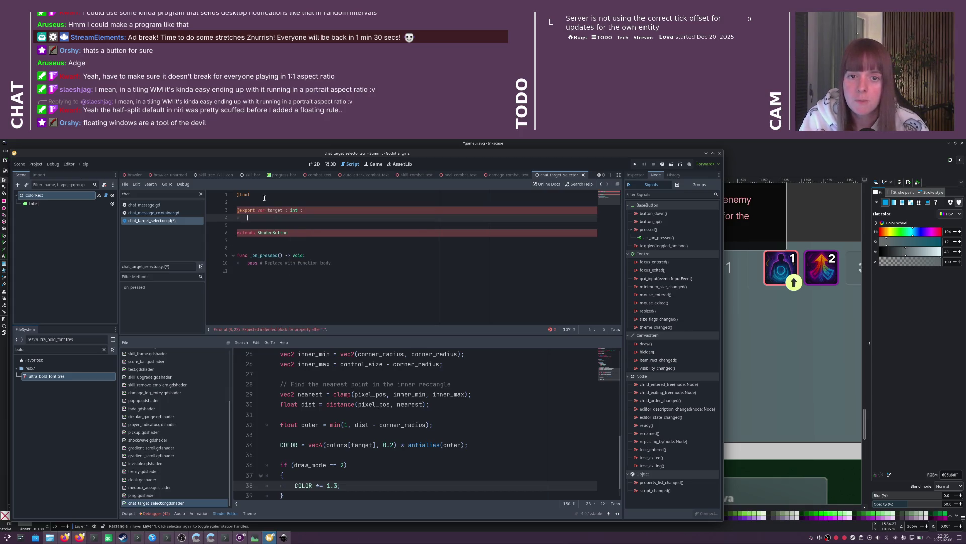
pyautogui.write('get(): ')
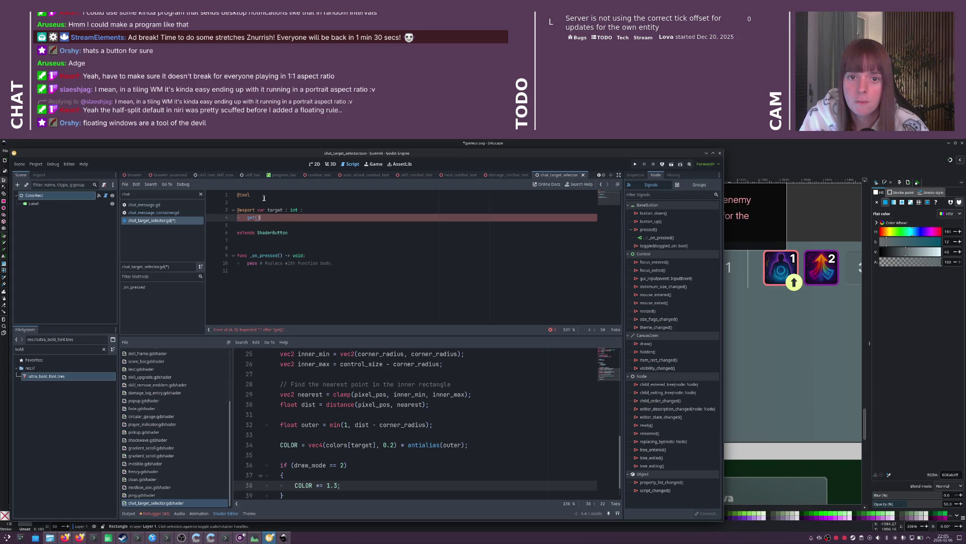
pyautogui.write('return ')
pyautogui.write('mat')
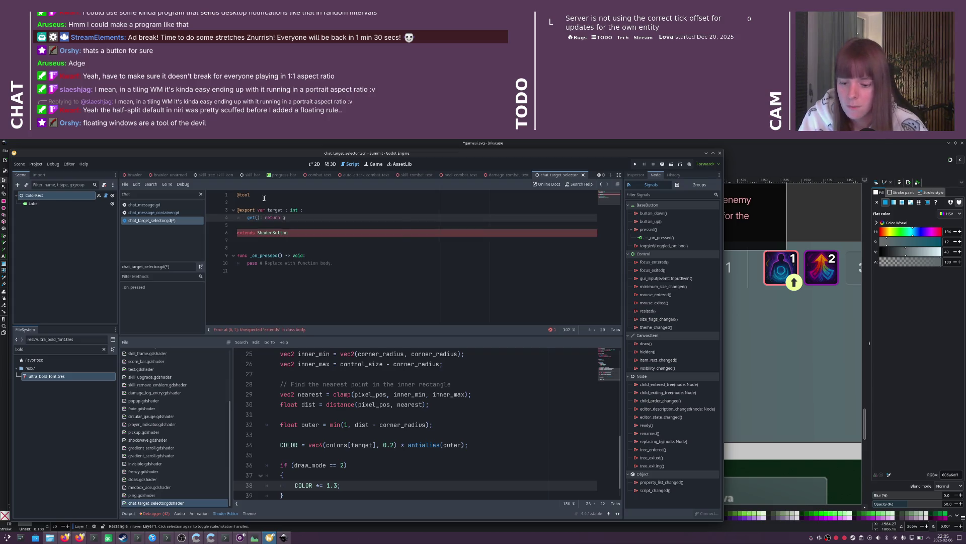
pyautogui.write('erial.get_shad')
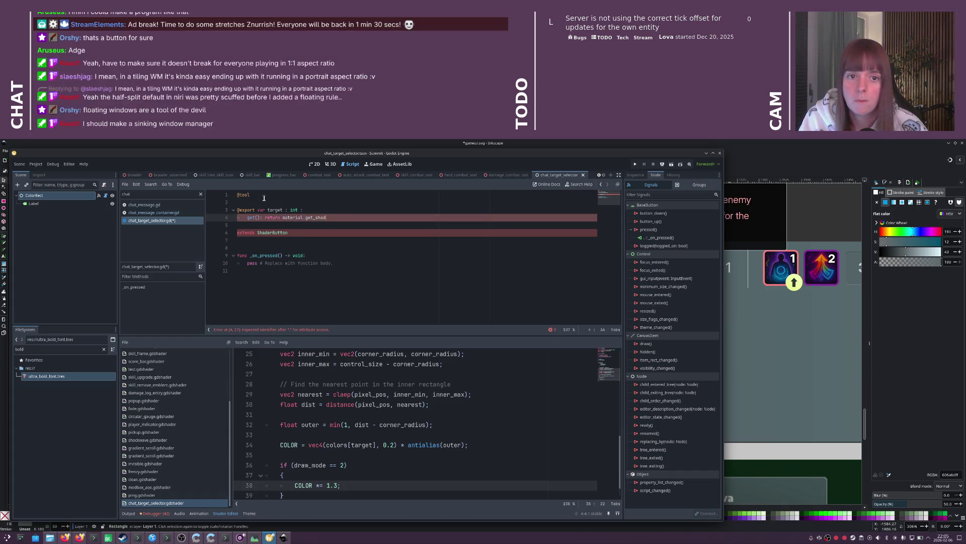
pyautogui.write('er_parameter')
pyautogui.write('("par')
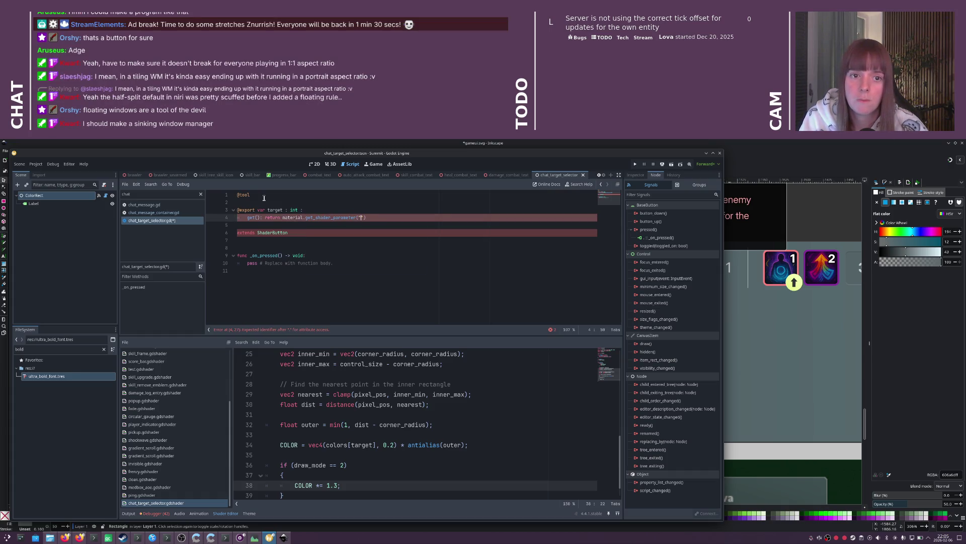
pyautogui.press('BackSpace')
pyautogui.press('BackSpace')
pyautogui.press('BackSpace')
pyautogui.write('target')
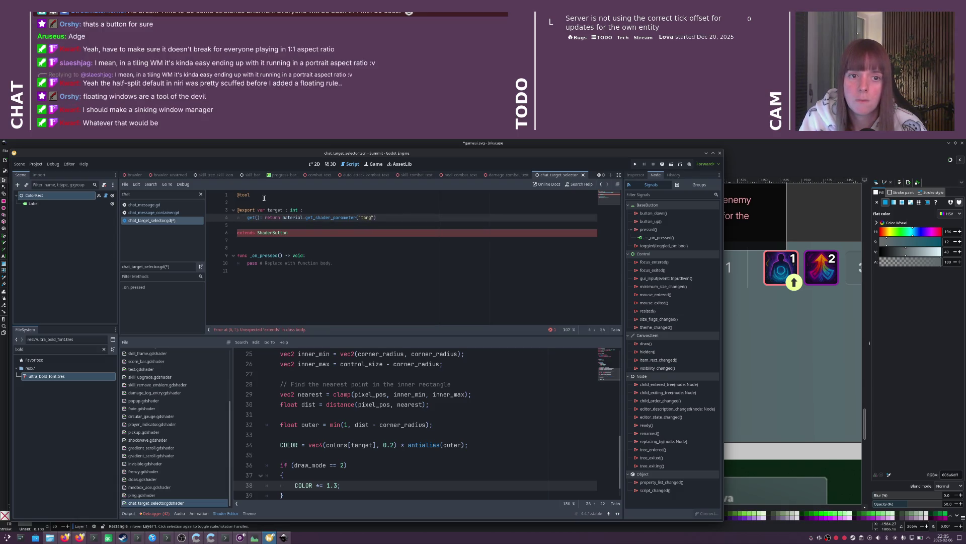
pyautogui.press('End')
pyautogui.write(';')
pyautogui.press('Return')
pyautogui.write('set(value)')
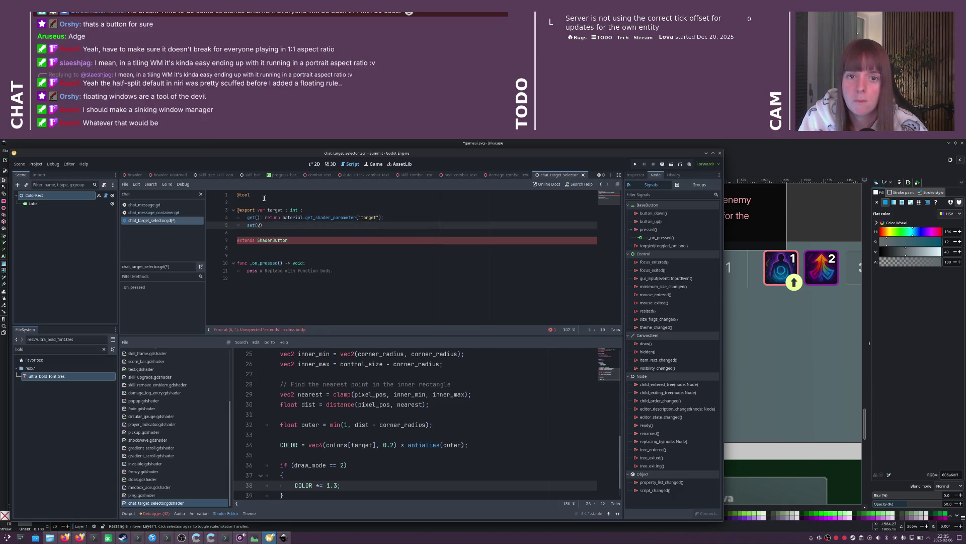
pyautogui.write(': na')
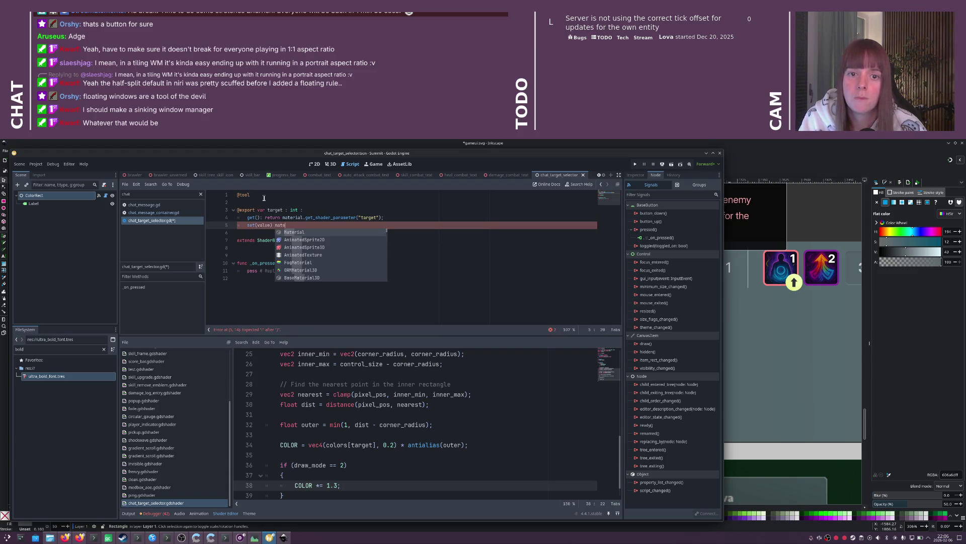
pyautogui.write('terial.se')
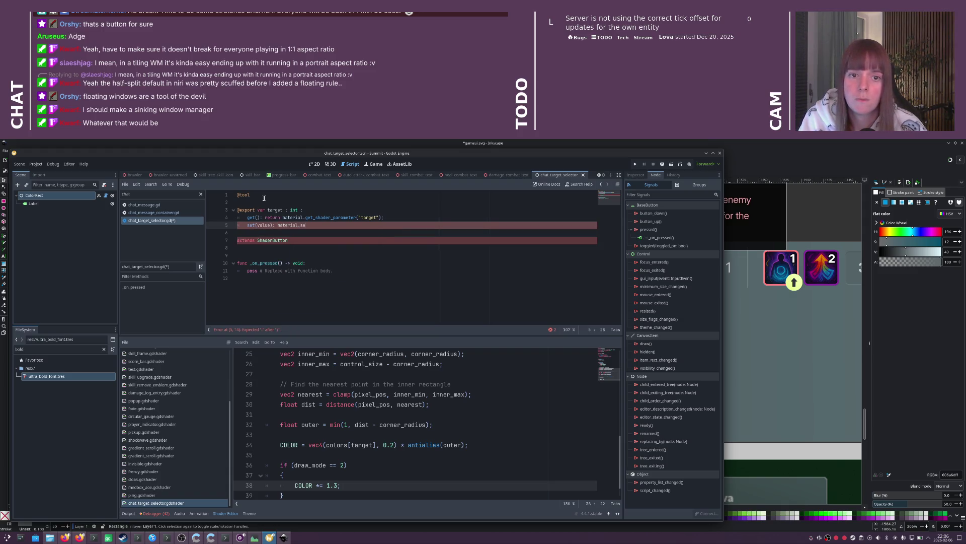
pyautogui.write('shader_par')
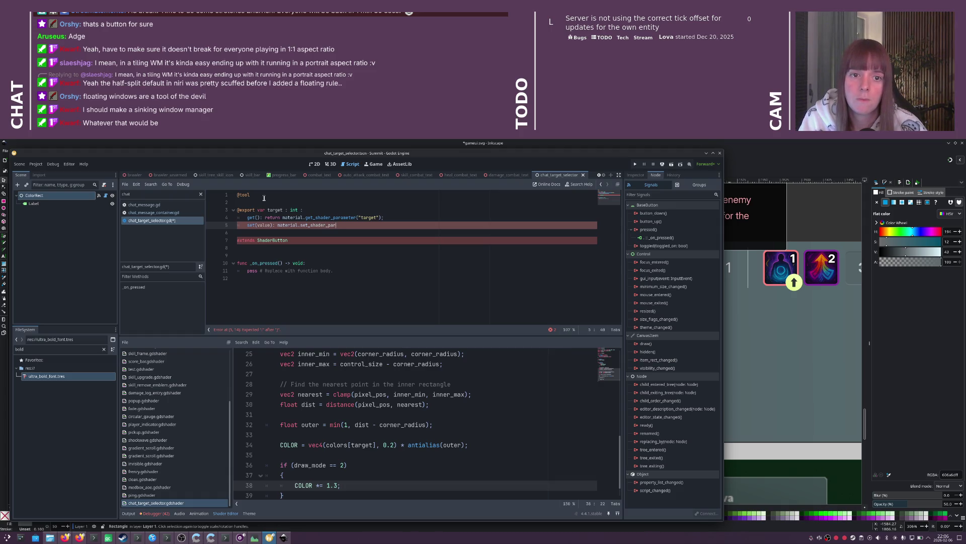
pyautogui.write('ameter("target')
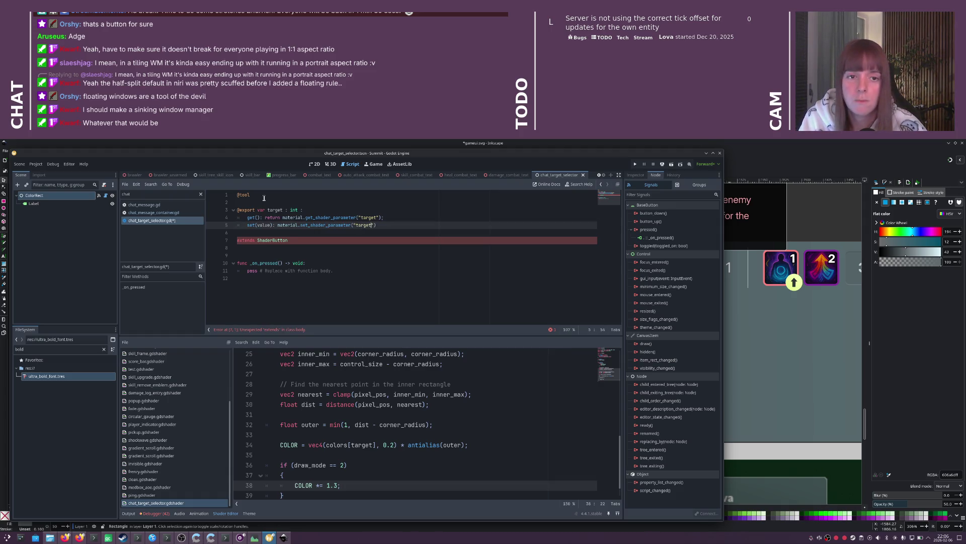
pyautogui.write('", value);')
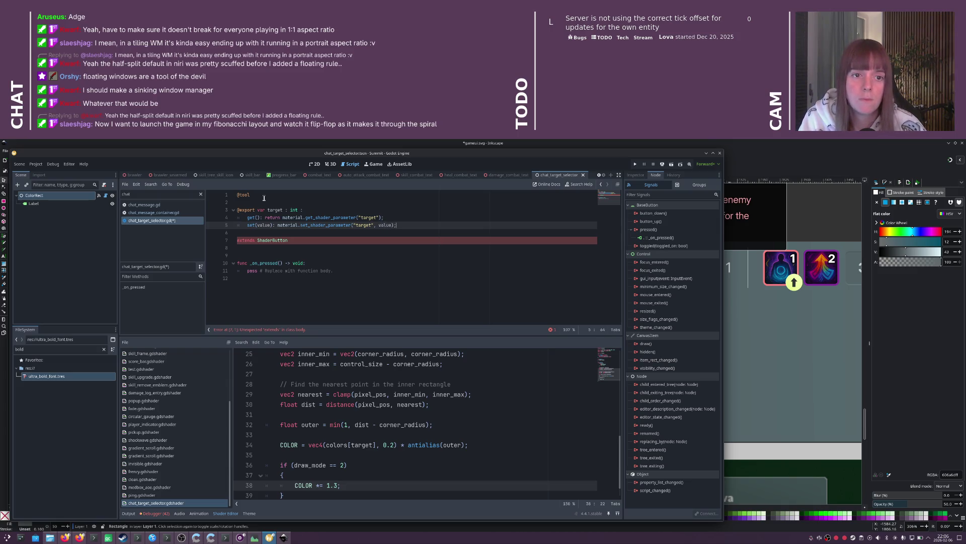
pyautogui.press('Up')
pyautogui.press('Up')
pyautogui.write('_')
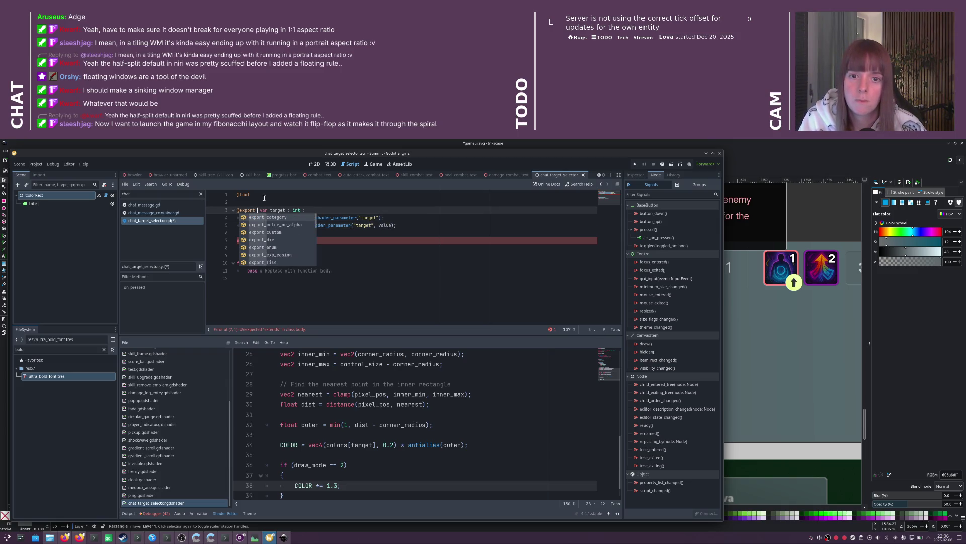
pyautogui.write('enum')
pyautogui.press('Return')
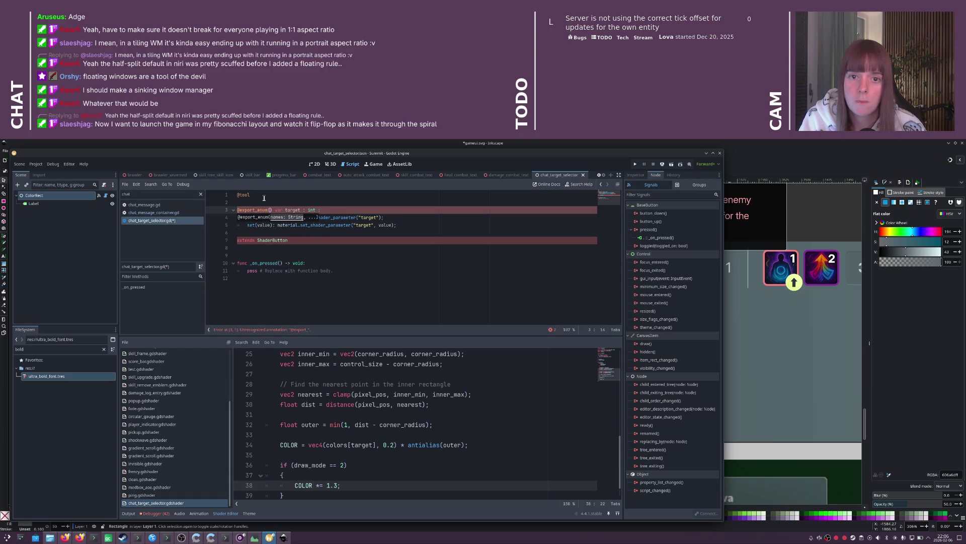
pyautogui.write('"')
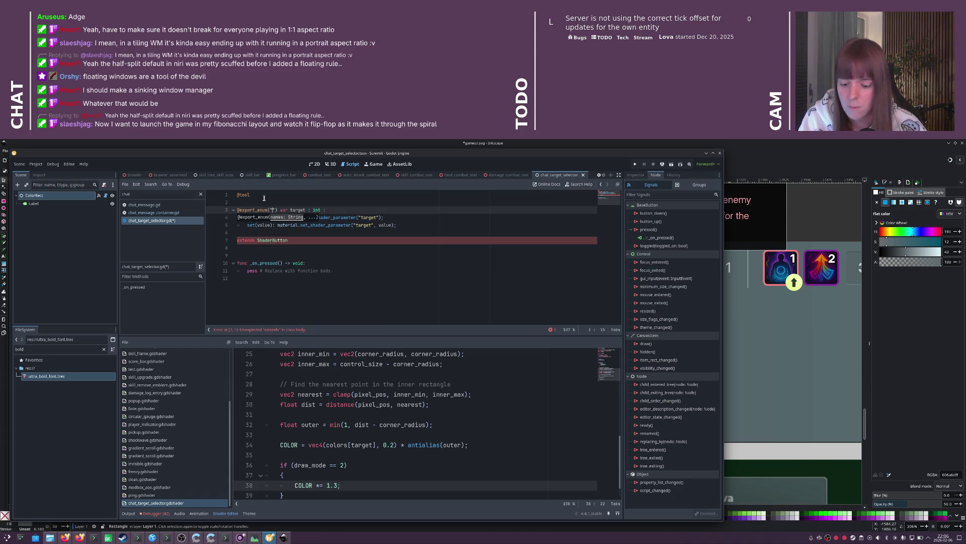
pyautogui.write('All"')
pyautogui.write(', "Team')
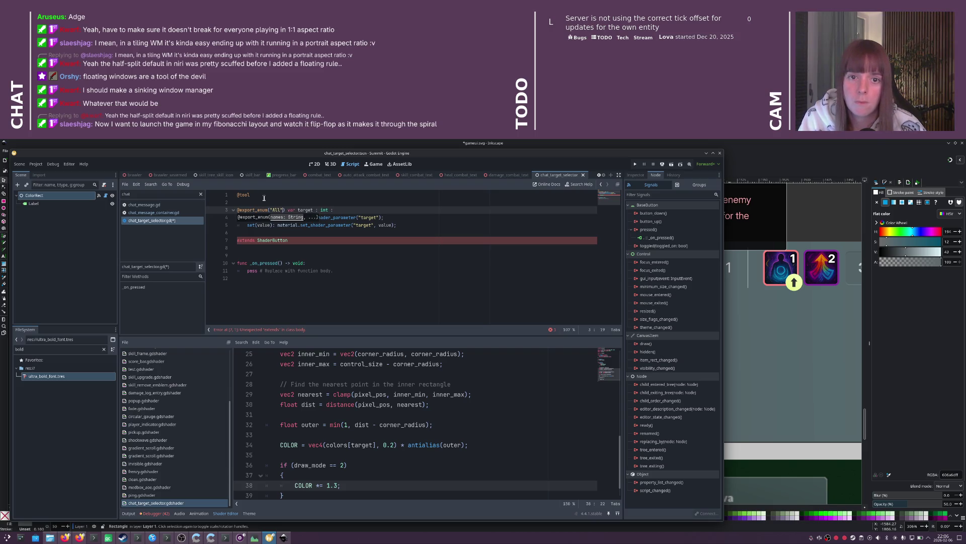
pyautogui.write('"')
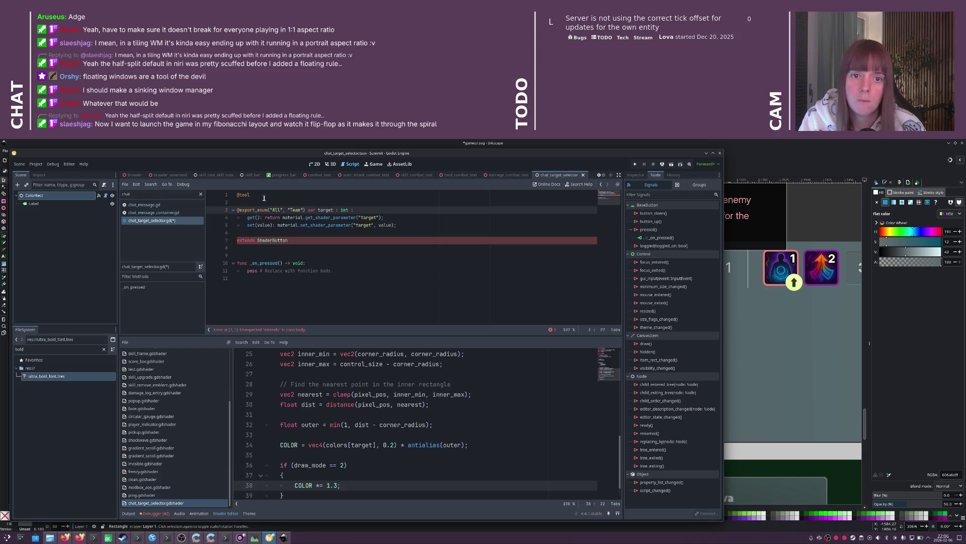
# - Move extends ShaderButton to the top and tidy the blank lines before the pressed handler
pyautogui.click(404, 227)
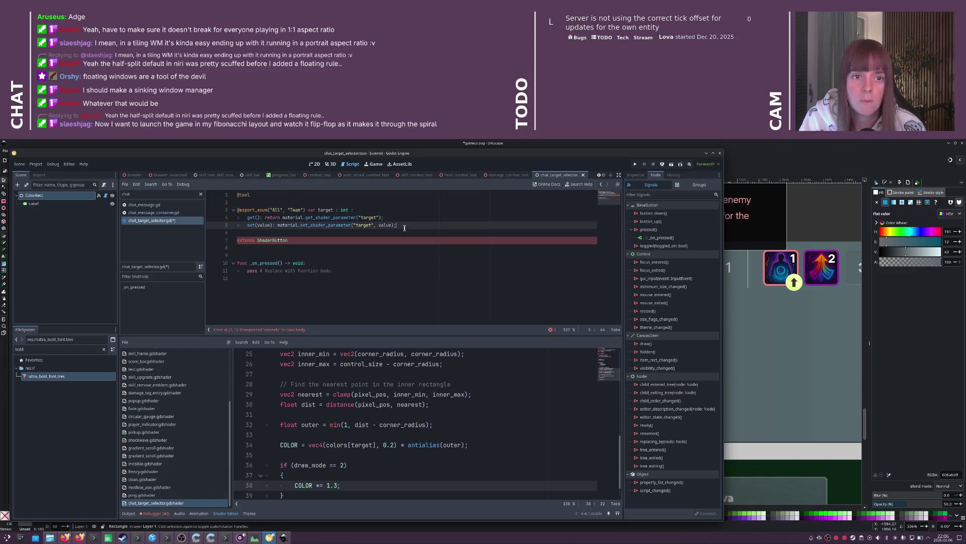
pyautogui.press('Up')
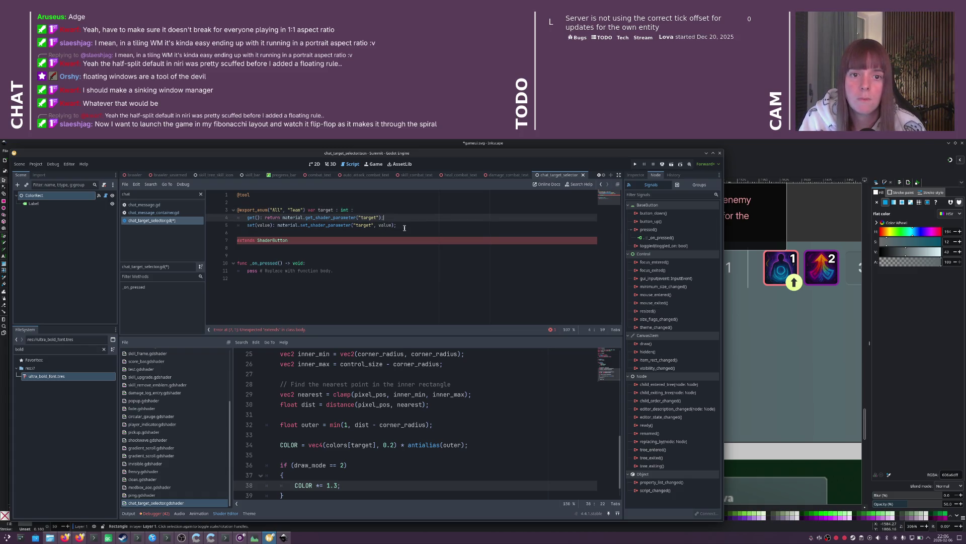
pyautogui.click(309, 240)
pyautogui.hotkey('alt', 'Up')
pyautogui.hotkey('alt', 'Up')
pyautogui.hotkey('alt', 'Up')
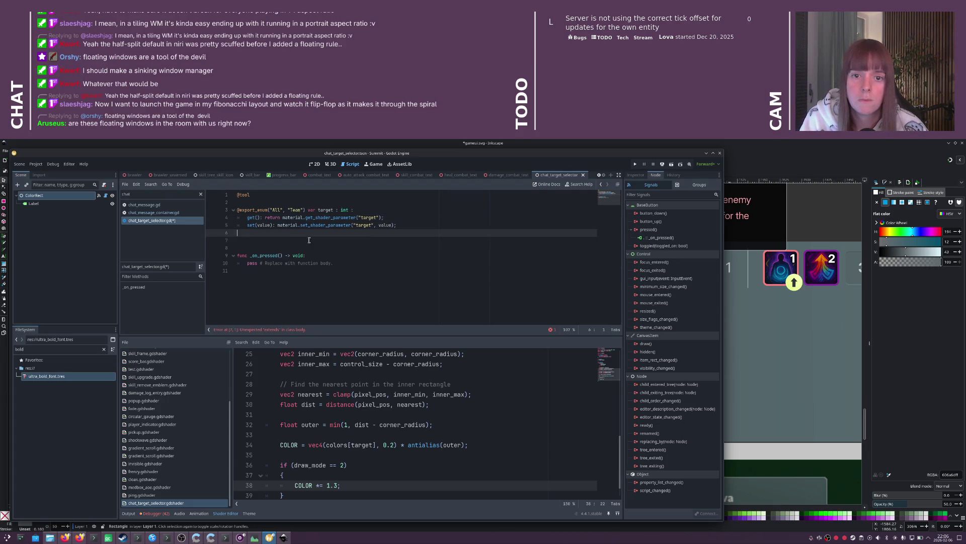
pyautogui.press('Down')
pyautogui.press('Down')
pyautogui.press('Down')
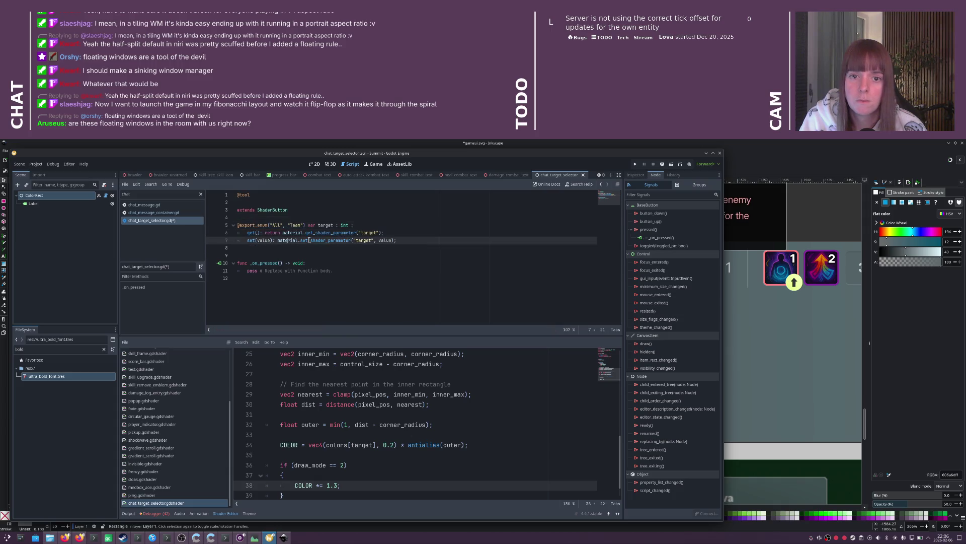
pyautogui.press('BackSpace')
pyautogui.press('Return')
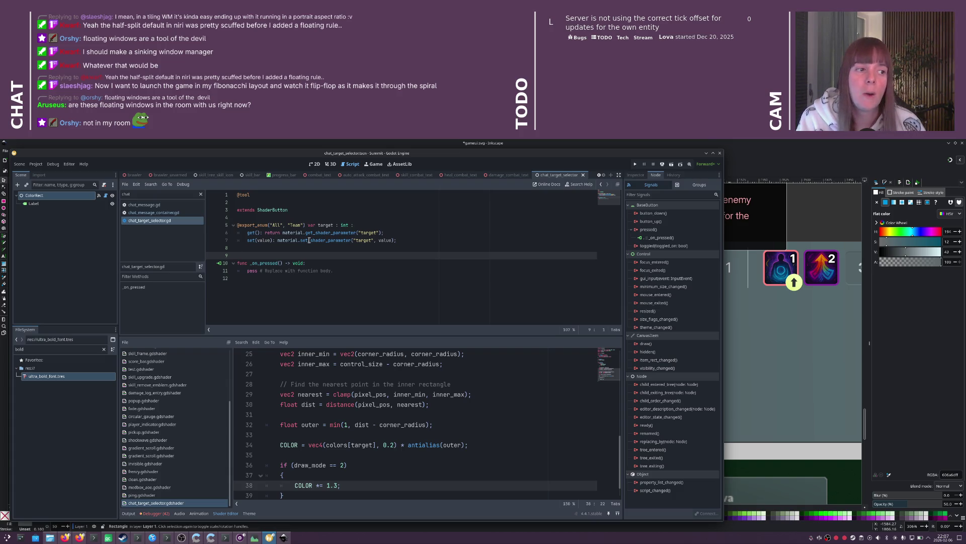
# - Bring the Inkscape chat mockup window to the front
pyautogui.click(469, 146)
# - Re-tile Inkscape, save the TEAM/ALL chat mockup SVG, and switch back to Godot
pyautogui.press('super+v')
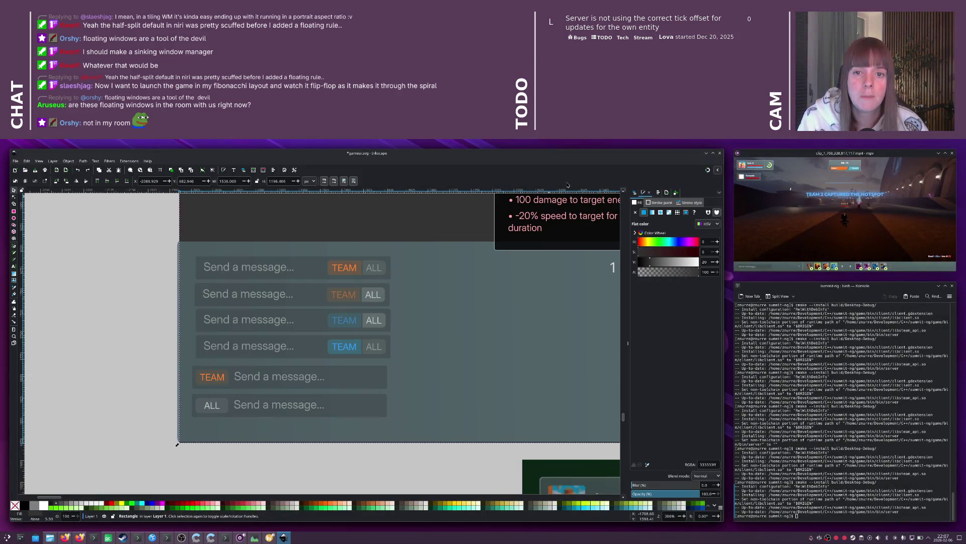
pyautogui.hotkey('alt', 'Tab')
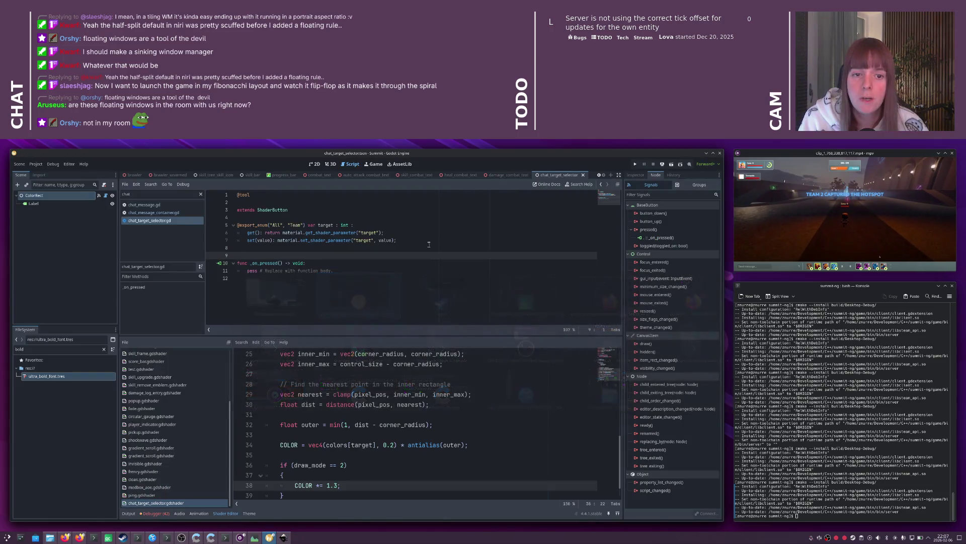
pyautogui.hotkey('alt', 'Tab')
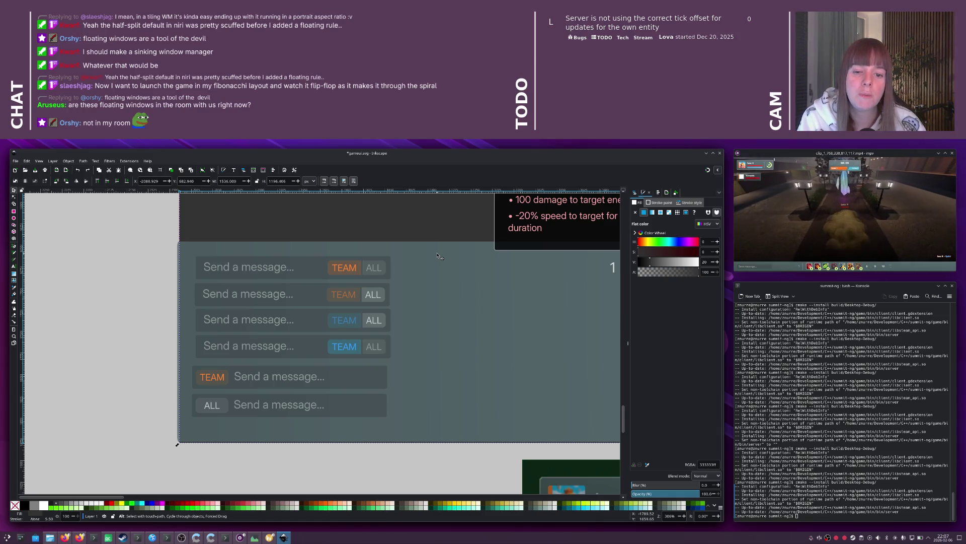
pyautogui.hotkey('ctrl', 's')
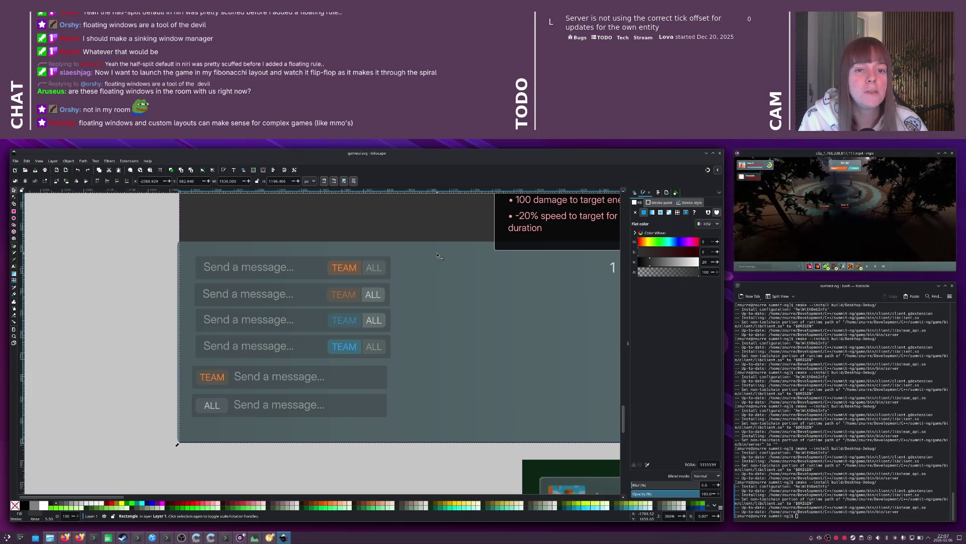
pyautogui.hotkey('alt', 'Tab')
pyautogui.press('alt')
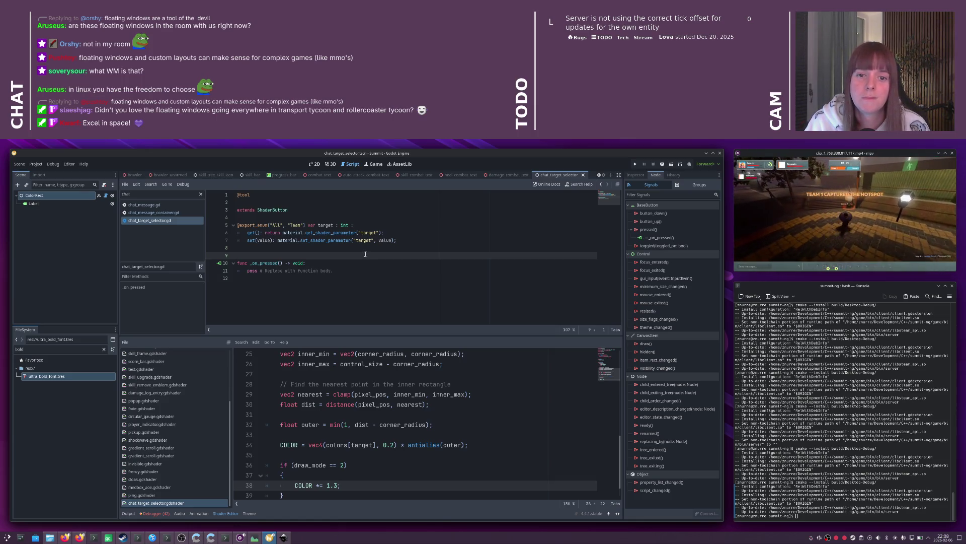
# - Reload the saved chat_target_selector scene and show the TEAM button in the 2D view
pyautogui.click(425, 261)
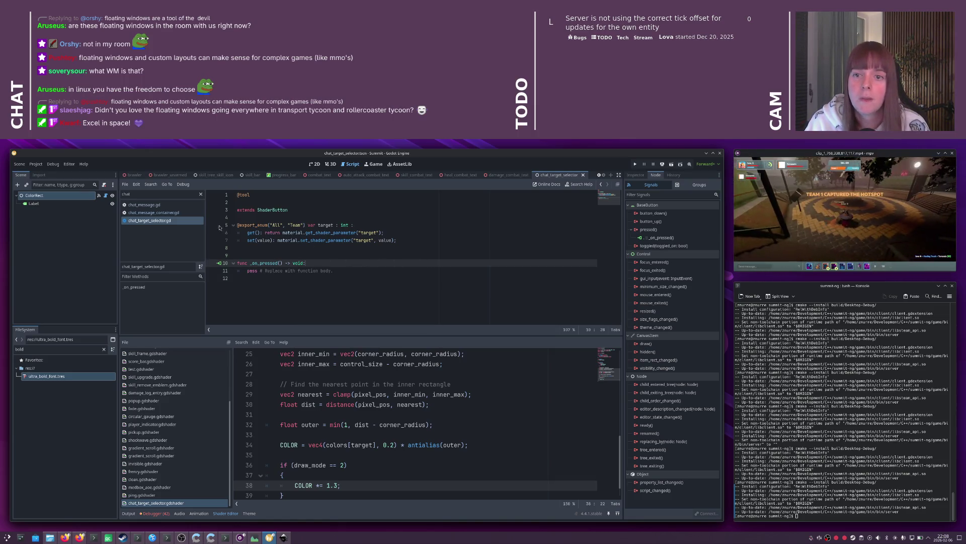
pyautogui.click(19, 164)
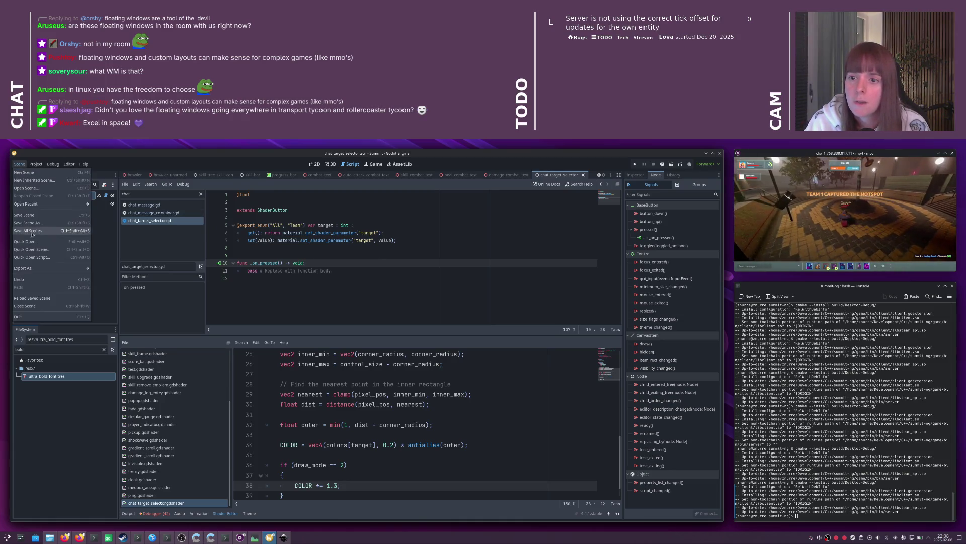
pyautogui.click(42, 301)
pyautogui.click(315, 163)
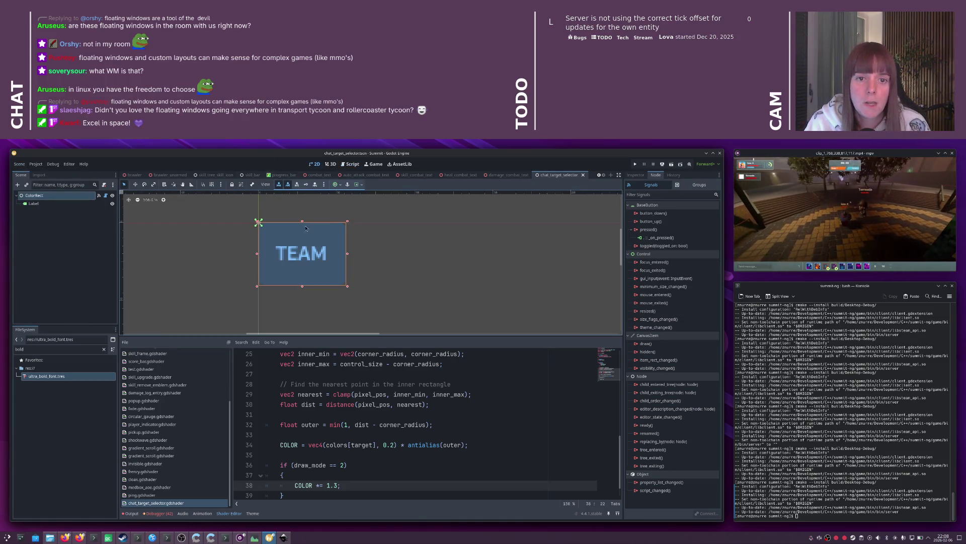
# - Switch the button's Target to All and back to Team, then return to the script
pyautogui.click(635, 176)
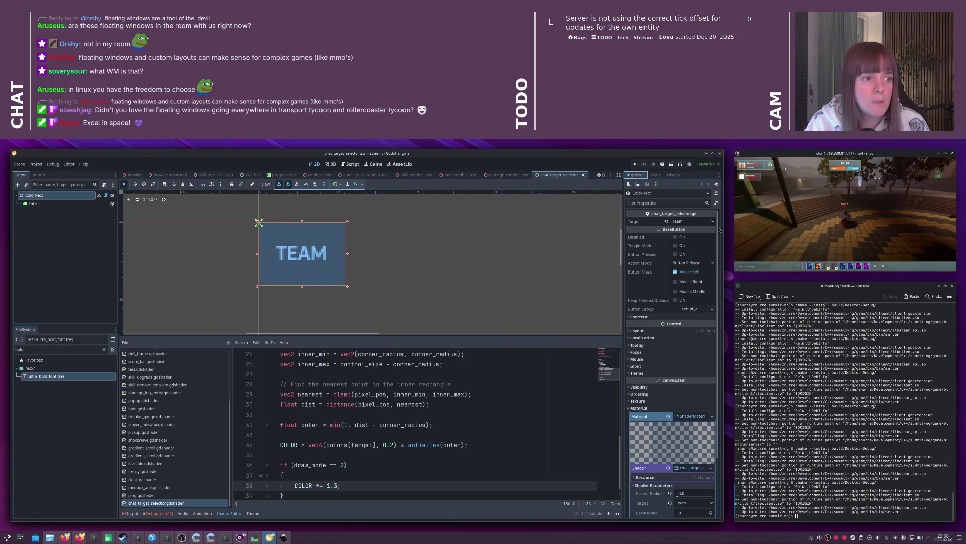
pyautogui.click(693, 221)
pyautogui.click(683, 230)
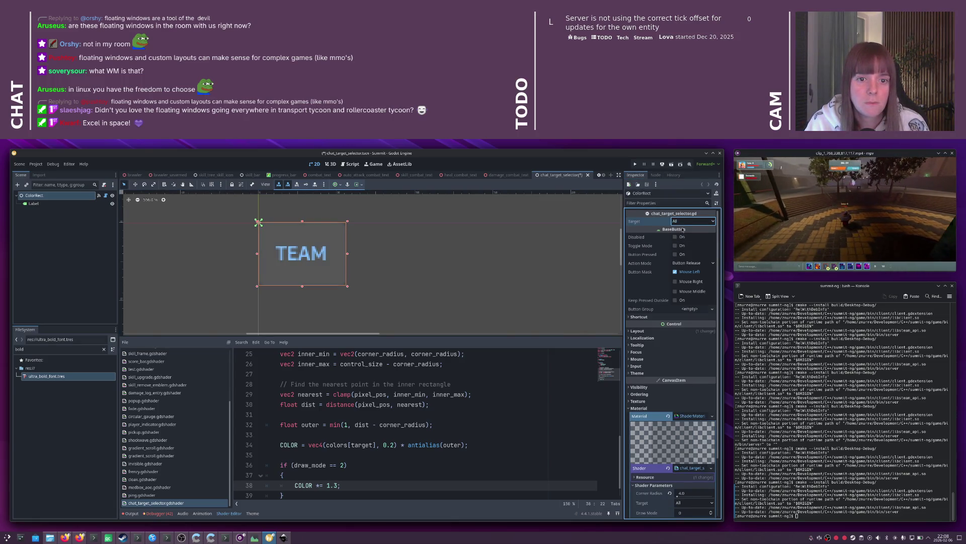
pyautogui.click(693, 221)
pyautogui.click(684, 228)
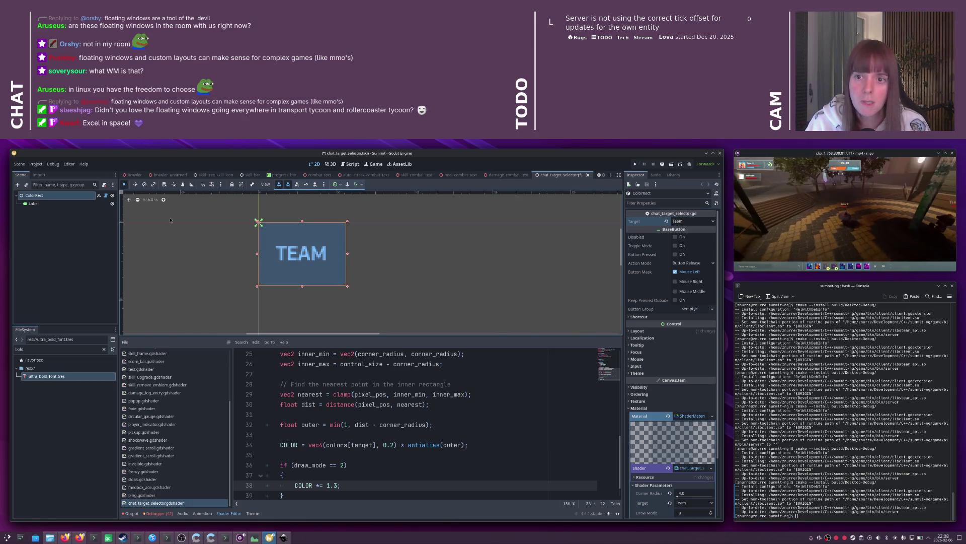
pyautogui.click(106, 196)
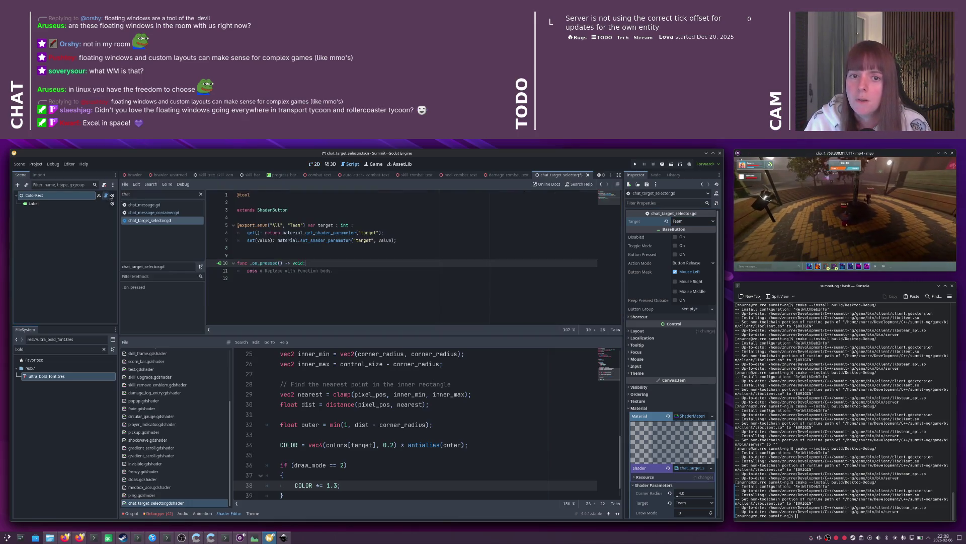
pyautogui.click(373, 250)
# - Write func set_target(value: int) -> void that sets $Label.text = "ALL" when value == 0
pyautogui.press('Return')
pyautogui.press('Return')
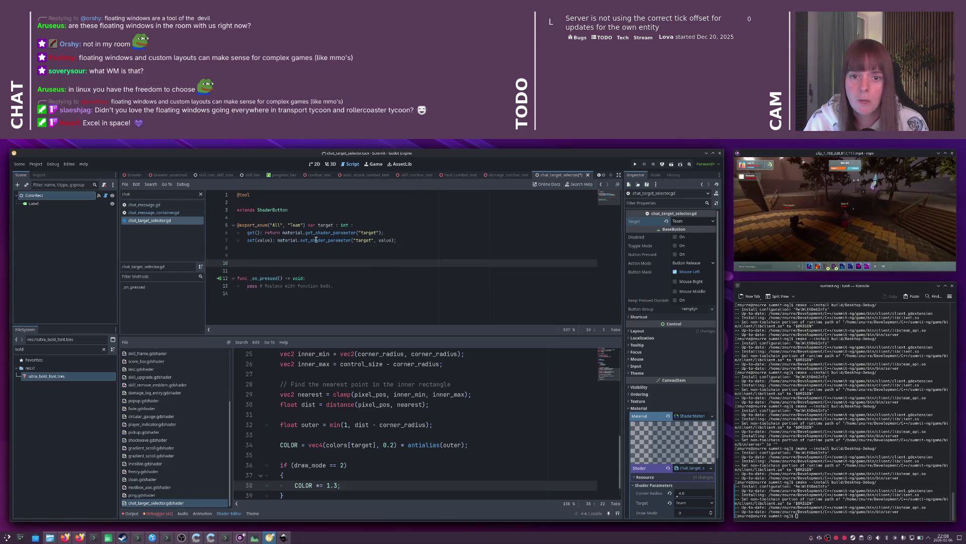
pyautogui.write('func s')
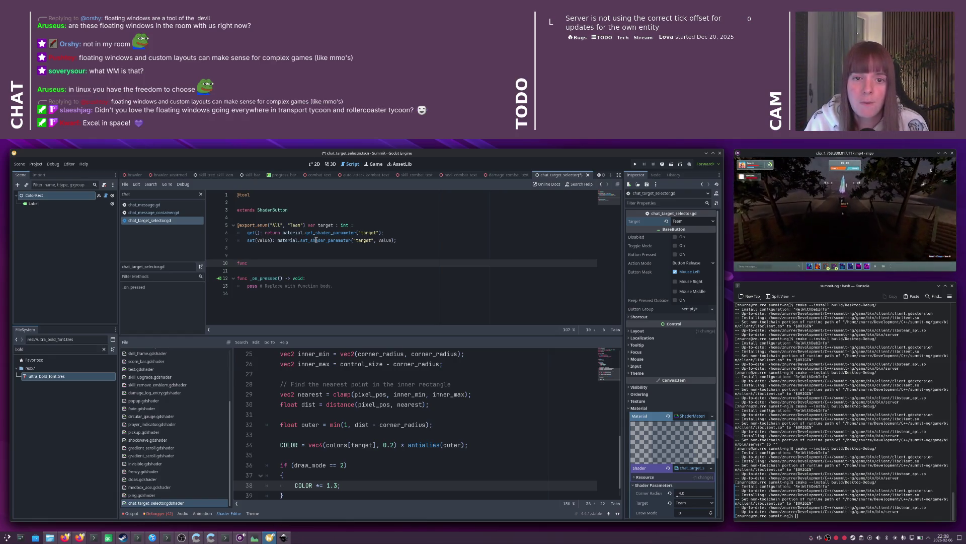
pyautogui.write('et_target')
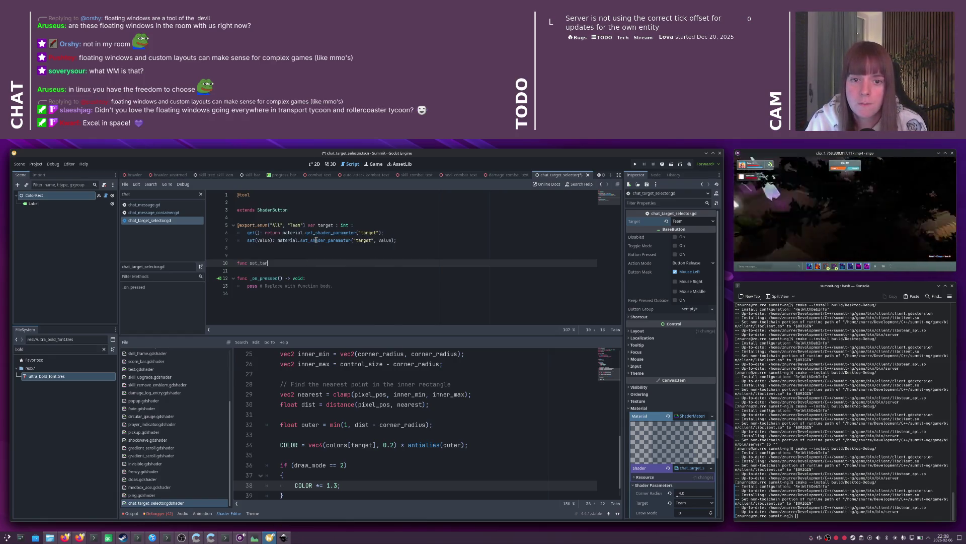
pyautogui.write('(value: ')
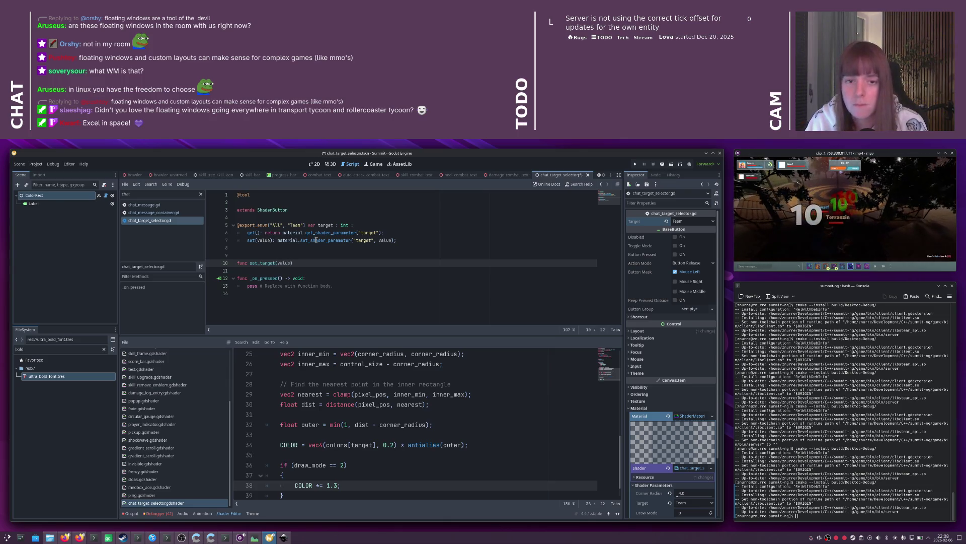
pyautogui.write('int) -> vo')
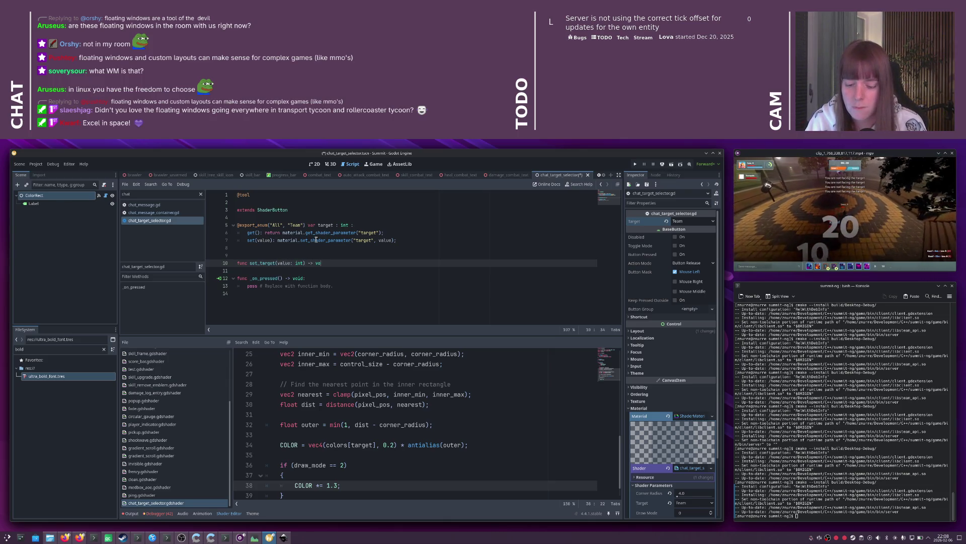
pyautogui.write('id:')
pyautogui.press('Return')
pyautogui.write('if')
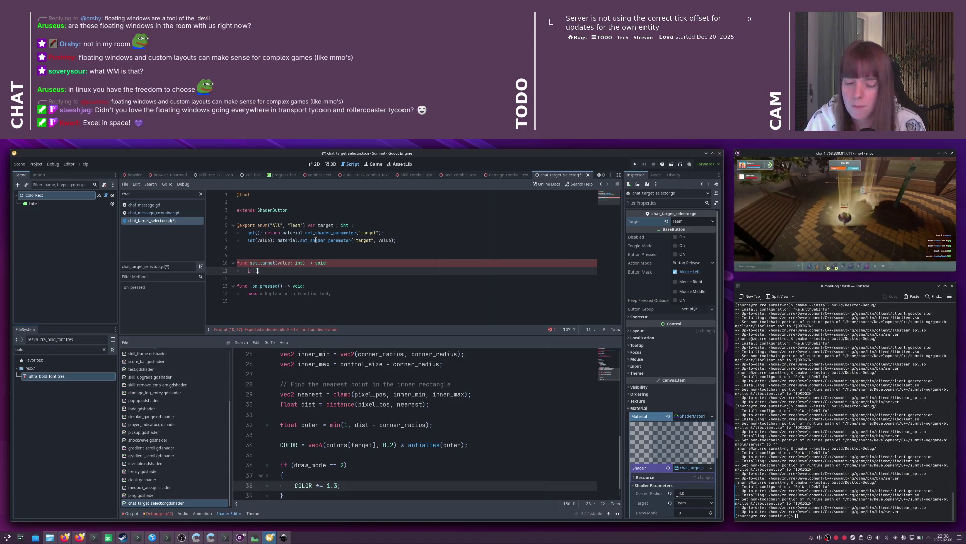
pyautogui.write('value')
pyautogui.press('Escape')
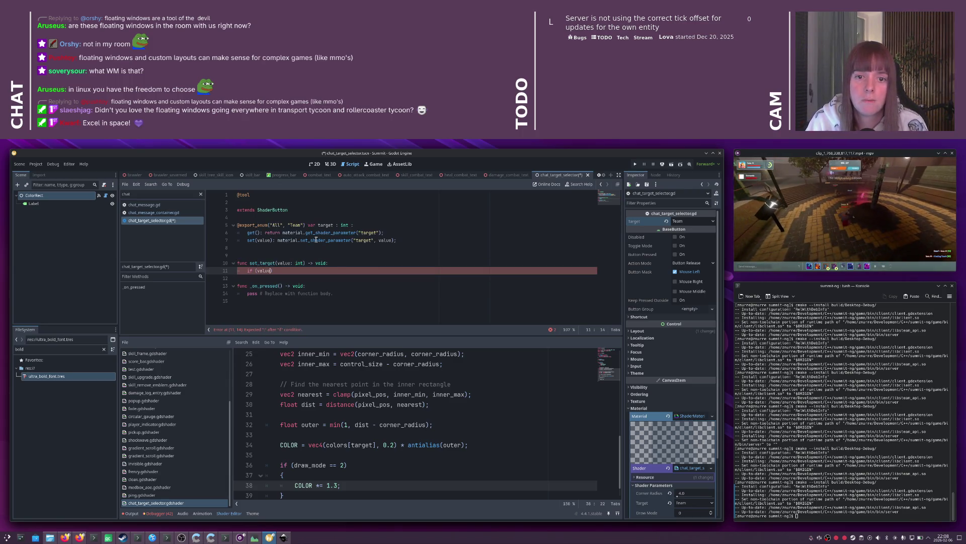
pyautogui.write('== 0)')
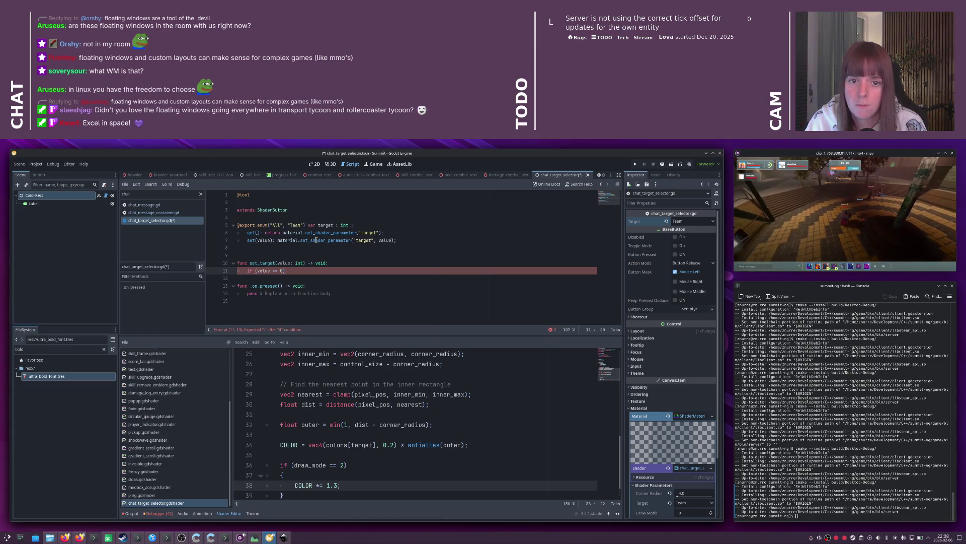
pyautogui.write(':')
pyautogui.press('Return')
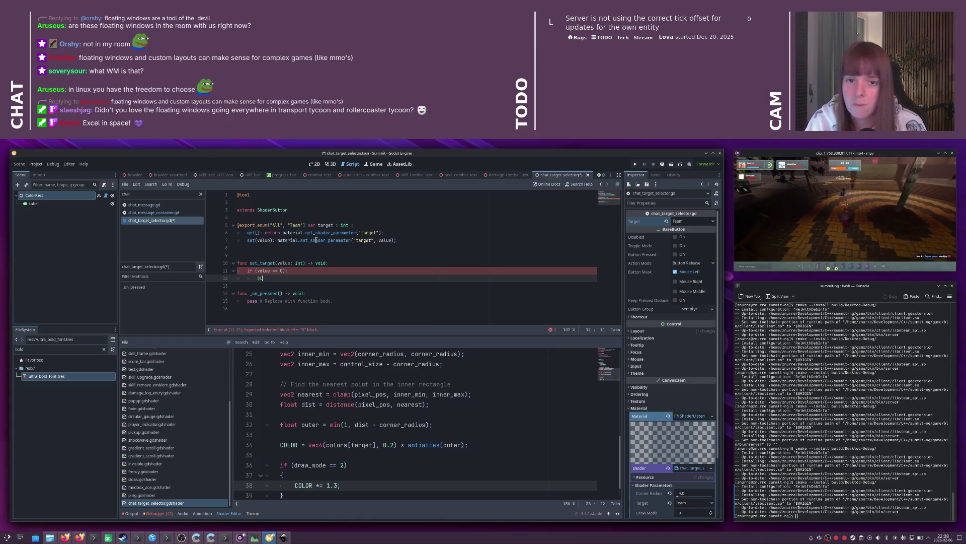
pyautogui.write('abel.text = "')
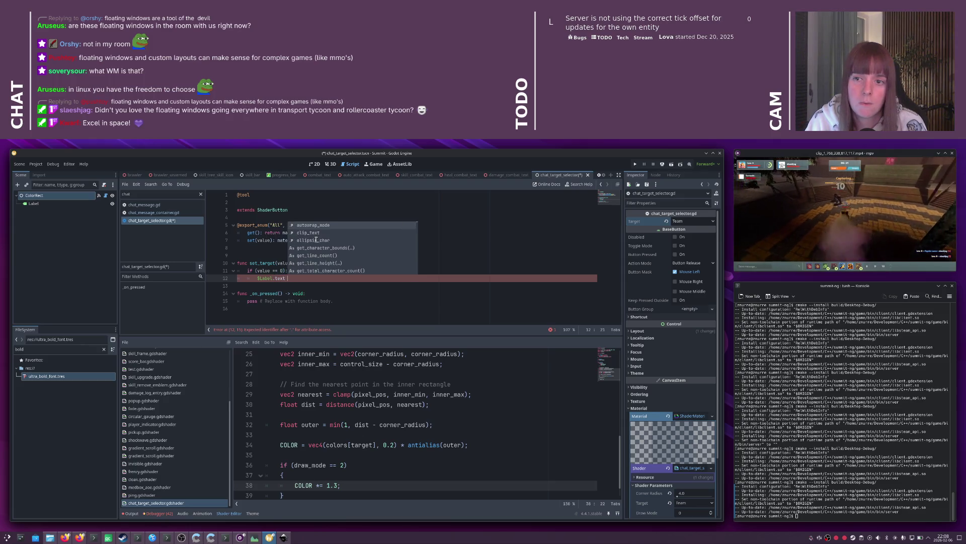
pyautogui.write('ALL"')
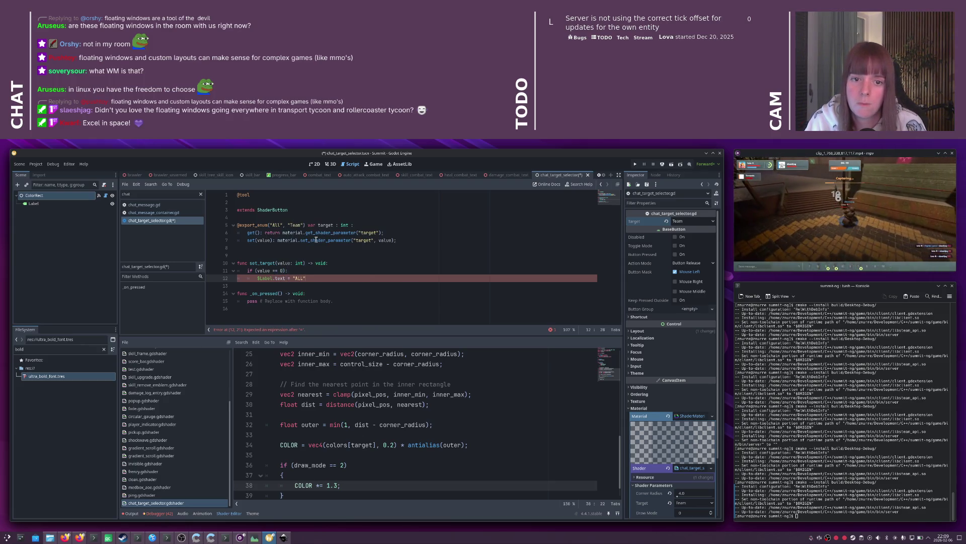
pyautogui.write(';')
# - Add a texts list ["ALL", "TEAM"] and replace the if with $Label.text = texts[value]
pyautogui.press('Up')
pyautogui.press('Up')
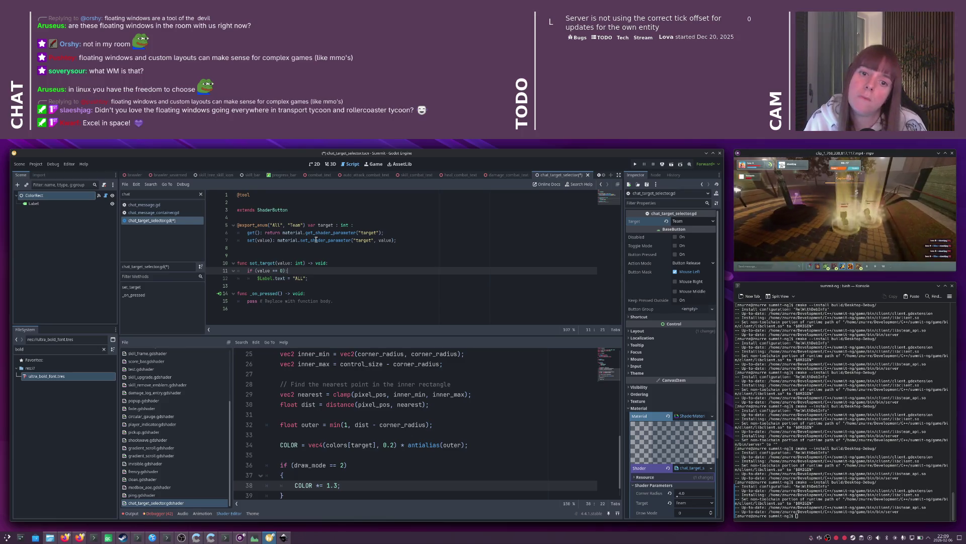
pyautogui.press('End')
pyautogui.press('Return')
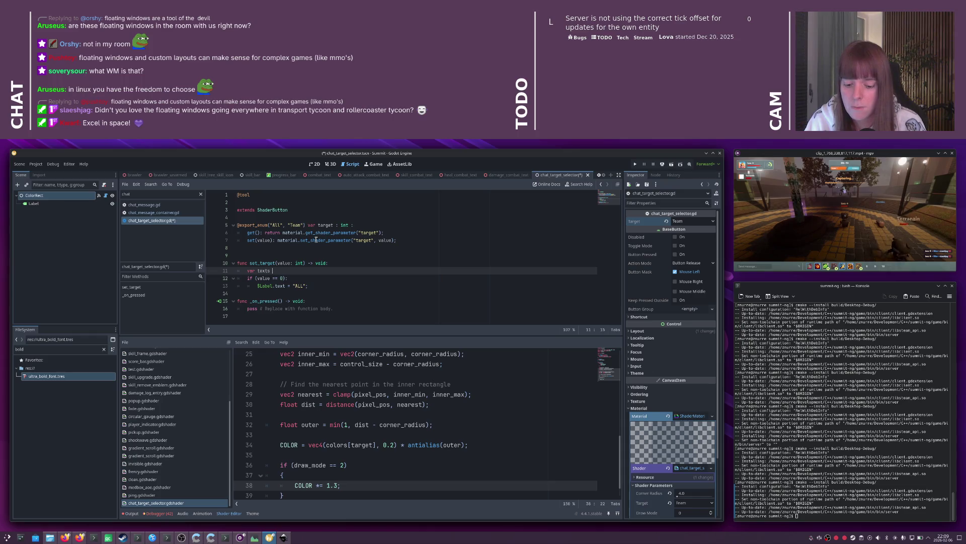
pyautogui.write('= ')
pyautogui.write('["ALL", ')
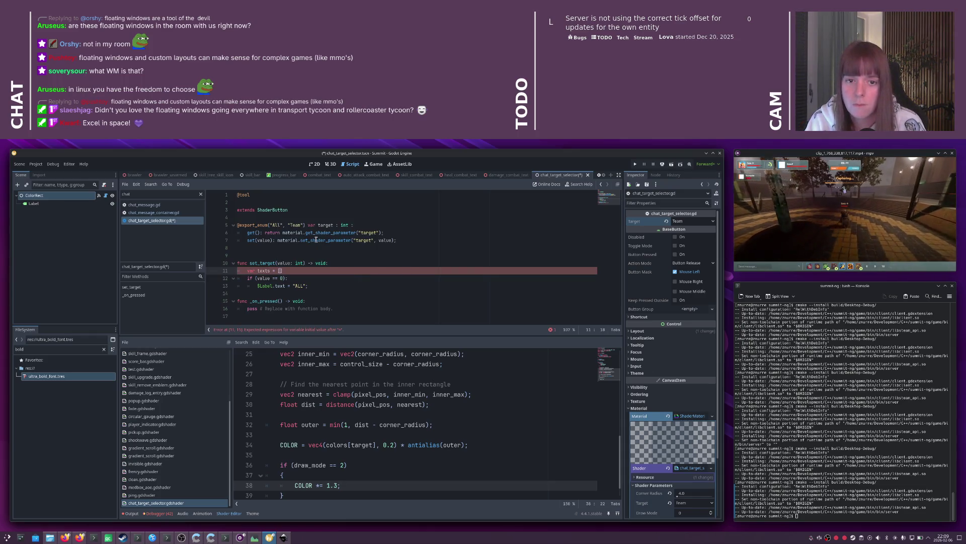
pyautogui.write('"TEAM"')
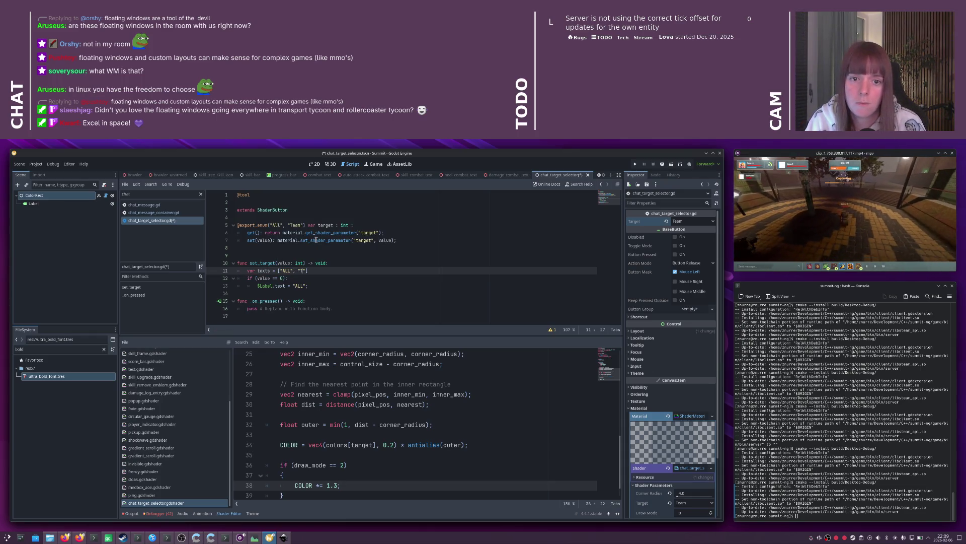
pyautogui.press('Down')
pyautogui.press('Down')
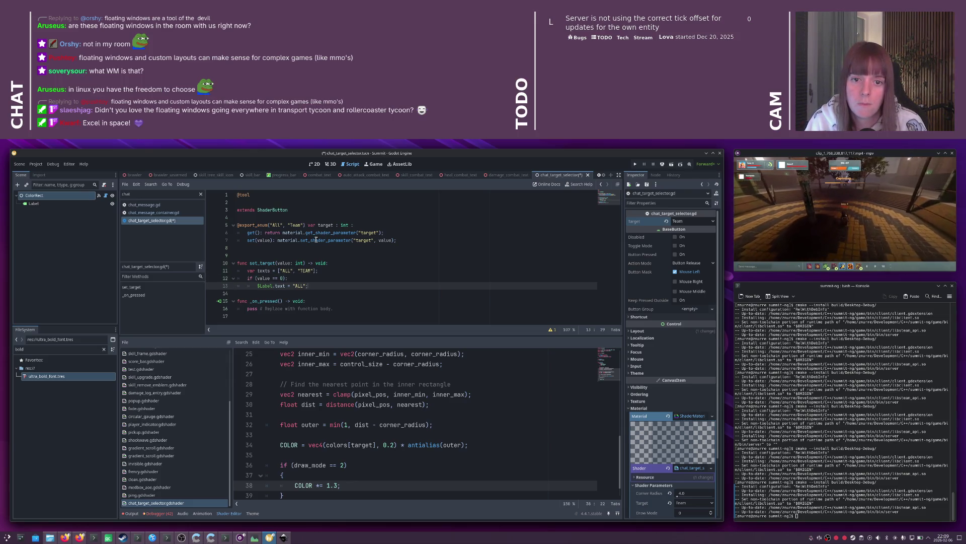
pyautogui.press('Up')
pyautogui.hotkey('ctrl', 'shift', 'k')
pyautogui.press('Home')
pyautogui.press('BackSpace')
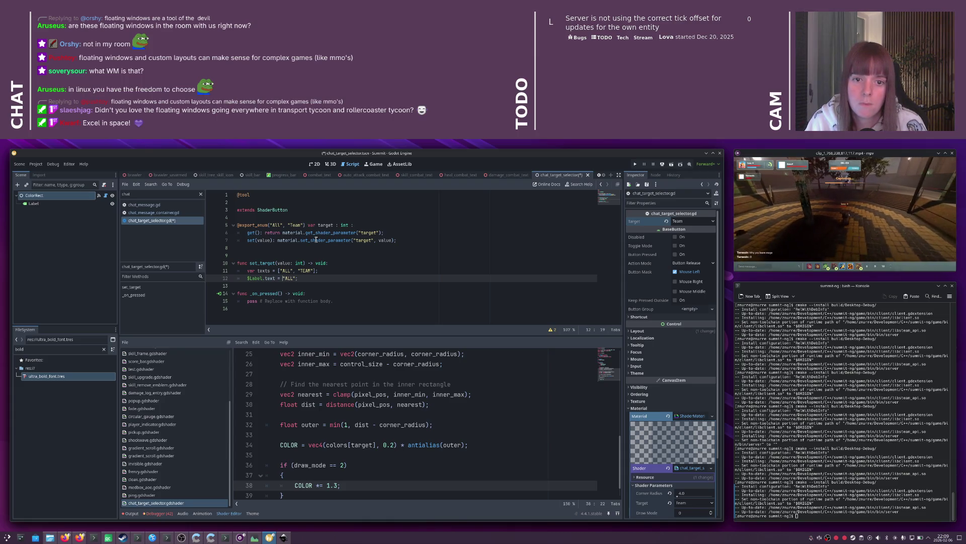
pyautogui.hotkey('shift', 'End')
pyautogui.write('texts[')
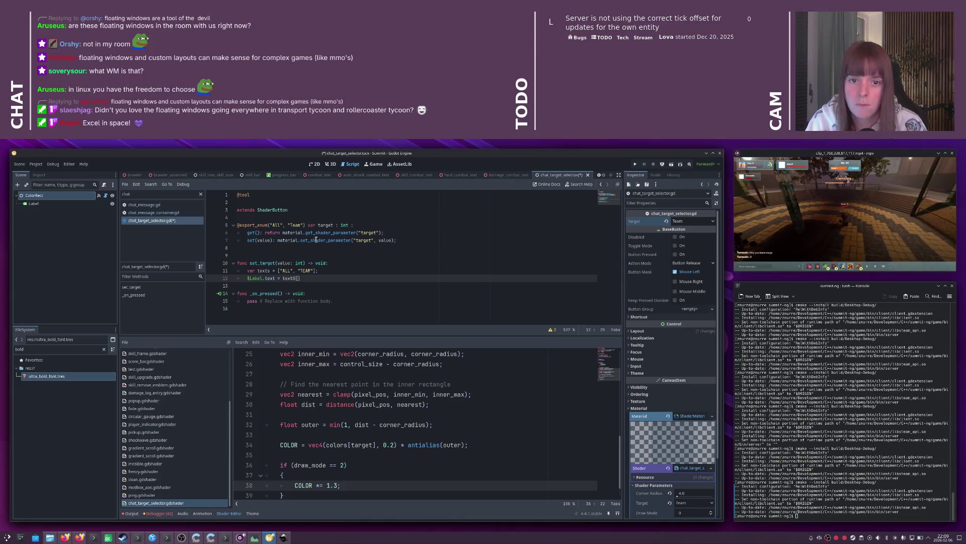
pyautogui.write('value')
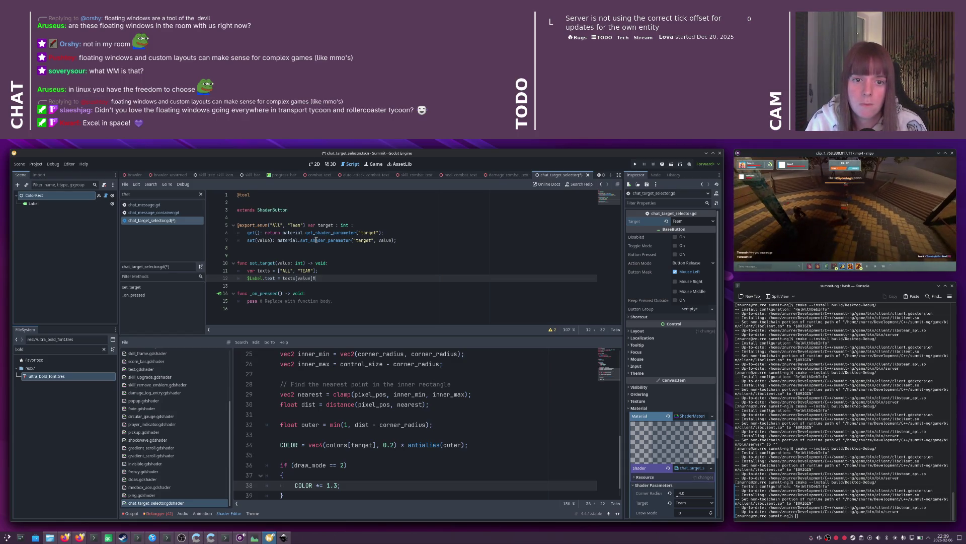
# - Move the shader parameter update from the property setter into set_target
pyautogui.click(274, 240)
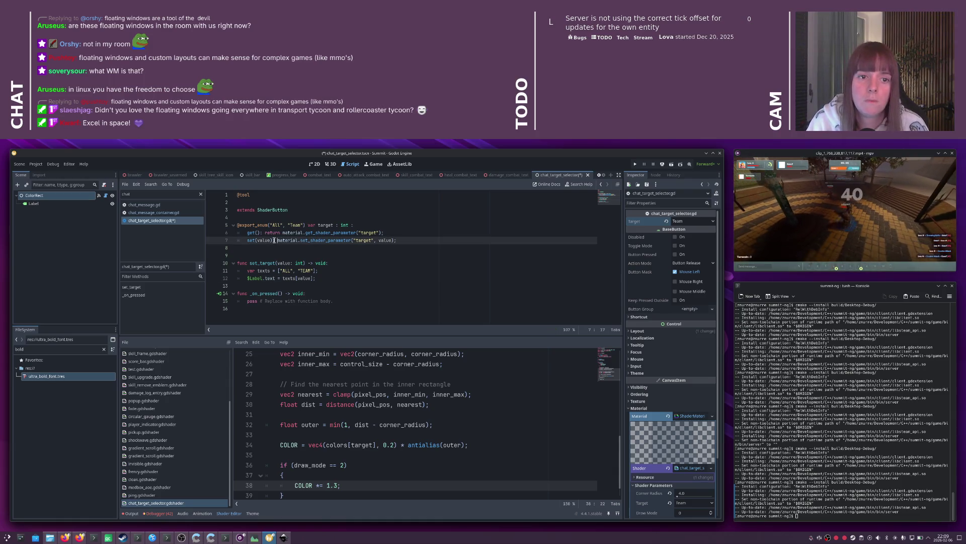
pyautogui.hotkey('shift', 'End')
pyautogui.hotkey('ctrl', 'x')
pyautogui.click(326, 274)
pyautogui.press('Return')
pyautogui.hotkey('ctrl', 'v')
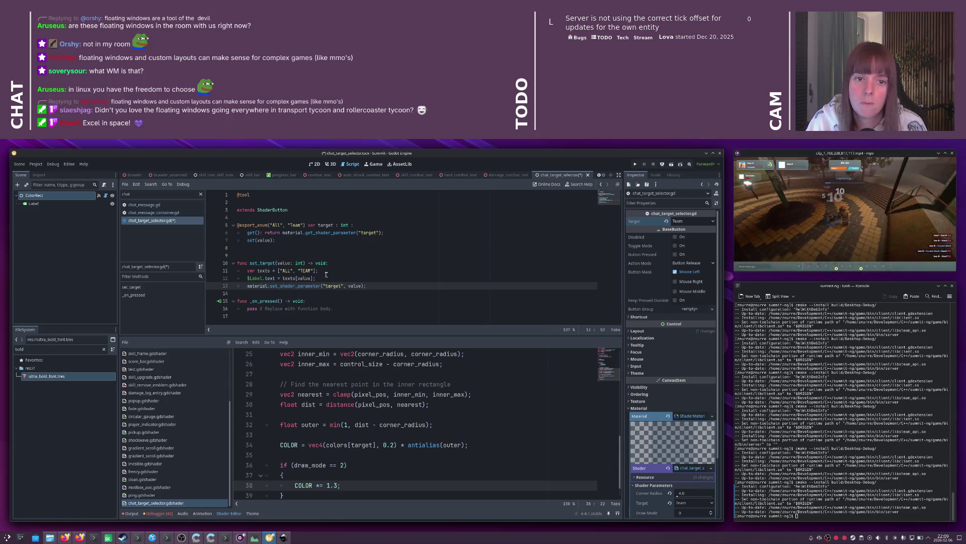
# - Make the target property use set = set_target and delete its getter
pyautogui.click(255, 240)
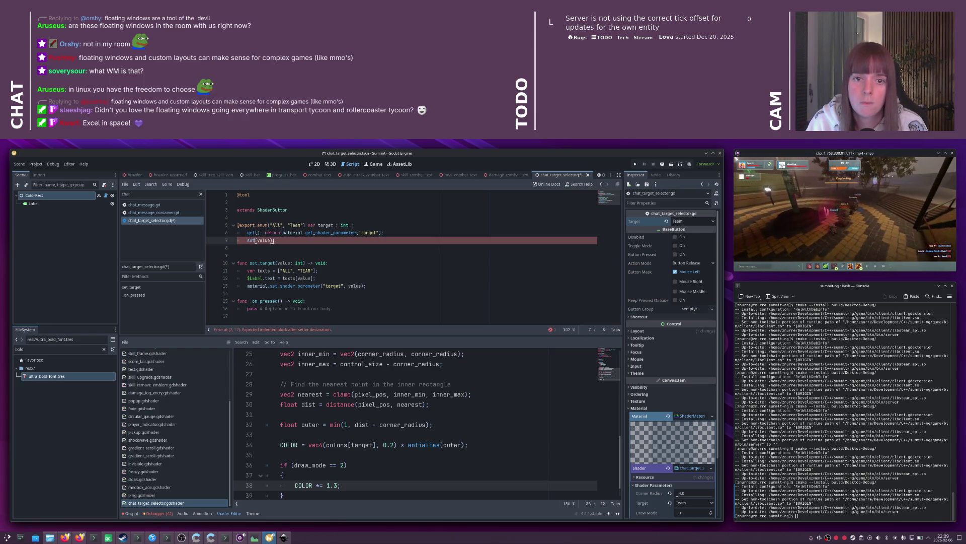
pyautogui.hotkey('shift', 'End')
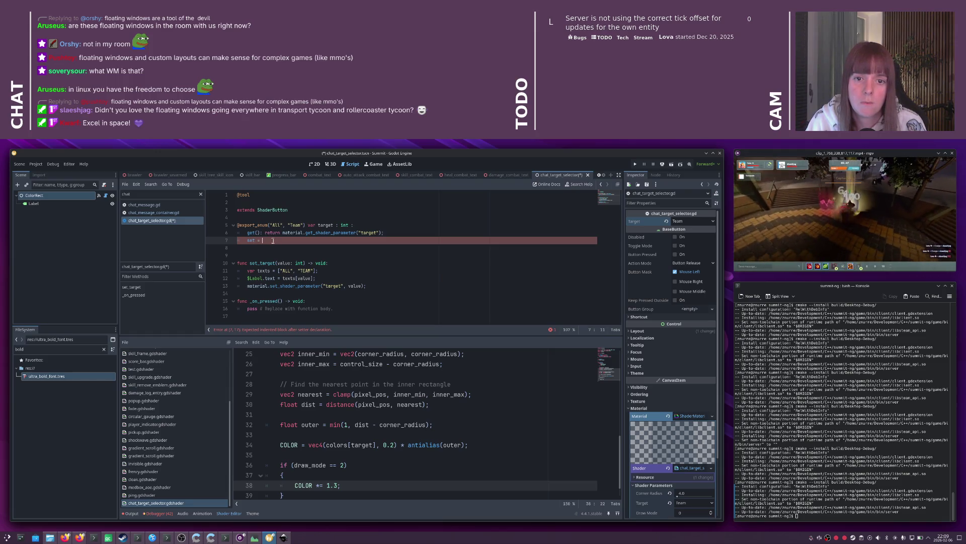
pyautogui.write('set_target;')
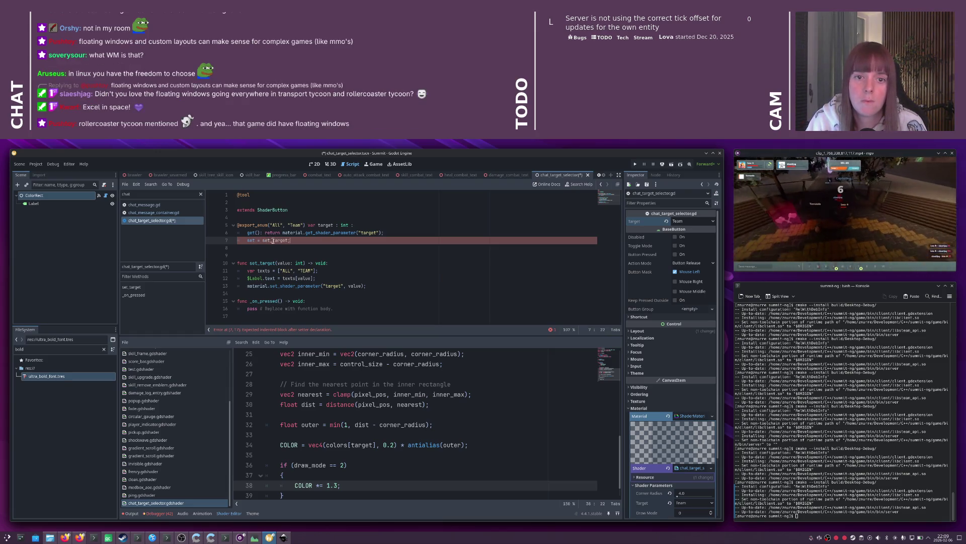
pyautogui.press('Up')
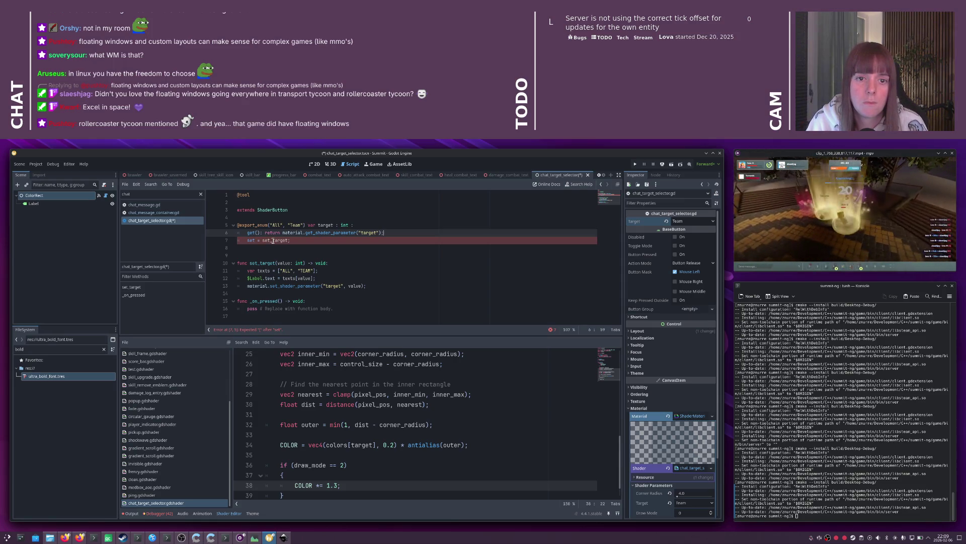
pyautogui.hotkey('ctrl', 'shift', 'k')
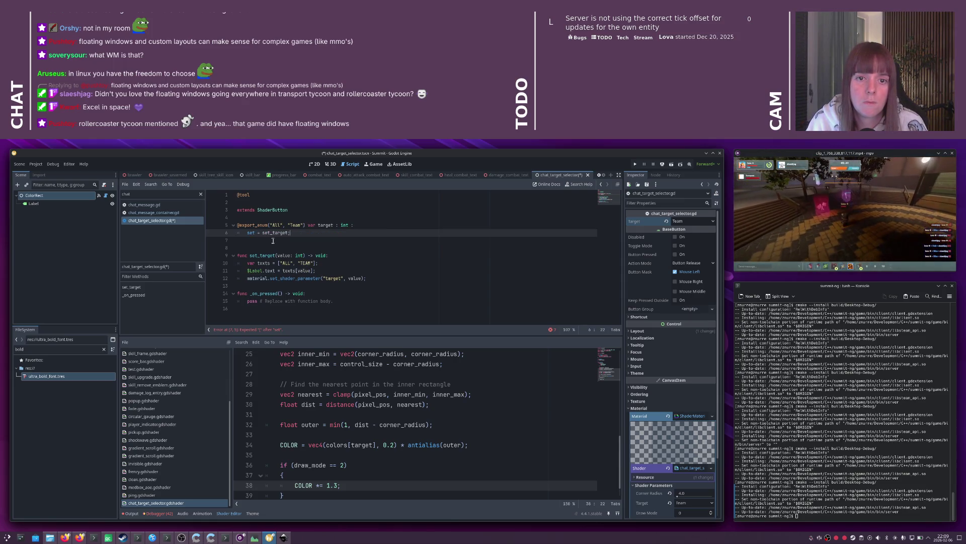
pyautogui.write(';')
# - Put target = value at the top of set_target and save the script
pyautogui.click(373, 278)
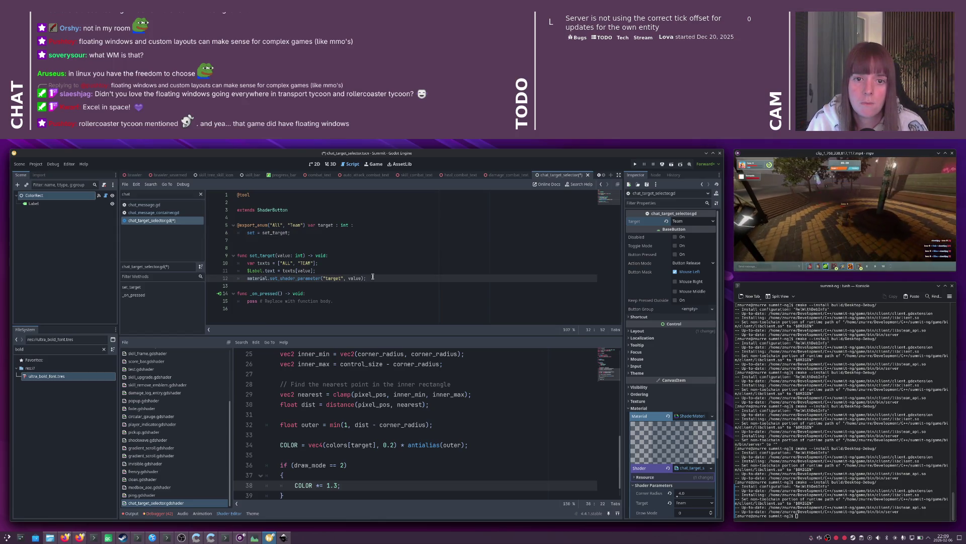
pyautogui.press('Return')
pyautogui.write('target = valu')
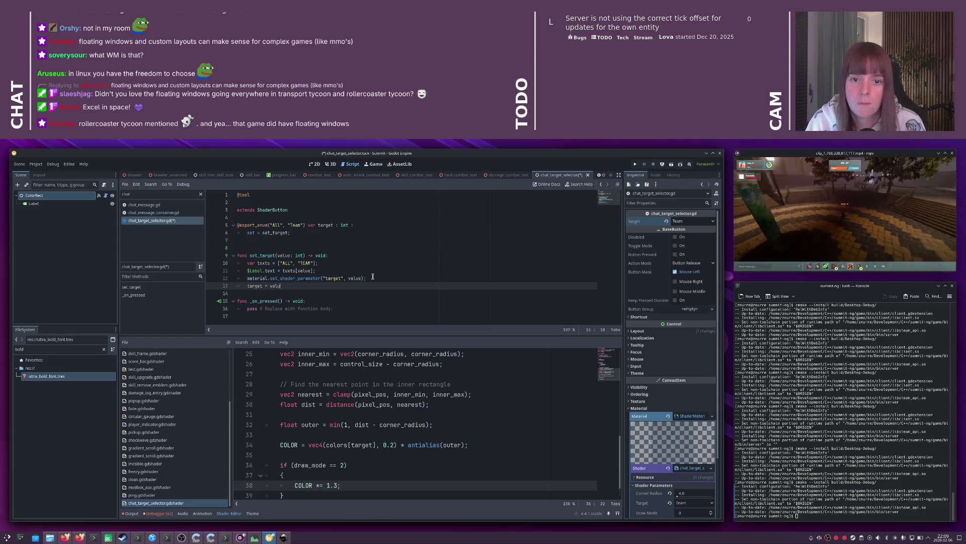
pyautogui.hotkey('shift', 'Home')
pyautogui.hotkey('ctrl', 'x')
pyautogui.hotkey('alt', 'Up')
pyautogui.hotkey('alt', 'Up')
pyautogui.hotkey('alt', 'Up')
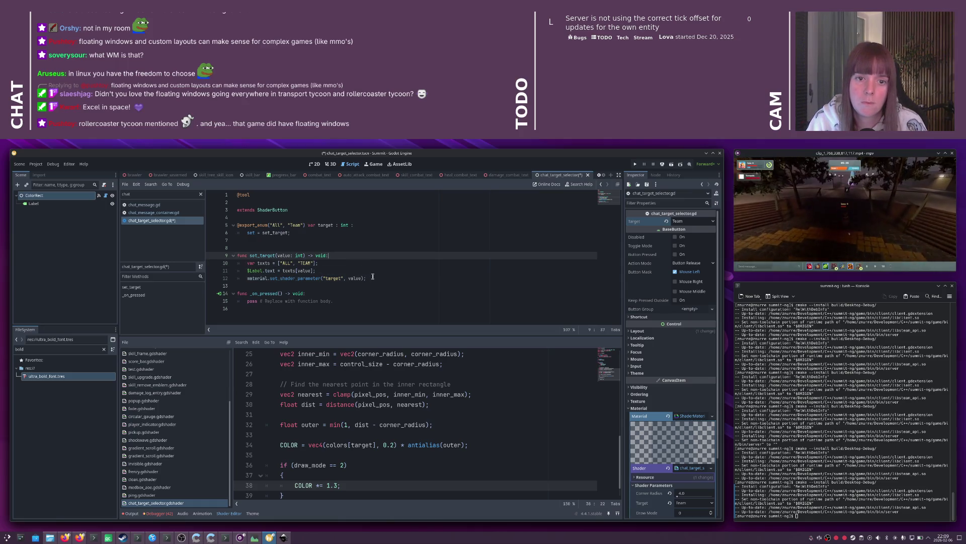
pyautogui.hotkey('ctrl', 'v')
pyautogui.hotkey('ctrl', 's')
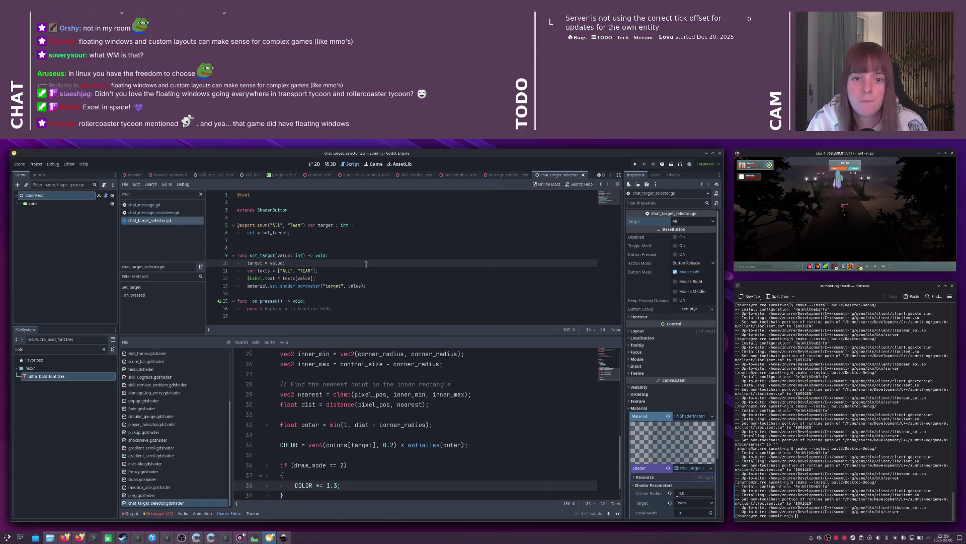
pyautogui.click(314, 165)
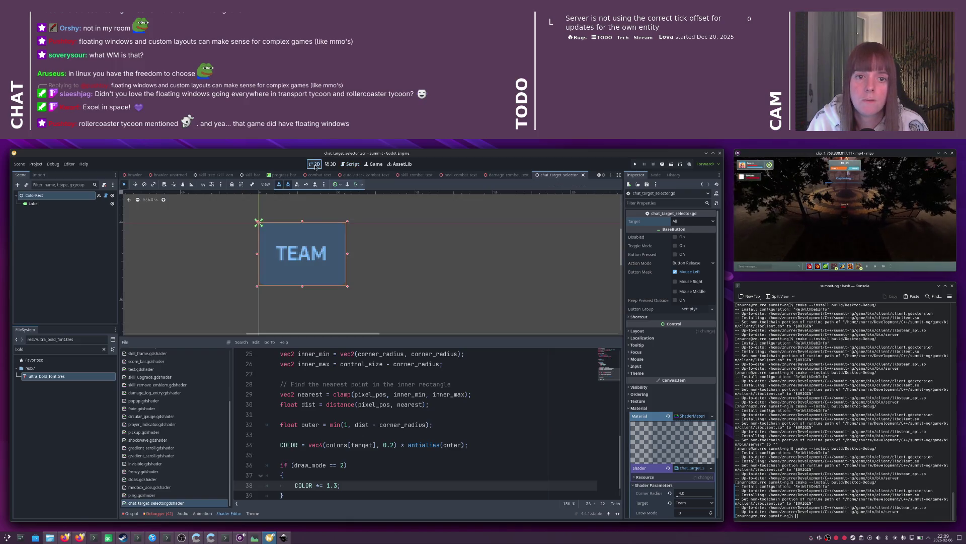
# - Toggle Target between Team and All several times, leaving it on Team
pyautogui.click(692, 221)
pyautogui.click(689, 237)
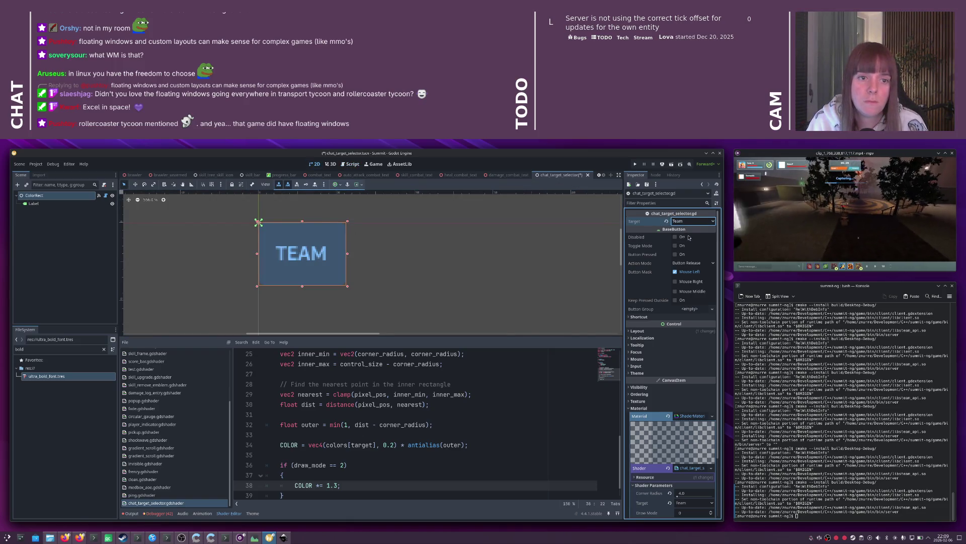
pyautogui.click(692, 221)
pyautogui.click(680, 230)
pyautogui.click(692, 222)
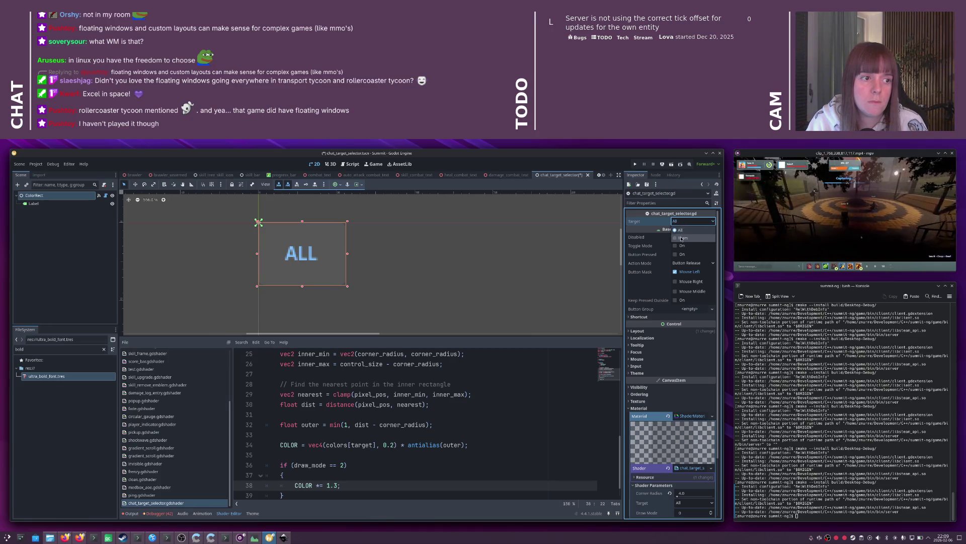
pyautogui.click(682, 238)
pyautogui.click(677, 222)
pyautogui.click(674, 230)
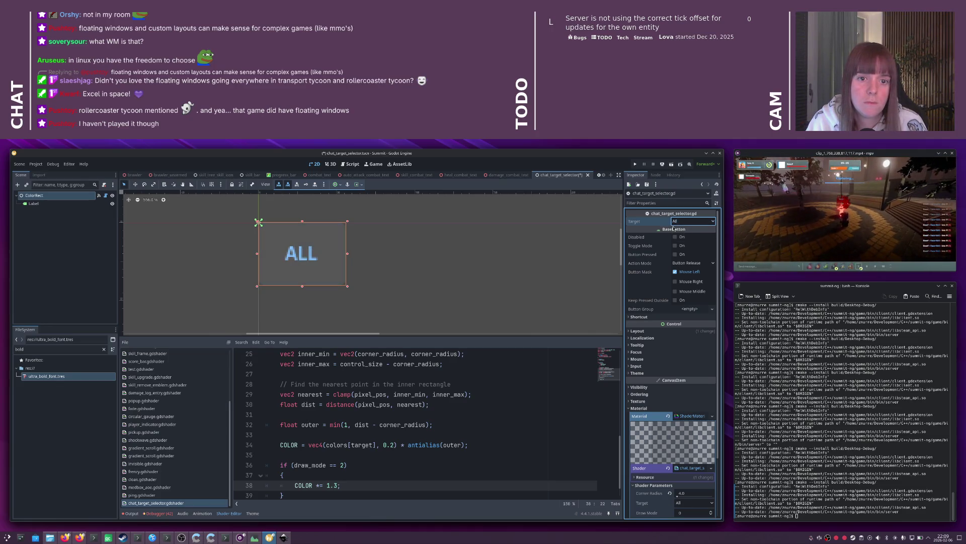
pyautogui.click(677, 221)
pyautogui.click(681, 238)
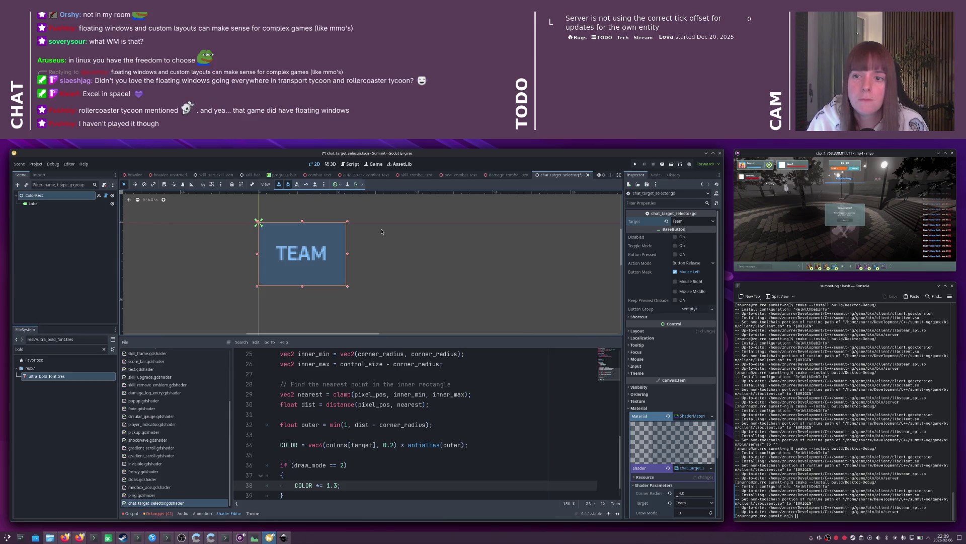
# - Inspect the Label's Modulate colour, then open the ColorRect's attached script
pyautogui.click(33, 204)
pyautogui.scroll(-5, 674, 383)
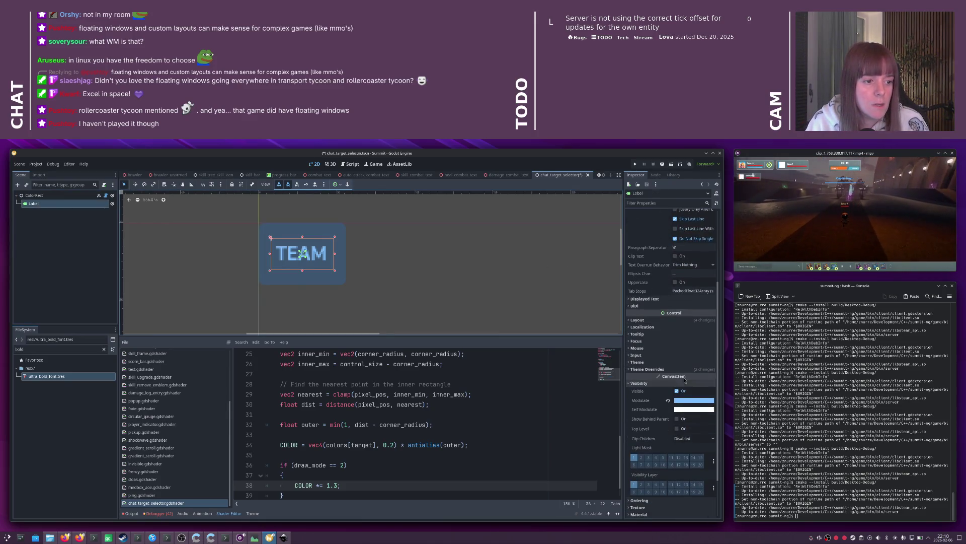
pyautogui.click(687, 401)
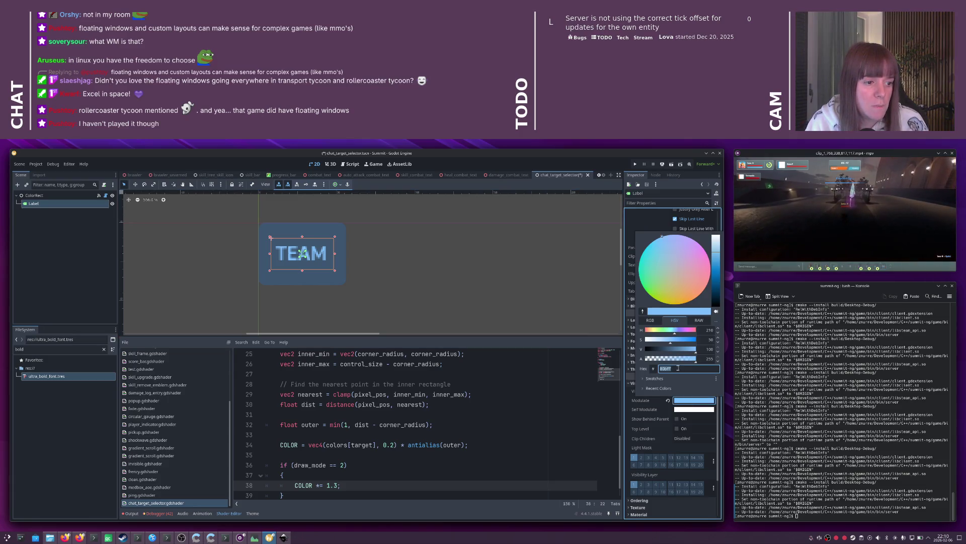
pyautogui.click(449, 377)
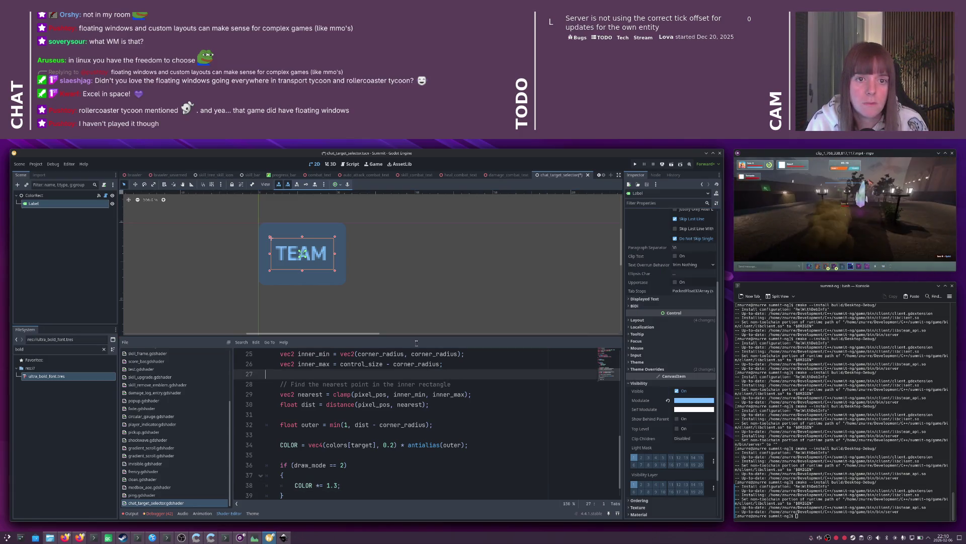
pyautogui.click(34, 195)
pyautogui.click(105, 196)
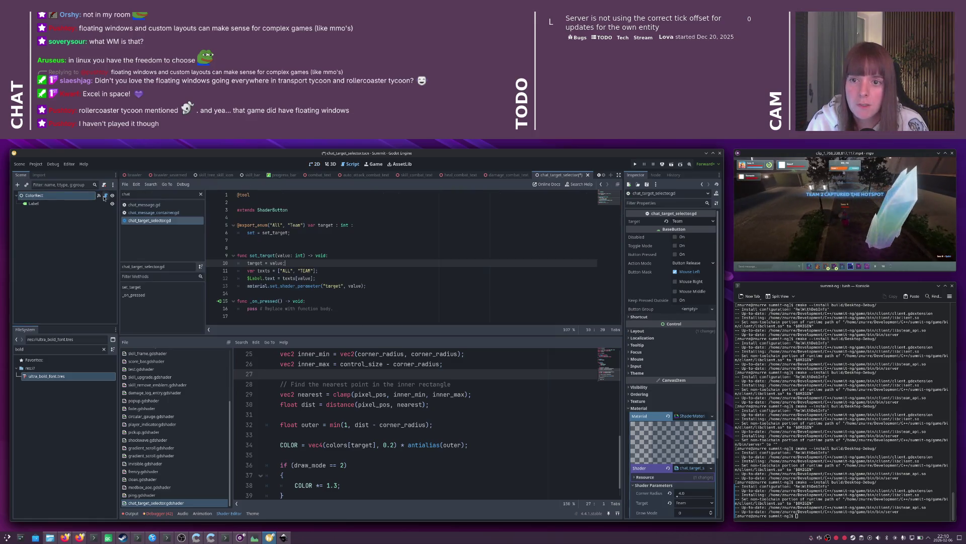
# - Add $Label.modulate = colors[value] and begin a colors list with Color.html("#80bfff")
pyautogui.click(342, 278)
pyautogui.press('Return')
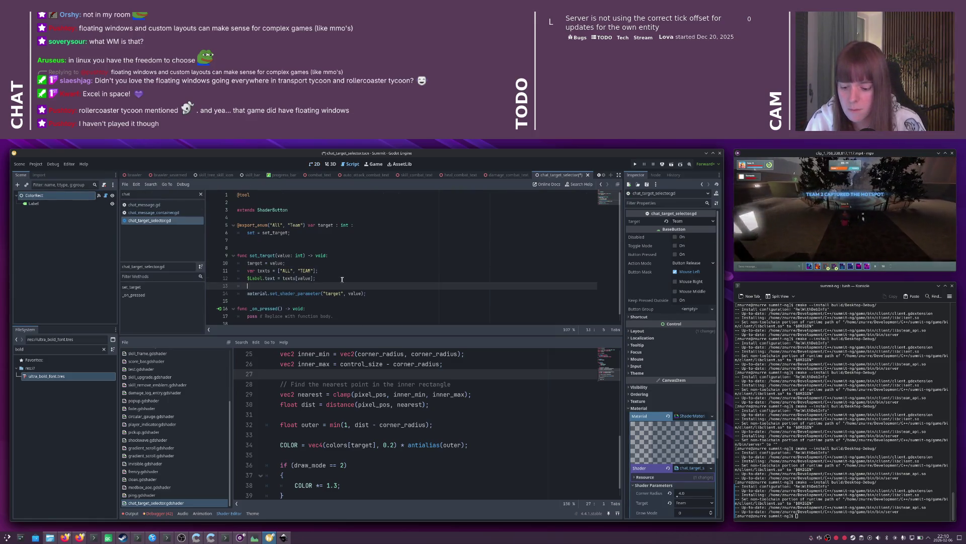
pyautogui.write('$Label.modu')
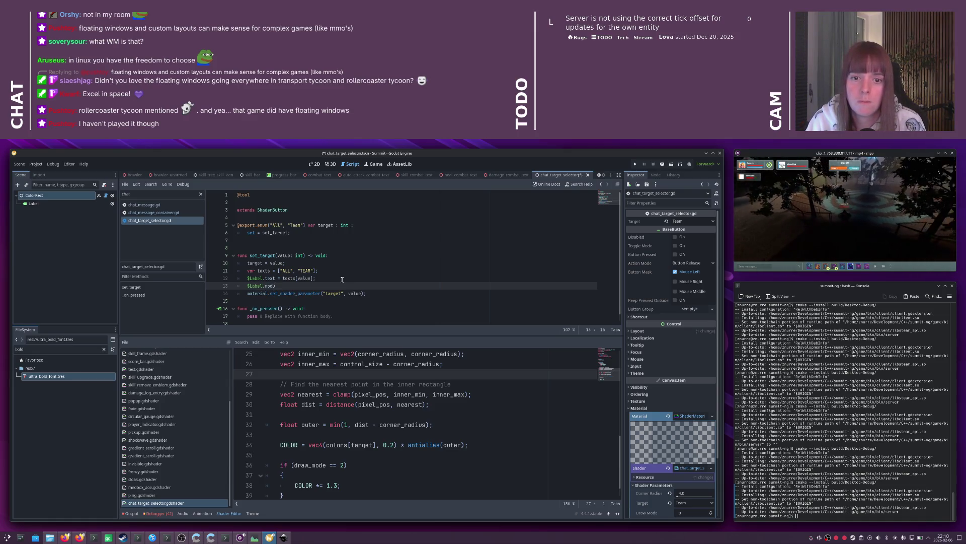
pyautogui.write('late = colors')
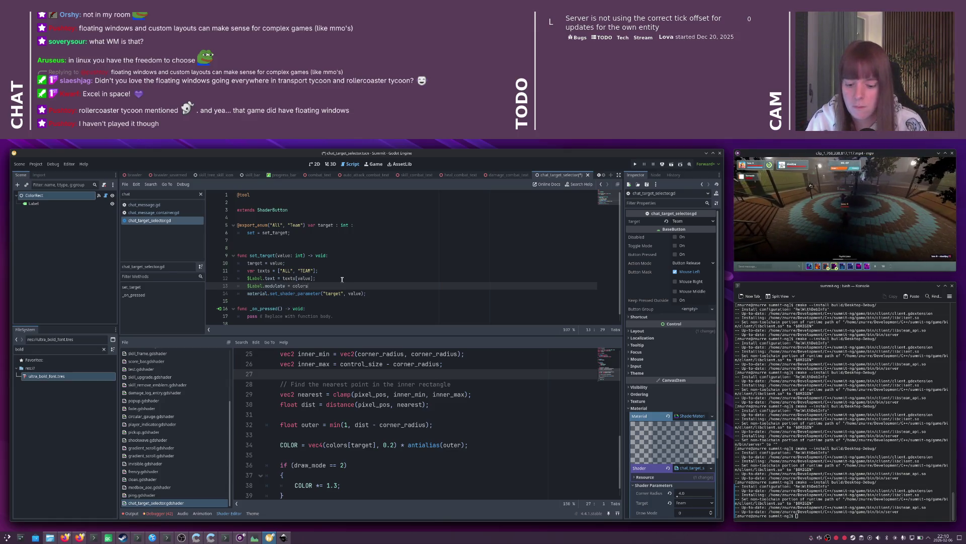
pyautogui.write('[value];')
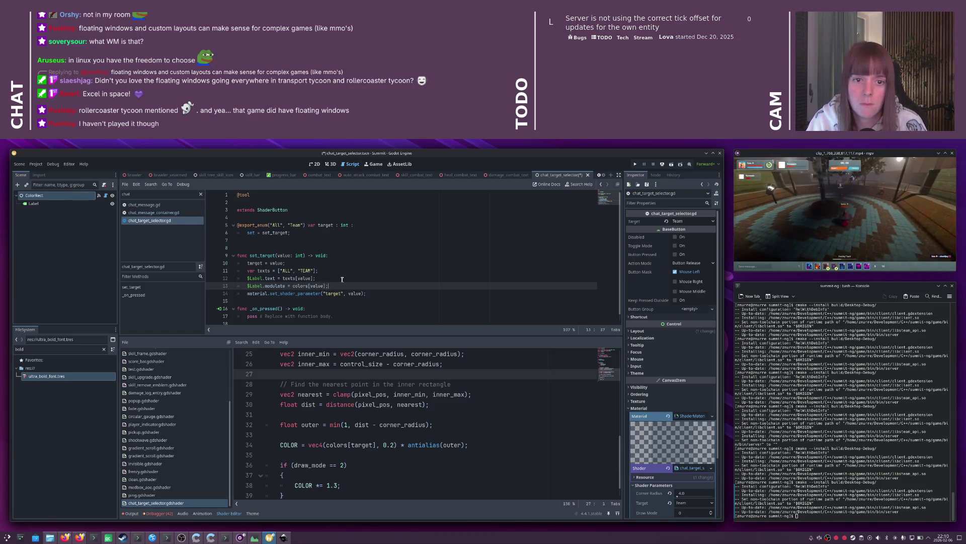
pyautogui.press('Up')
pyautogui.press('Up')
pyautogui.press('Return')
pyautogui.write('var colors')
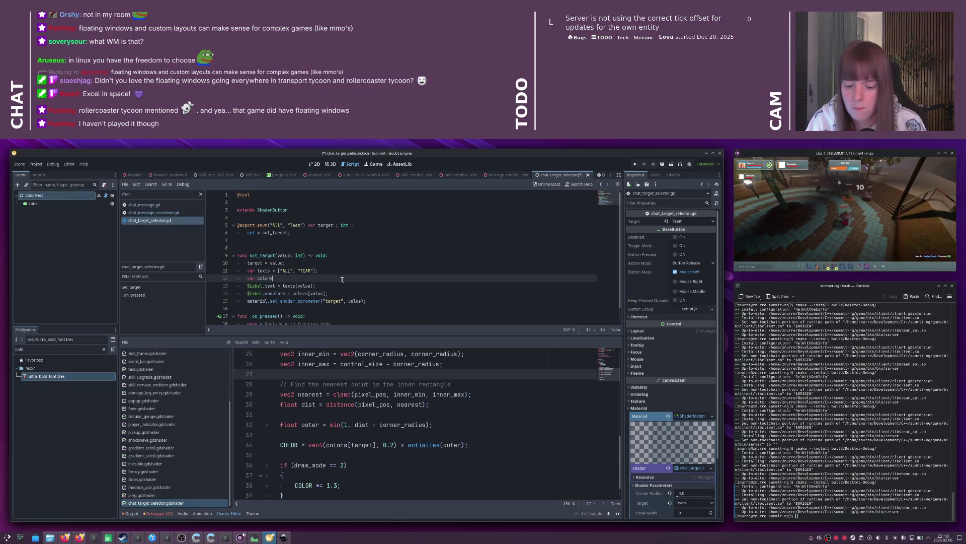
pyautogui.write(' [Color.')
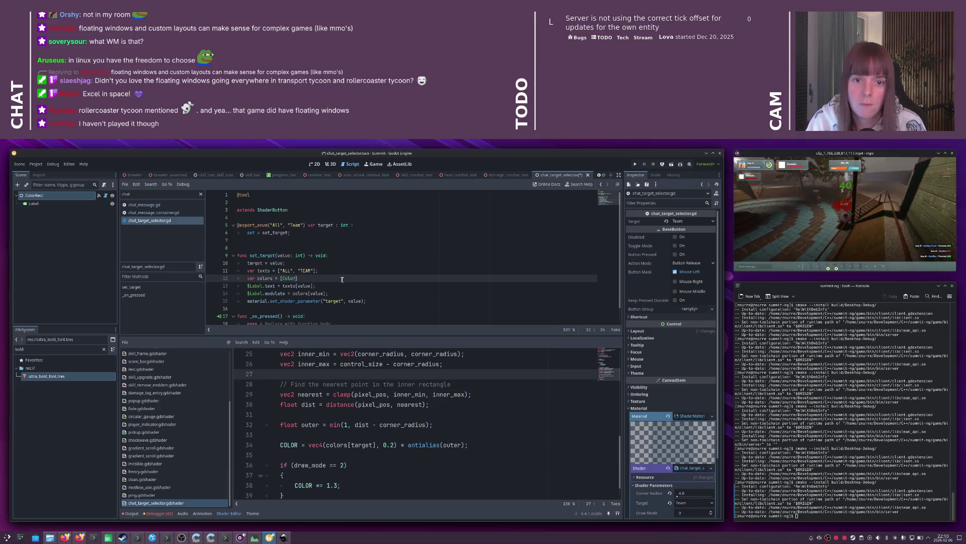
pyautogui.write('html("80bfff')
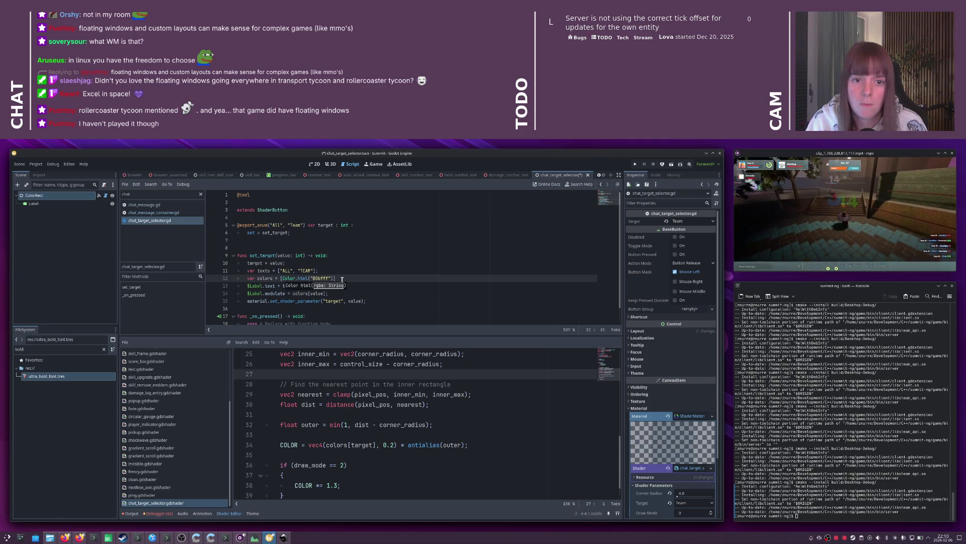
pyautogui.write('#')
pyautogui.press('Right')
pyautogui.press('Right')
pyautogui.press('Right')
pyautogui.write(',')
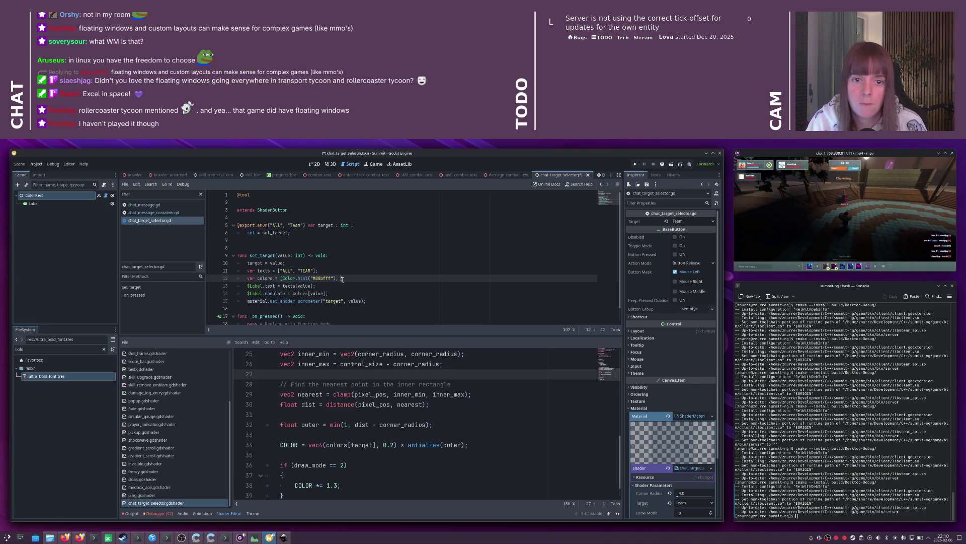
# - Insert Color.html("#bfbfbf") as the first colors entry, finish the line, and save
pyautogui.click(283, 278)
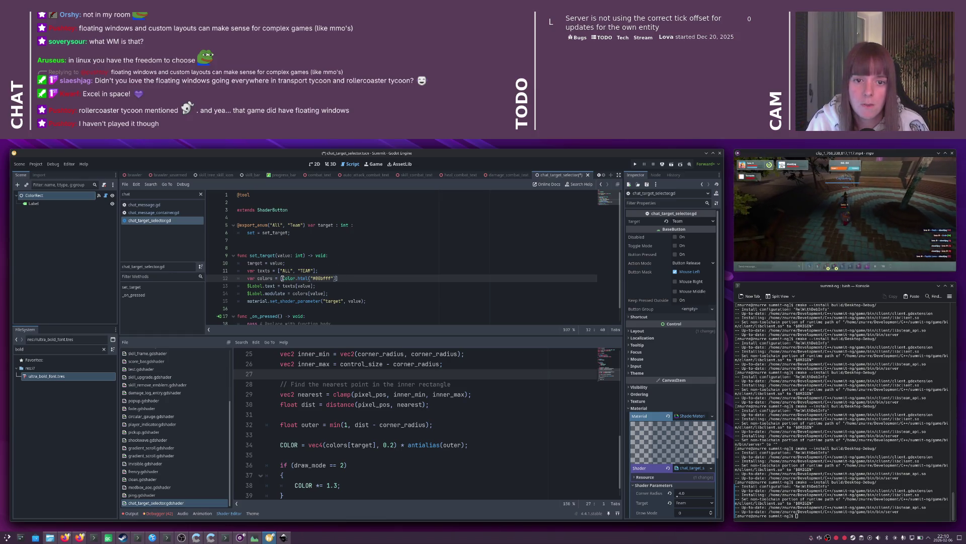
pyautogui.write('Color .')
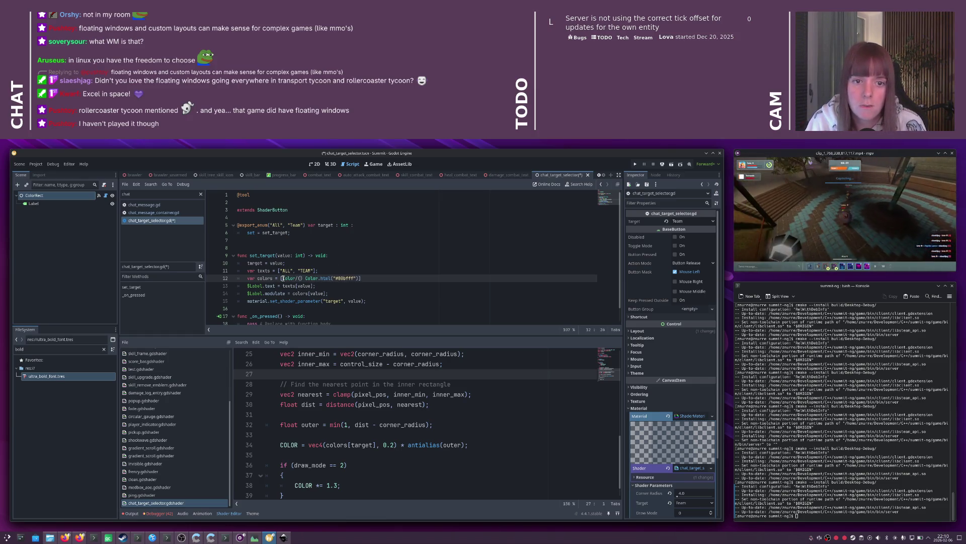
pyautogui.write('html')
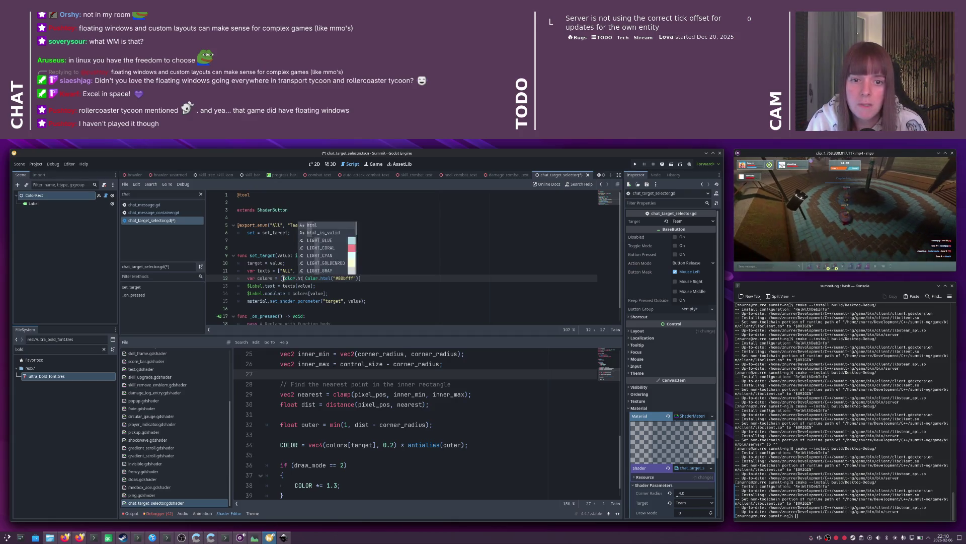
pyautogui.press('Return')
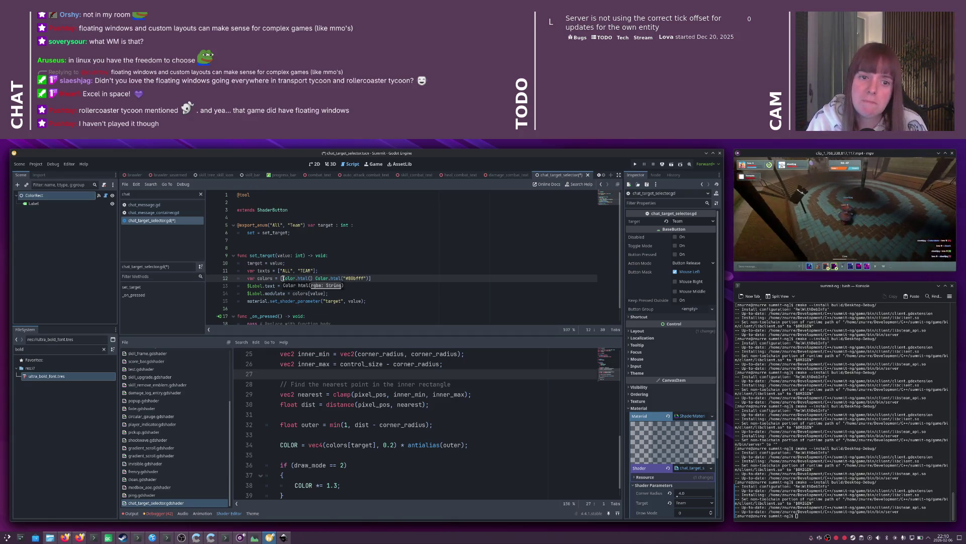
pyautogui.write('"')
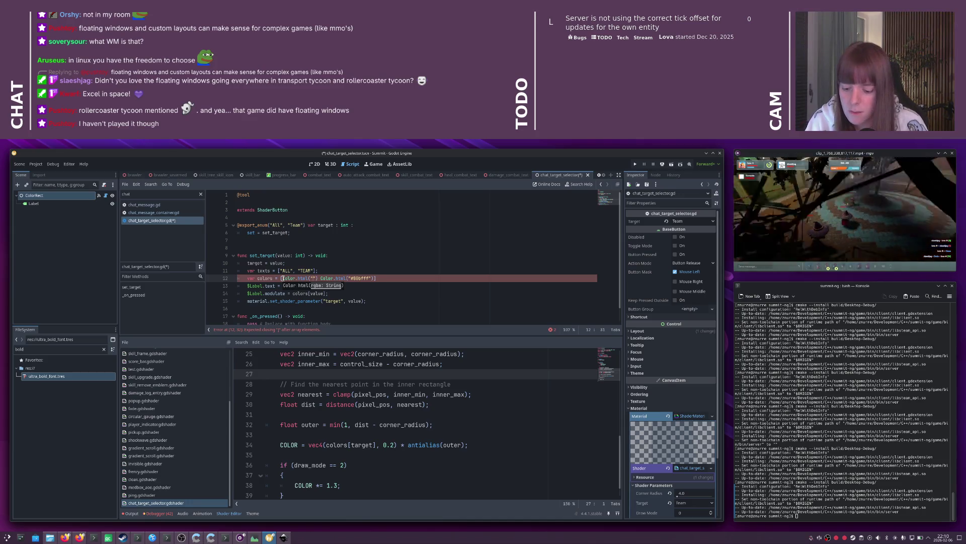
pyautogui.write('#bfbfbf"')
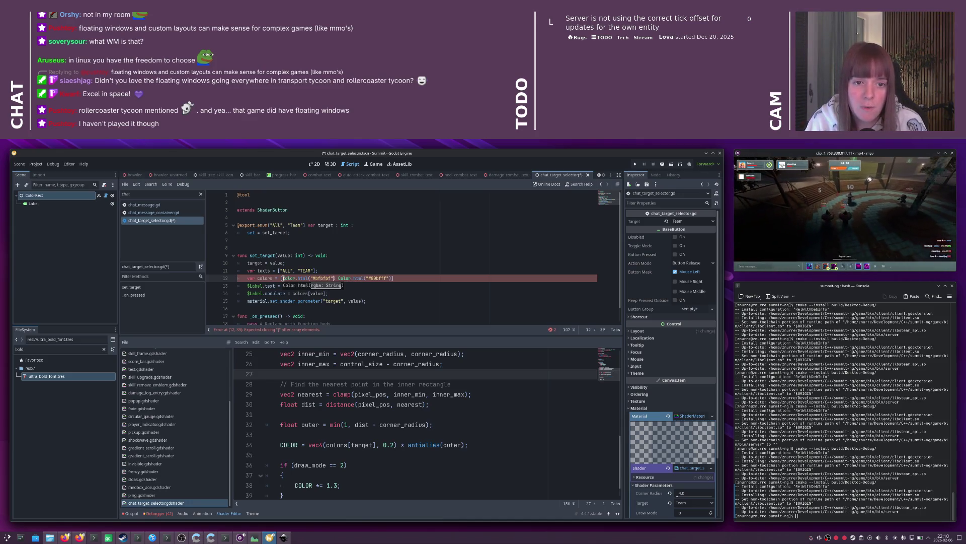
pyautogui.write(')')
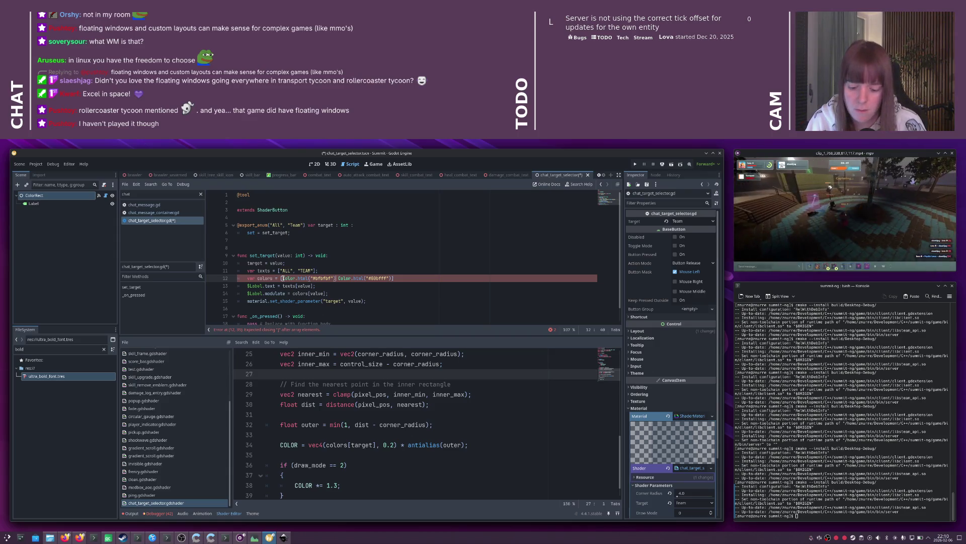
pyautogui.write(',')
pyautogui.press('End')
pyautogui.write(';')
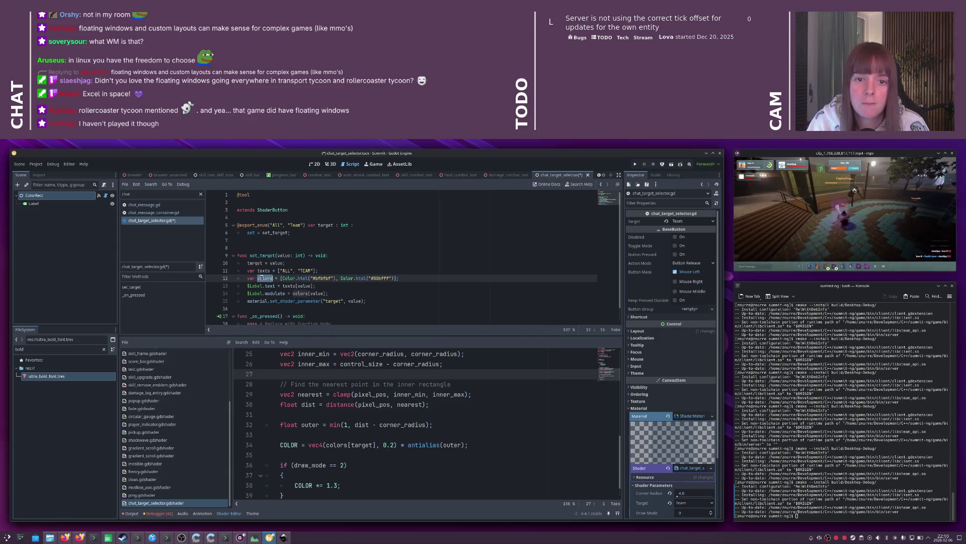
pyautogui.click(346, 300)
pyautogui.hotkey('ctrl', 's')
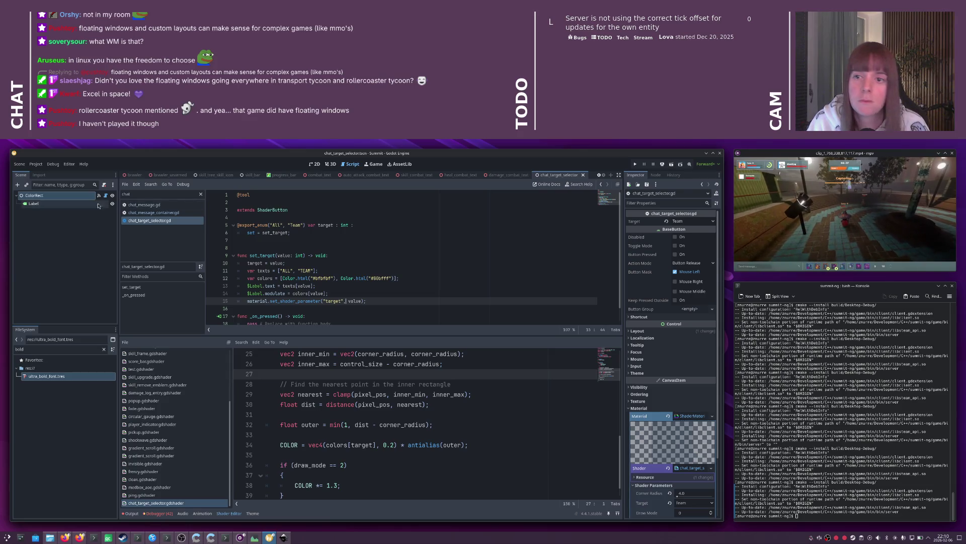
pyautogui.click(315, 164)
# - Toggle the chat selector's Target between All and Team to check the label recolouring
pyautogui.click(682, 223)
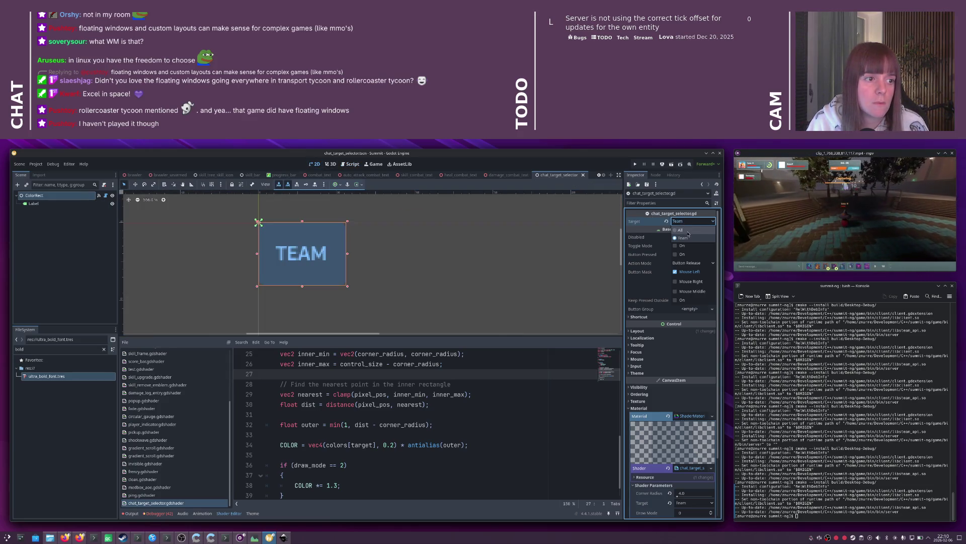
pyautogui.click(685, 232)
pyautogui.click(684, 225)
pyautogui.click(683, 237)
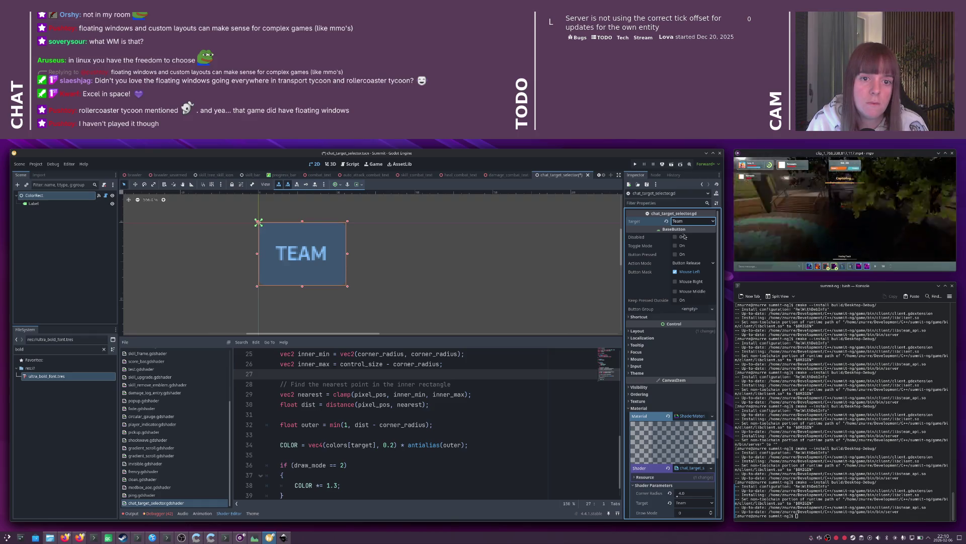
# - Set the selector's Target to All, giving a grey ALL label, and open the skill_bar scene
pyautogui.click(683, 223)
pyautogui.click(682, 231)
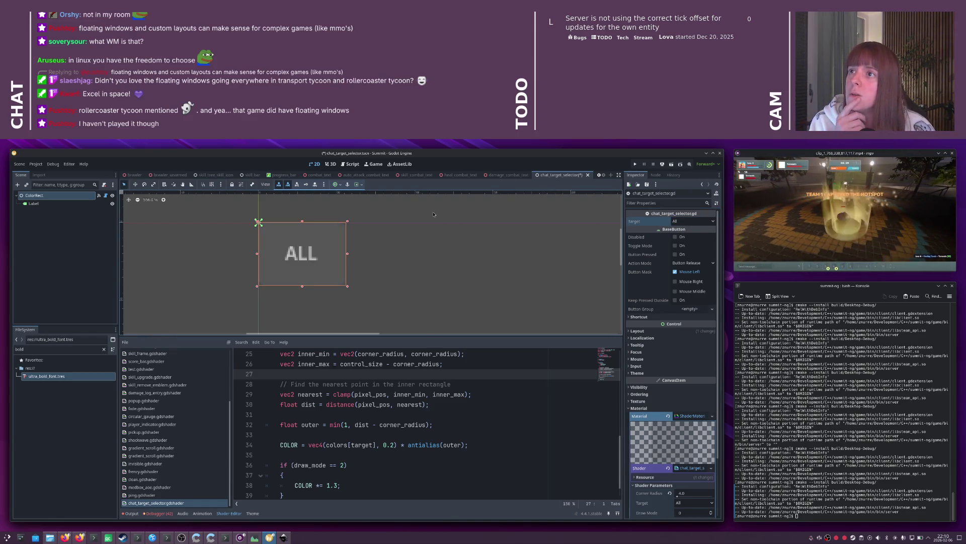
pyautogui.click(251, 175)
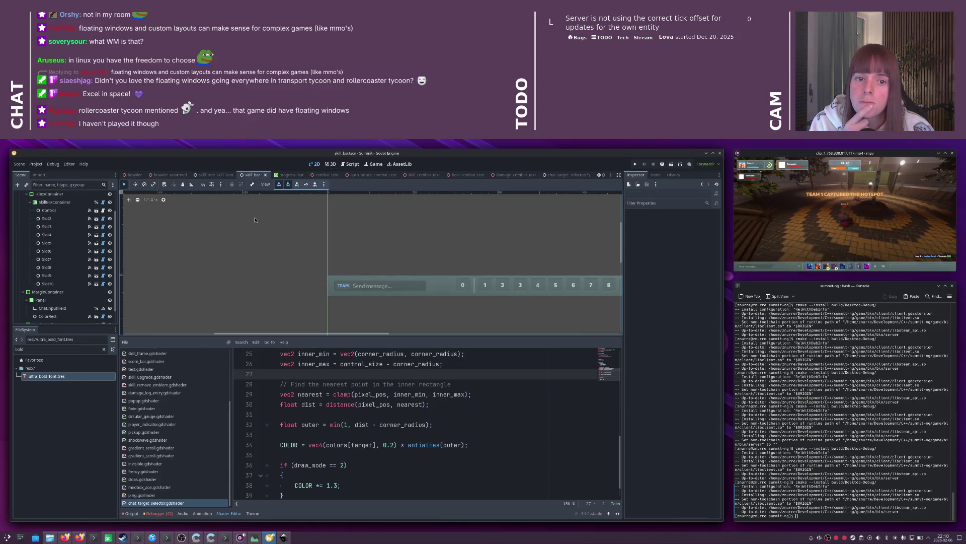
# - Set the skill bar's ColorRect chat selector Target to All, showing grey ALL before 'Send message...'
pyautogui.scroll(-1, 48, 302)
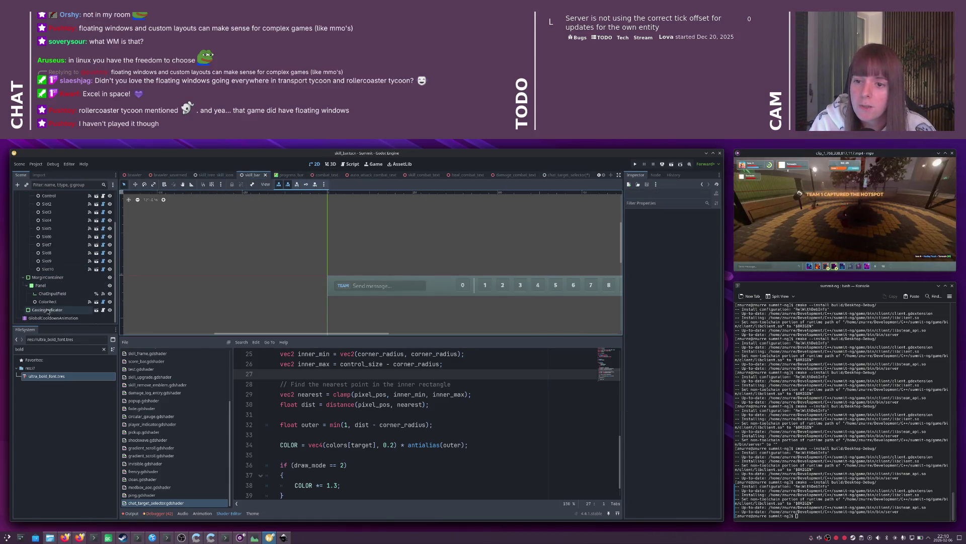
pyautogui.click(354, 289)
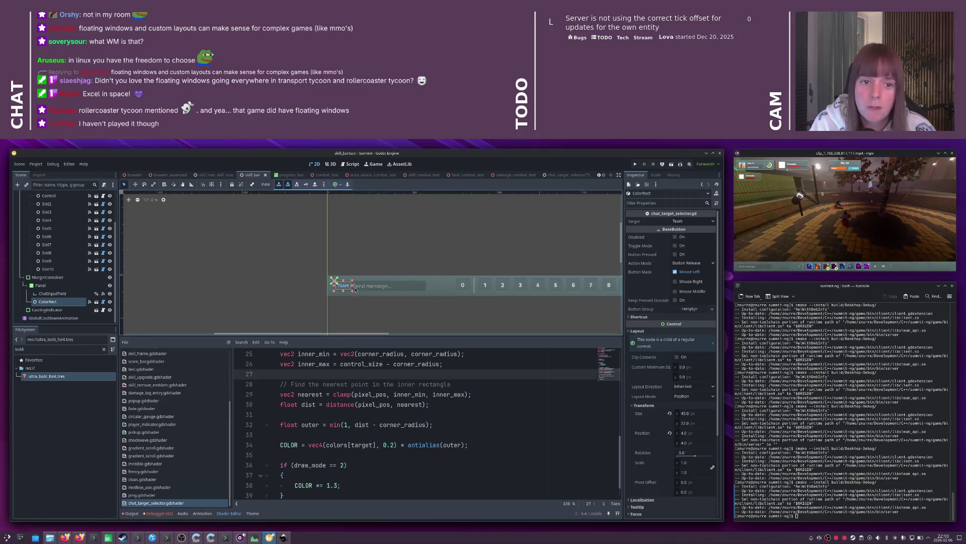
pyautogui.click(693, 221)
pyautogui.click(690, 231)
pyautogui.click(381, 309)
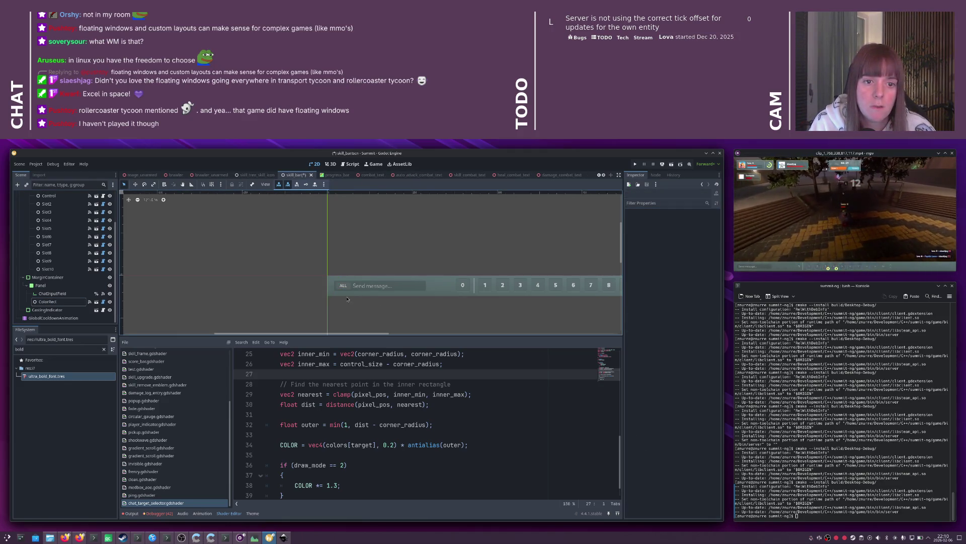
pyautogui.scroll(3, 346, 299)
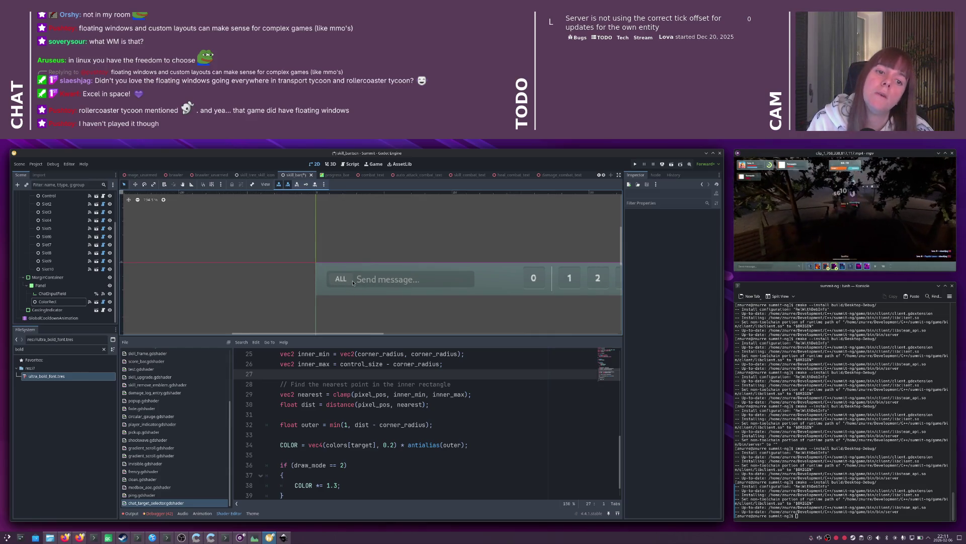
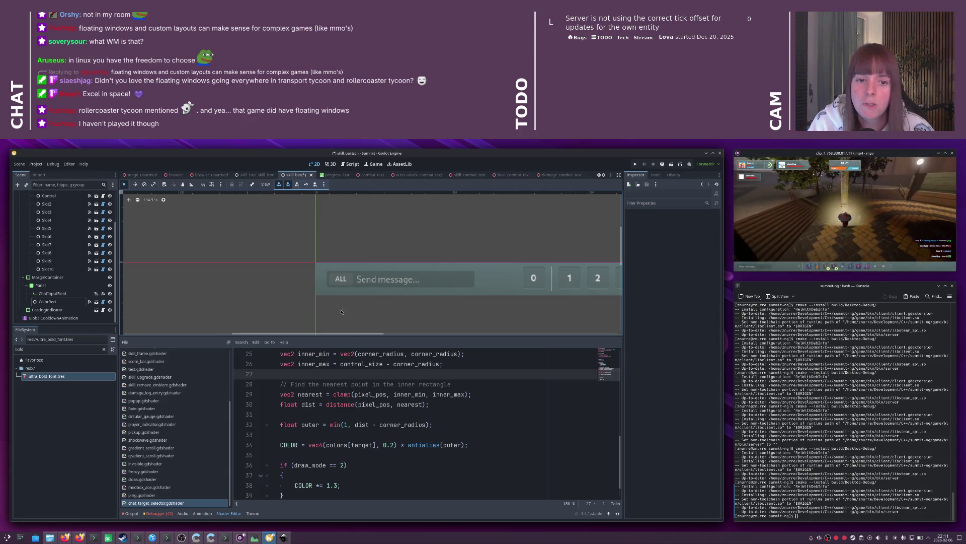
# - Change the shader's first colour to vec3(0.6, 0.6, 0.6) and save it
pyautogui.click(337, 395)
pyautogui.scroll(3, 337, 395)
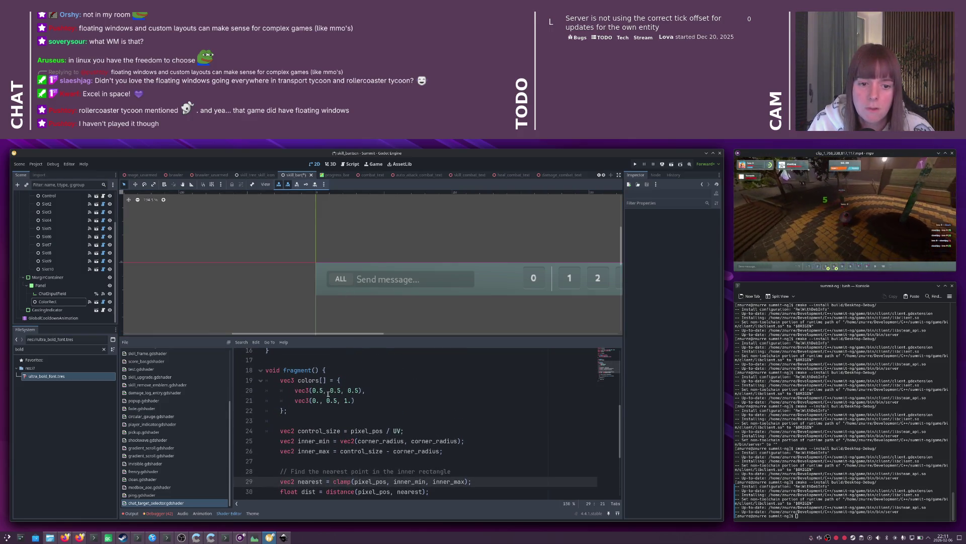
pyautogui.click(324, 391)
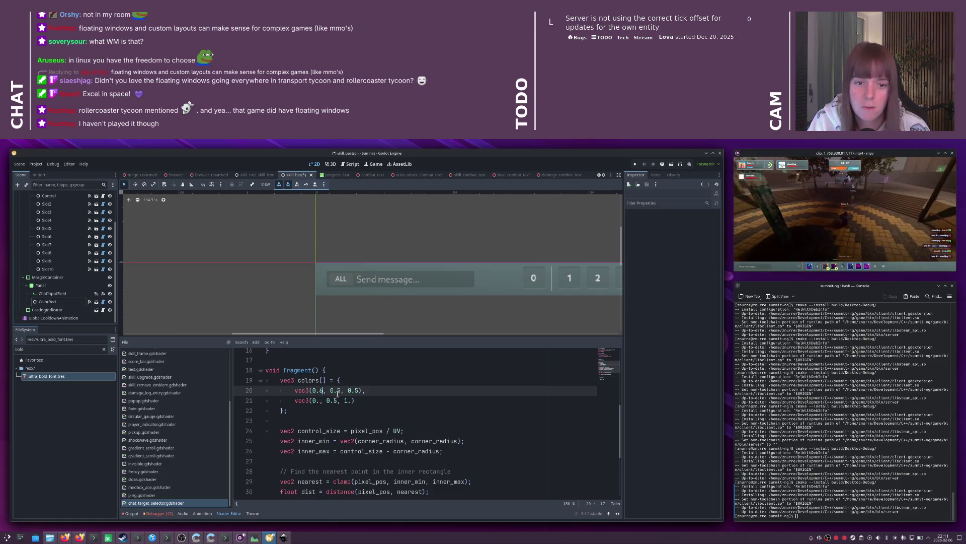
pyautogui.press('BackSpace')
pyautogui.write('6')
pyautogui.press('Right')
pyautogui.press('Right')
pyautogui.press('Right')
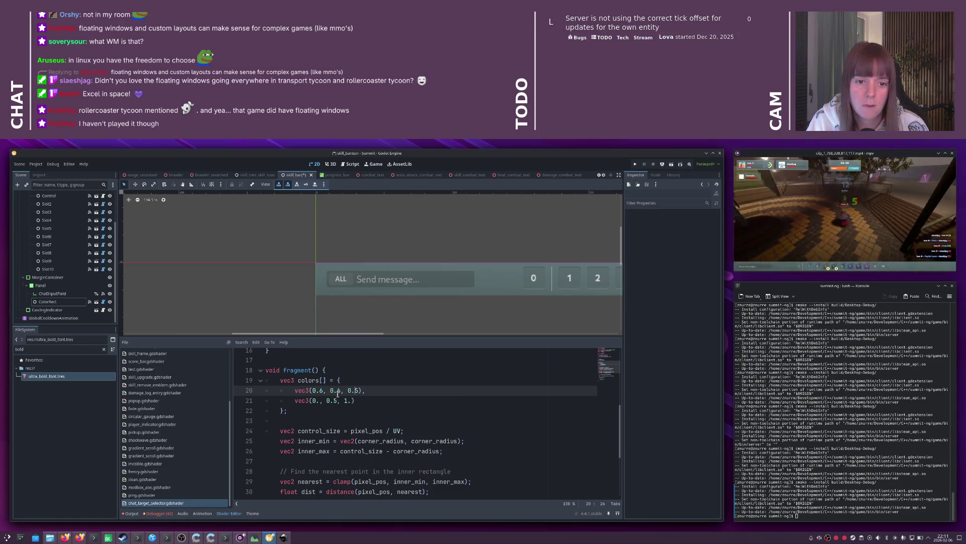
pyautogui.write('6')
pyautogui.click(355, 378)
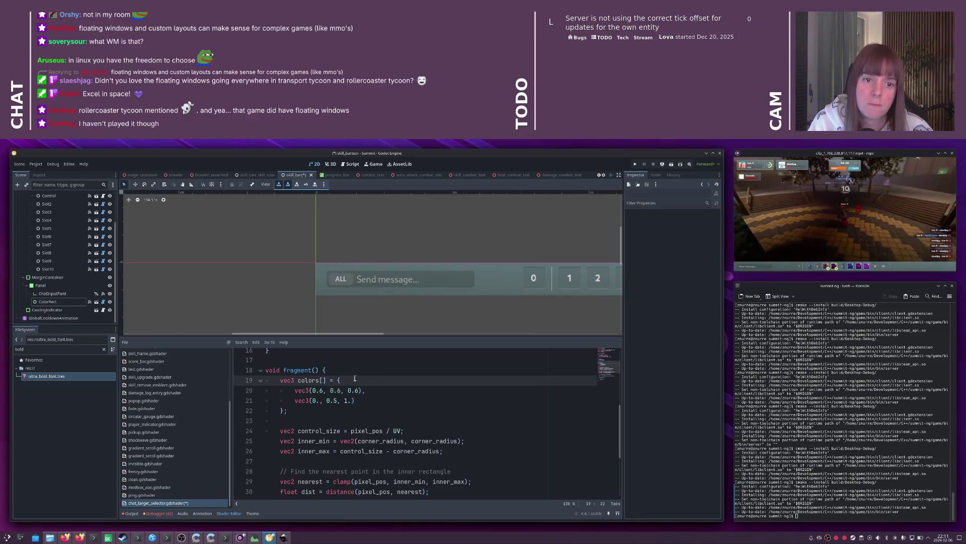
pyautogui.hotkey('ctrl', 's')
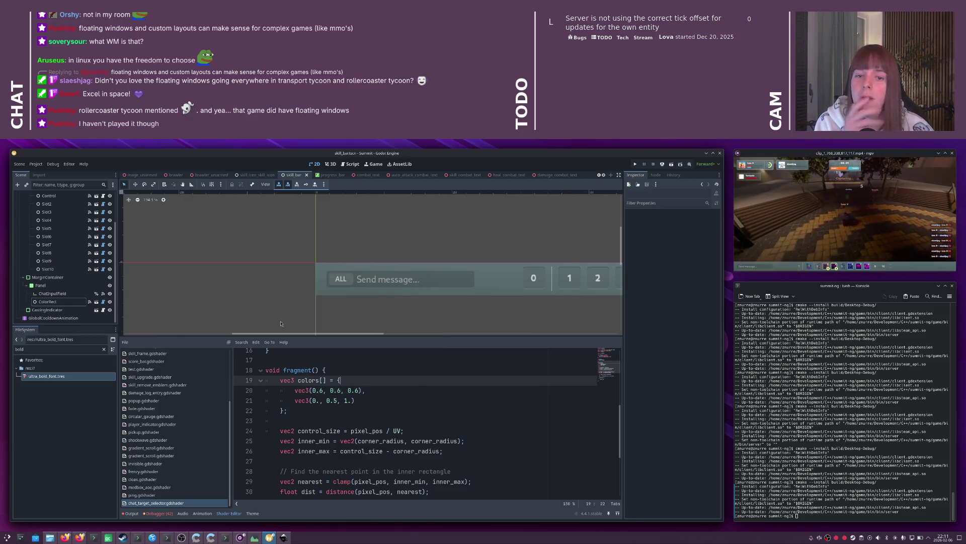
# - Set the chat bar ColorRect's Target to Team, save skill_bar, and open the chat_target_selector scene
pyautogui.click(51, 302)
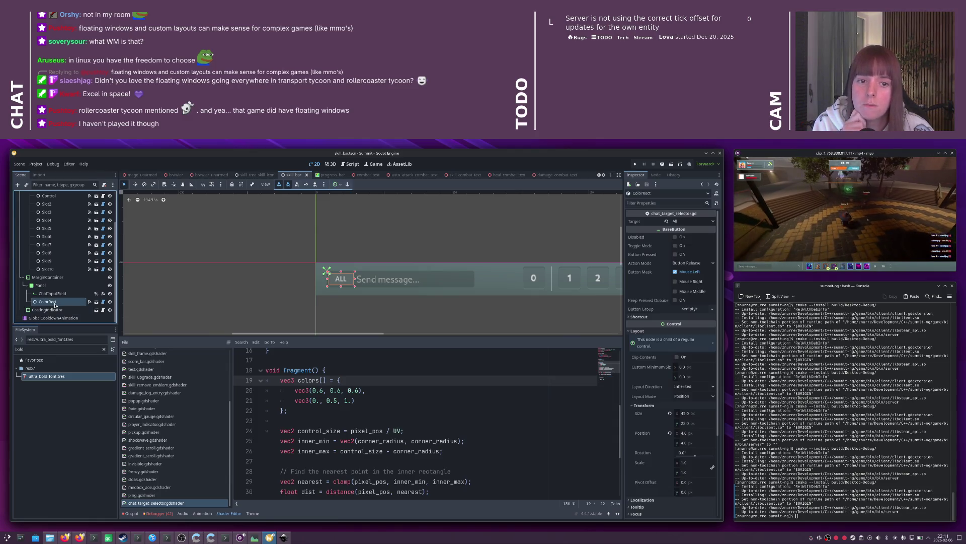
pyautogui.click(679, 224)
pyautogui.click(685, 240)
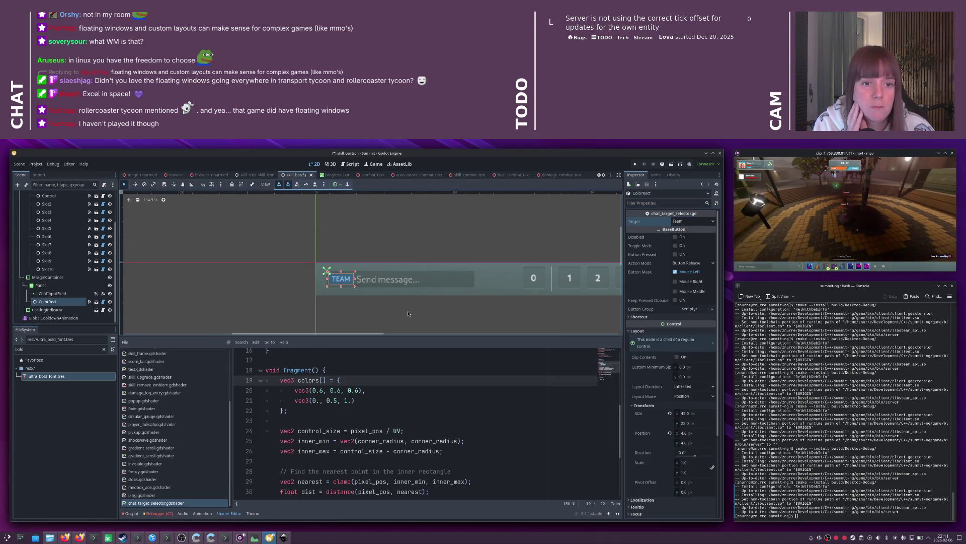
pyautogui.click(398, 319)
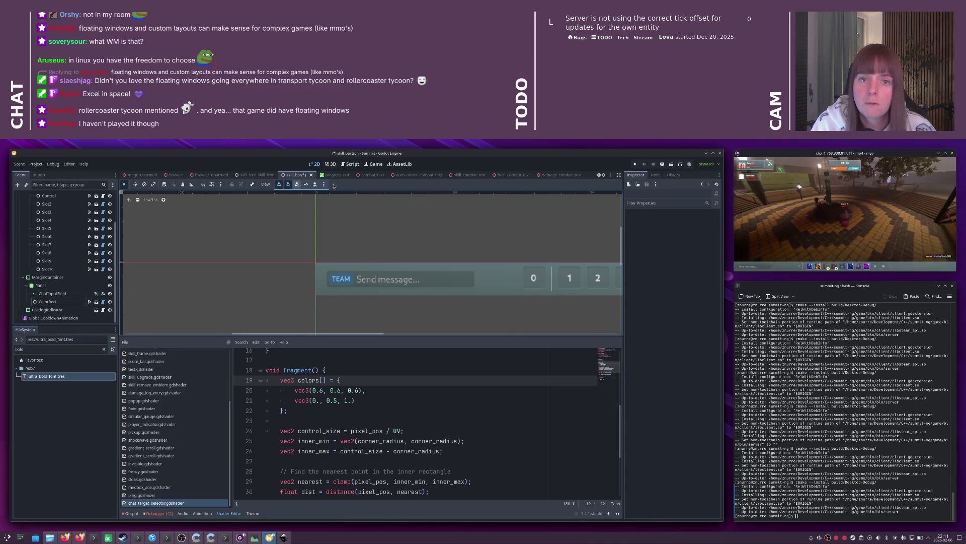
pyautogui.hotkey('ctrl', 's')
pyautogui.scroll(-1, 322, 176)
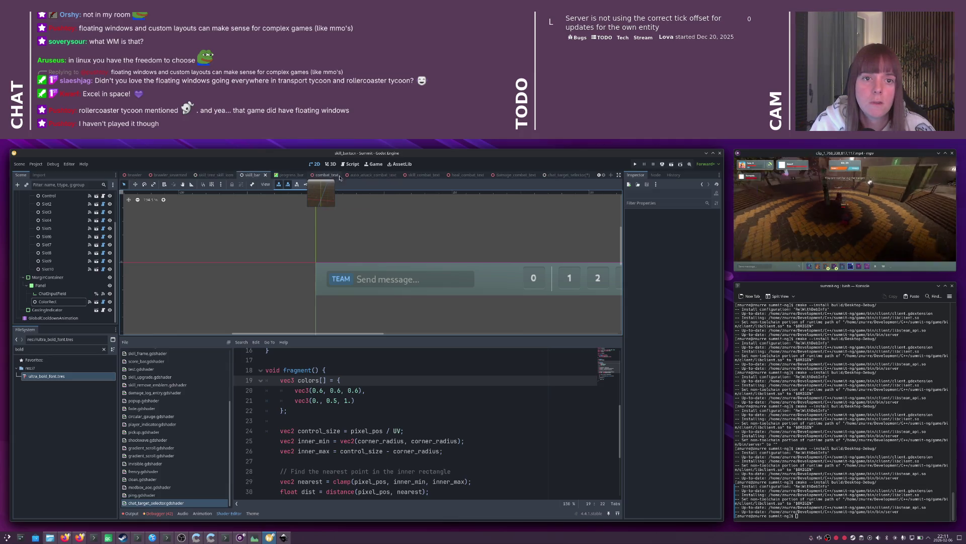
pyautogui.click(559, 174)
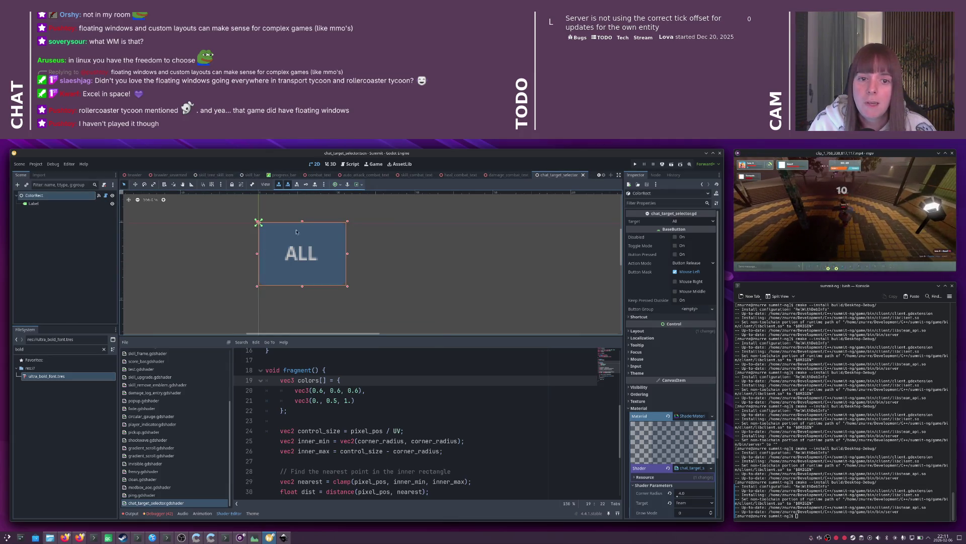
# - Toggle the selector's Target between Team and All, leave it on All, and save
pyautogui.click(687, 221)
pyautogui.click(683, 237)
pyautogui.click(688, 222)
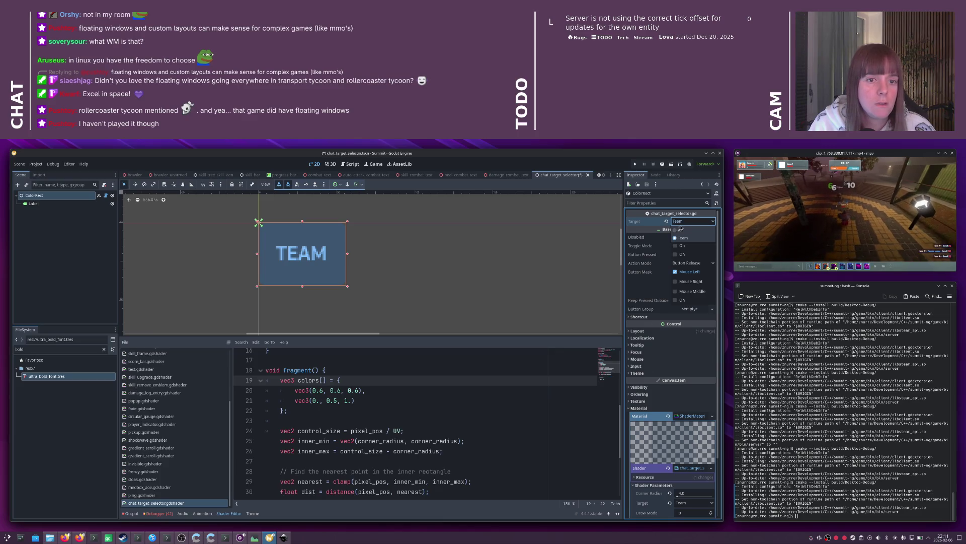
pyautogui.click(681, 230)
pyautogui.click(688, 222)
pyautogui.click(683, 238)
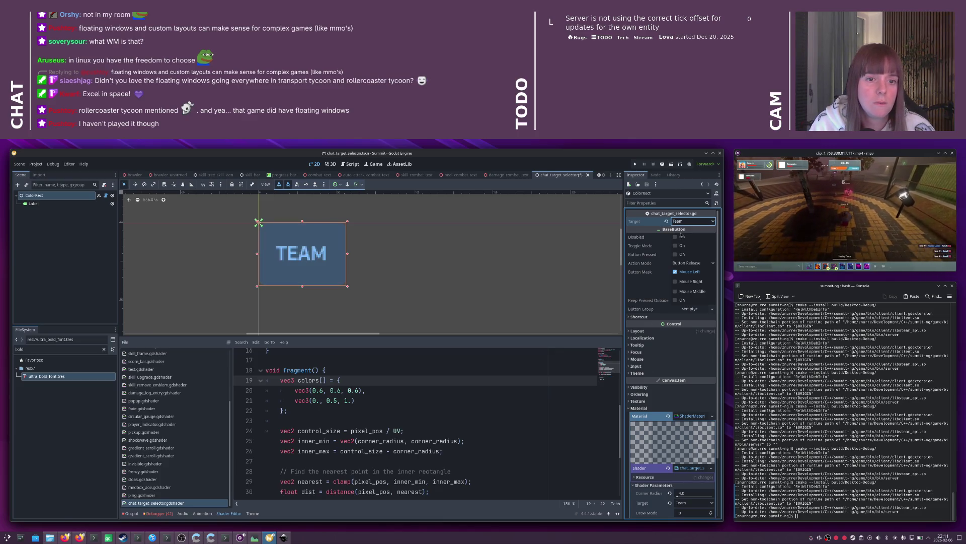
pyautogui.click(687, 221)
pyautogui.click(681, 230)
pyautogui.hotkey('ctrl', 's')
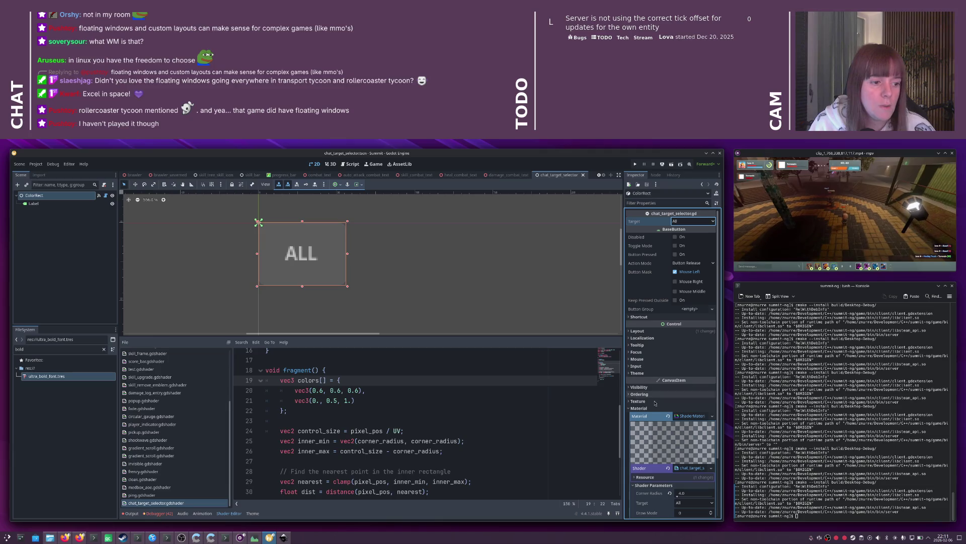
# - Enable Local to Scene in the ShaderMaterial's Resource settings and save the scene
pyautogui.click(682, 417)
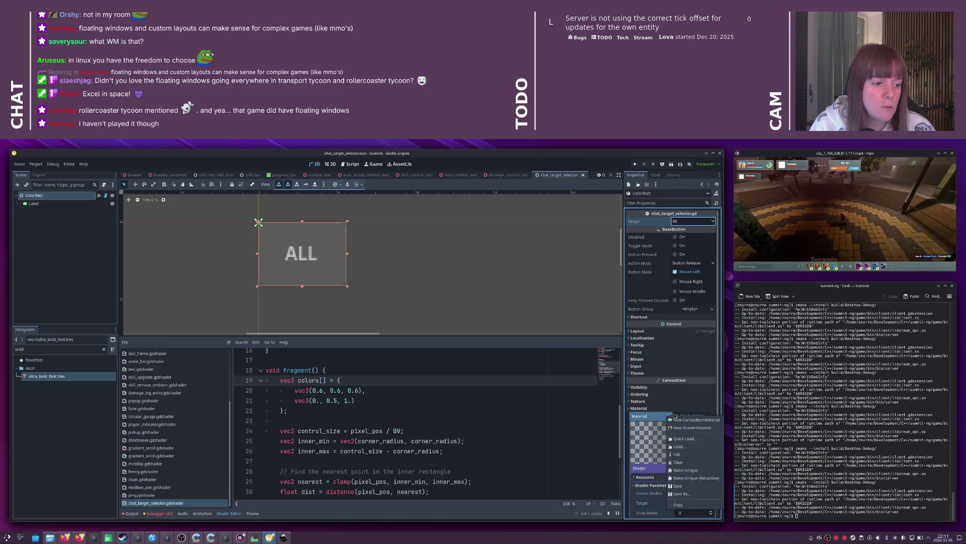
pyautogui.click(655, 416)
pyautogui.scroll(-3, 649, 443)
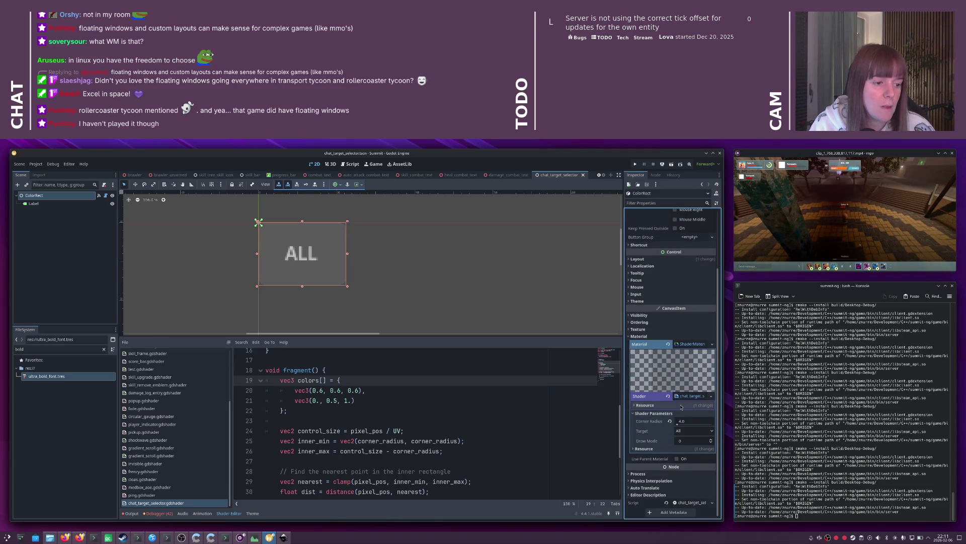
pyautogui.click(642, 448)
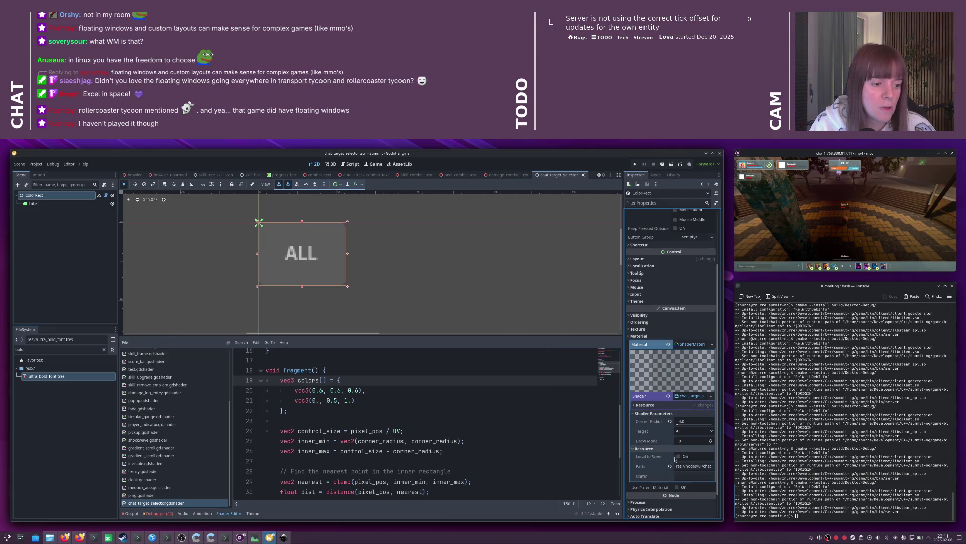
pyautogui.click(678, 456)
pyautogui.hotkey('ctrl', 's')
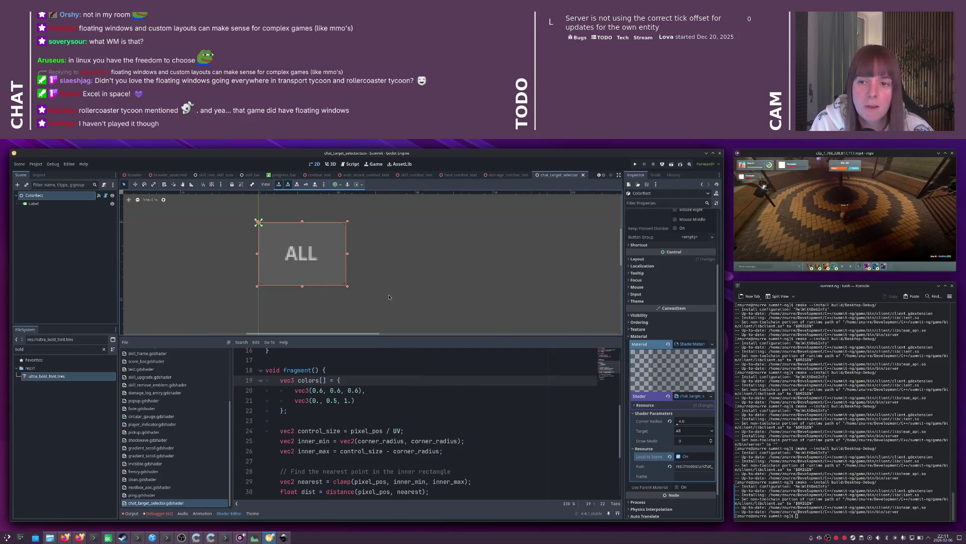
# - Open the ColorRect's chat_target_selector.gd script at the set_target function
pyautogui.click(187, 249)
pyautogui.click(108, 197)
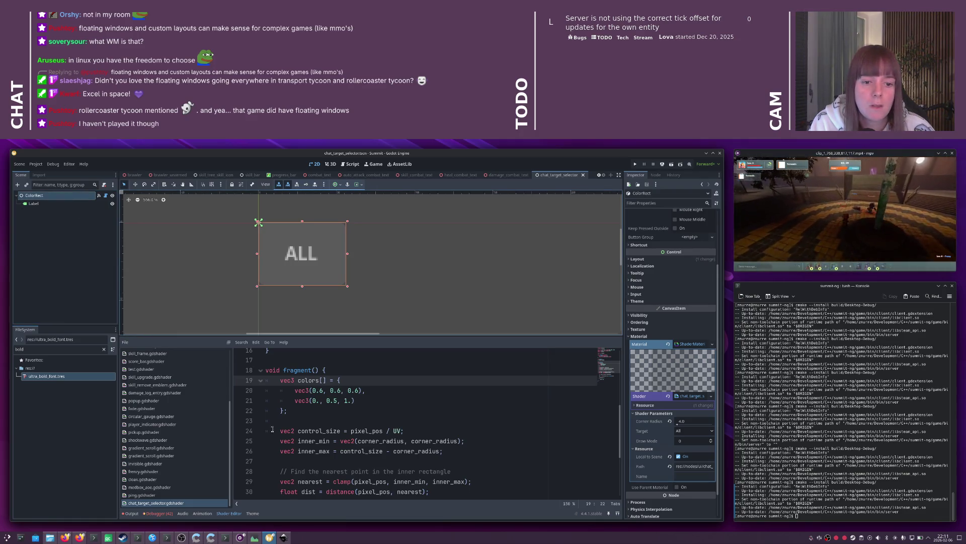
pyautogui.click(106, 196)
pyautogui.click(340, 264)
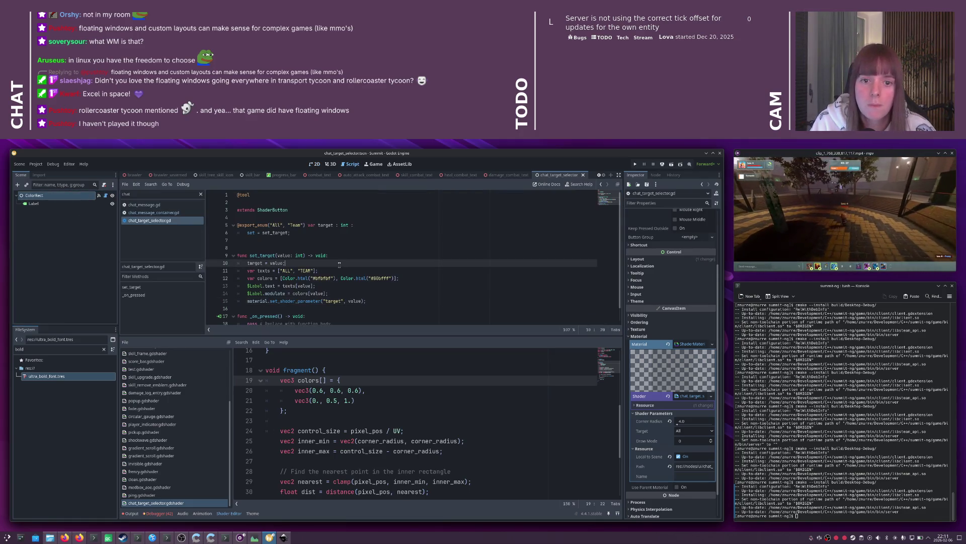
# - Insert blank lines between the code blocks after the target assignment in the script
pyautogui.press('Down')
pyautogui.press('Down')
pyautogui.press('Down')
pyautogui.press('End')
pyautogui.press('Return')
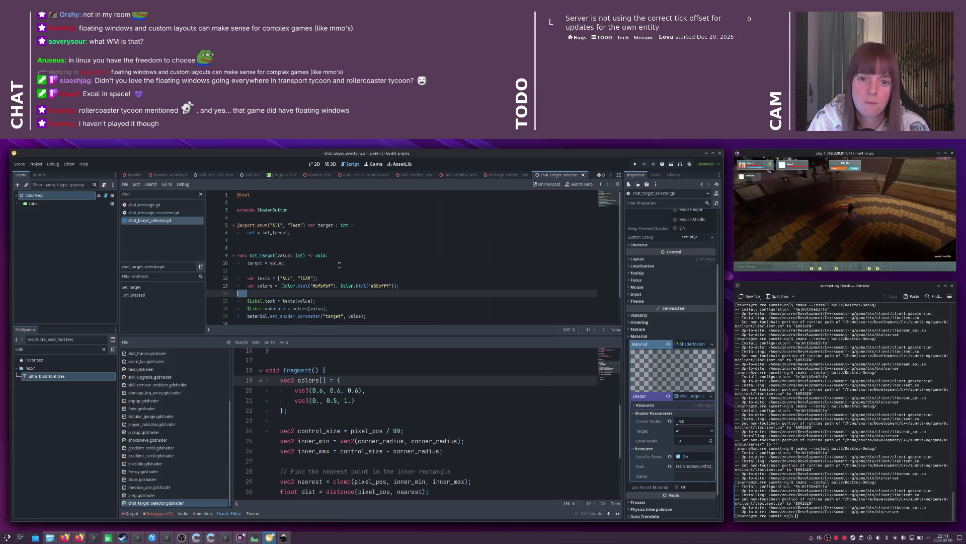
pyautogui.press('Down')
pyautogui.press('Down')
pyautogui.press('End')
pyautogui.press('Return')
pyautogui.press('BackSpace')
# - Add a new line in _on_pressed, delete the placeholder pass line, and save the script
pyautogui.scroll(-2, 292, 284)
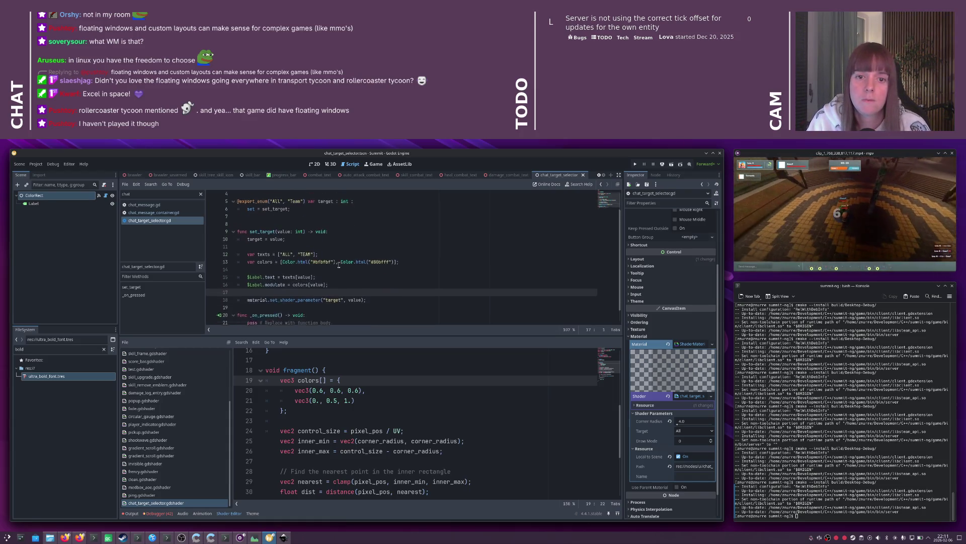
pyautogui.click(325, 302)
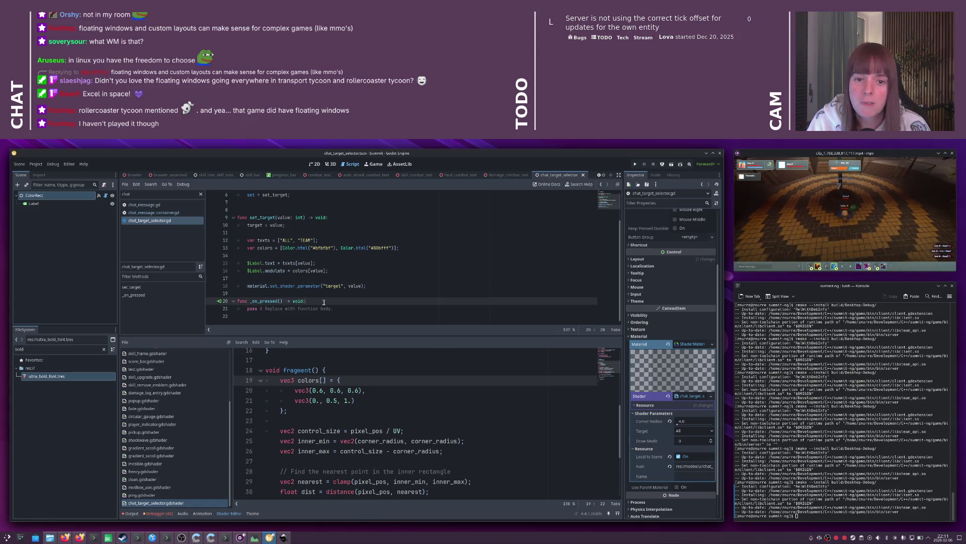
pyautogui.press('Return')
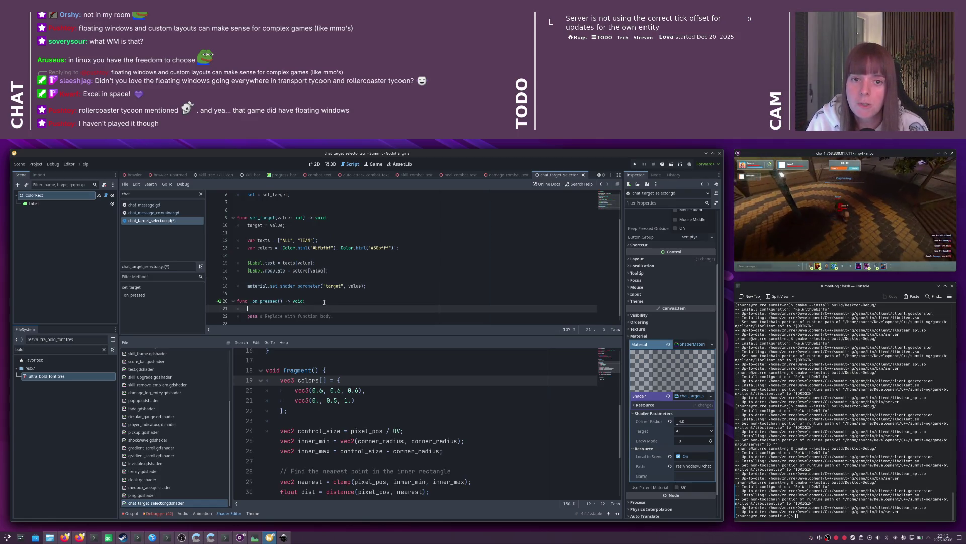
pyautogui.scroll(1, 323, 302)
pyautogui.scroll(-1, 324, 302)
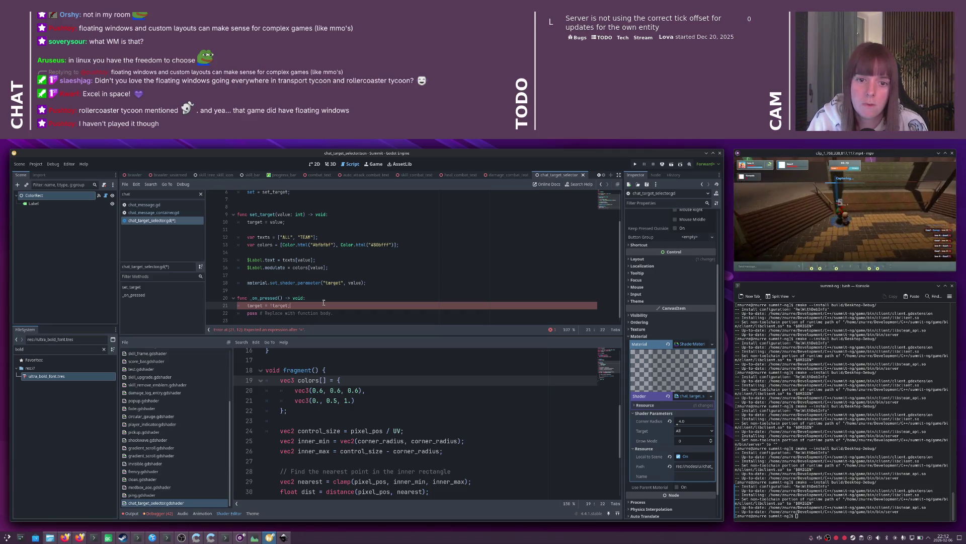
pyautogui.press('Down')
pyautogui.hotkey('ctrl', 'shift', 'k')
pyautogui.hotkey('ctrl', 's')
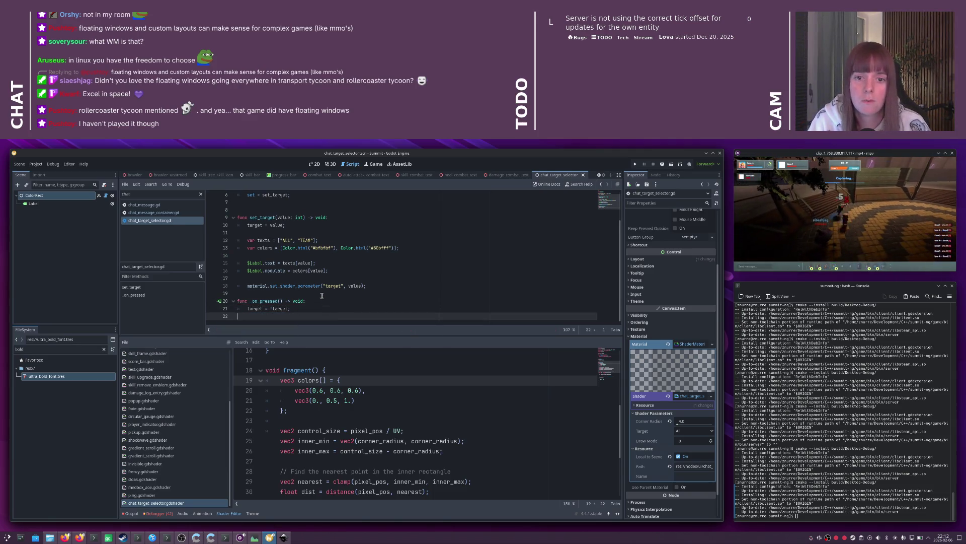
# - Review the ALL ColorRect's shader parameters in the 2D view, then run the game
pyautogui.click(314, 164)
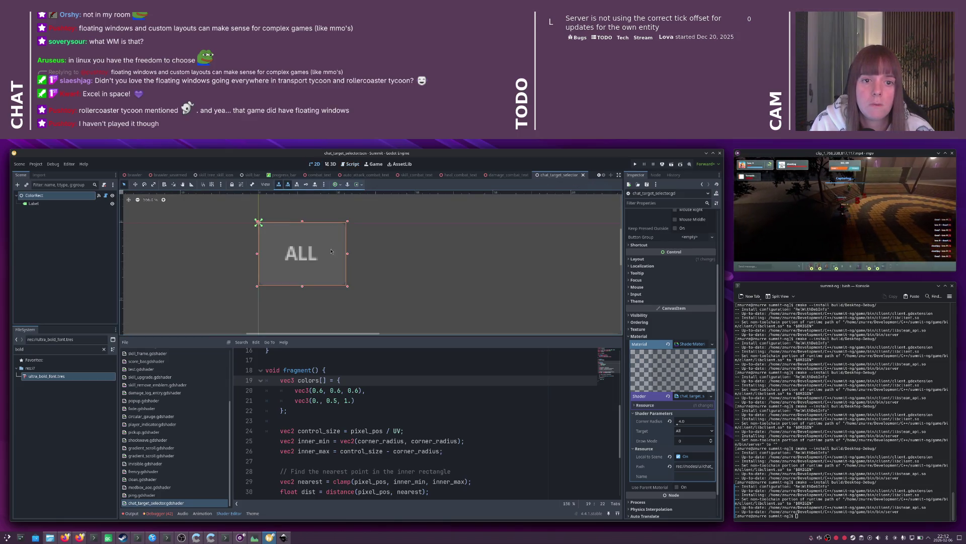
pyautogui.click(335, 238)
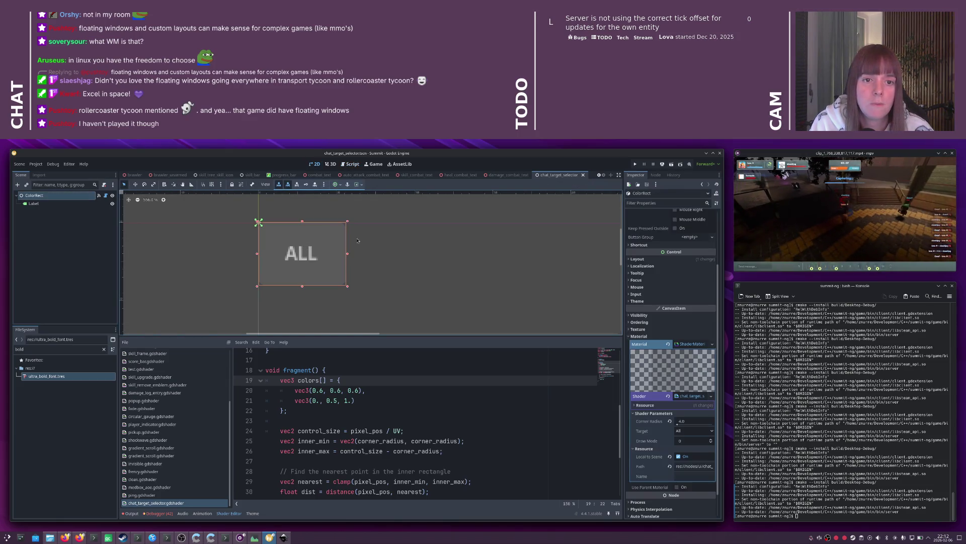
pyautogui.click(404, 244)
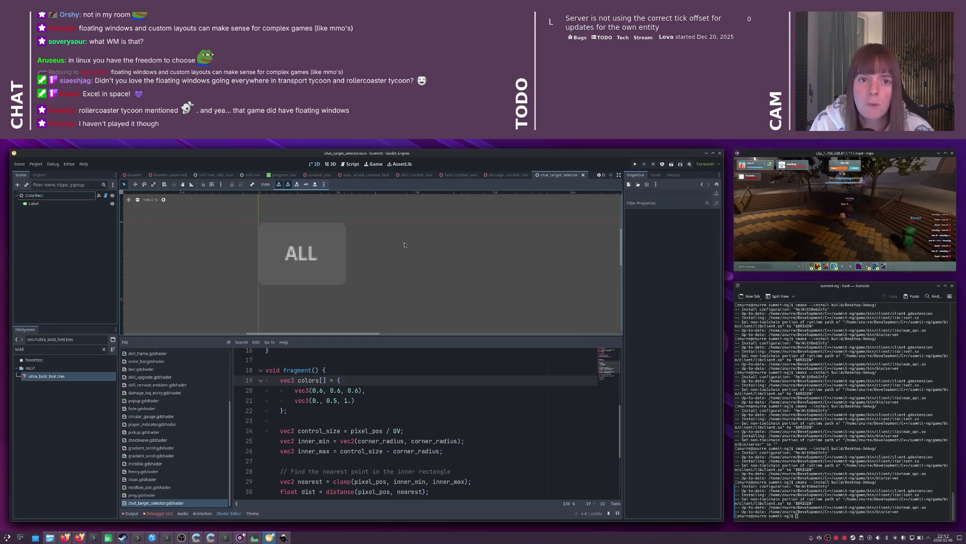
pyautogui.click(310, 236)
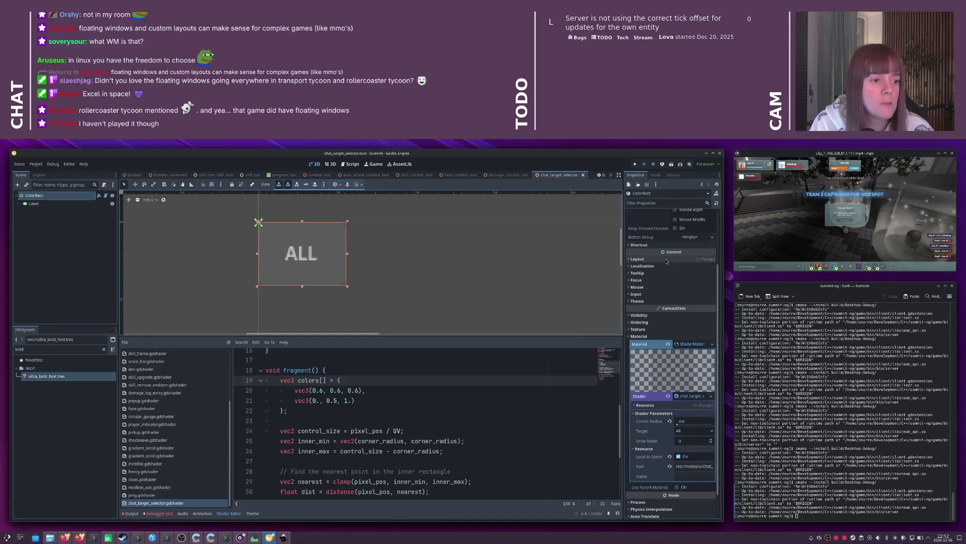
pyautogui.scroll(3, 667, 261)
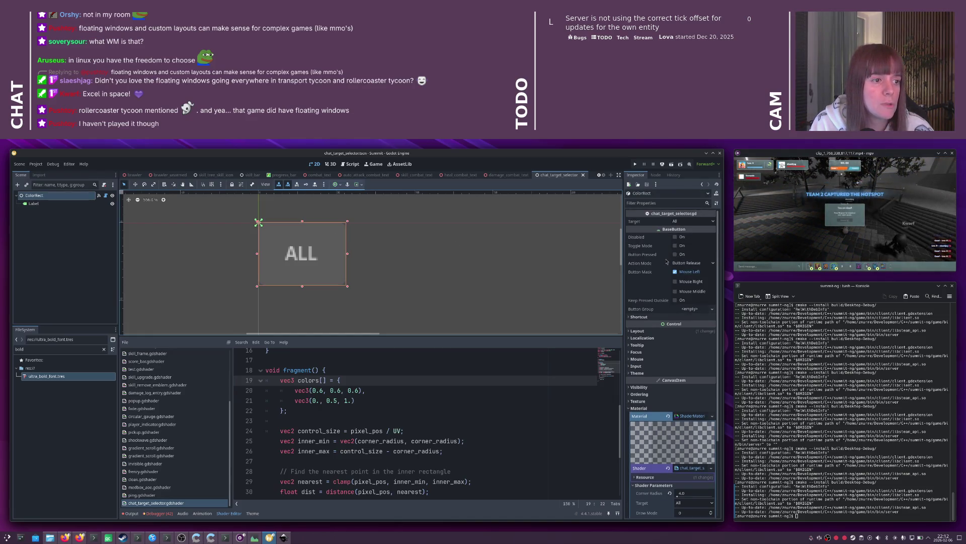
pyautogui.click(419, 257)
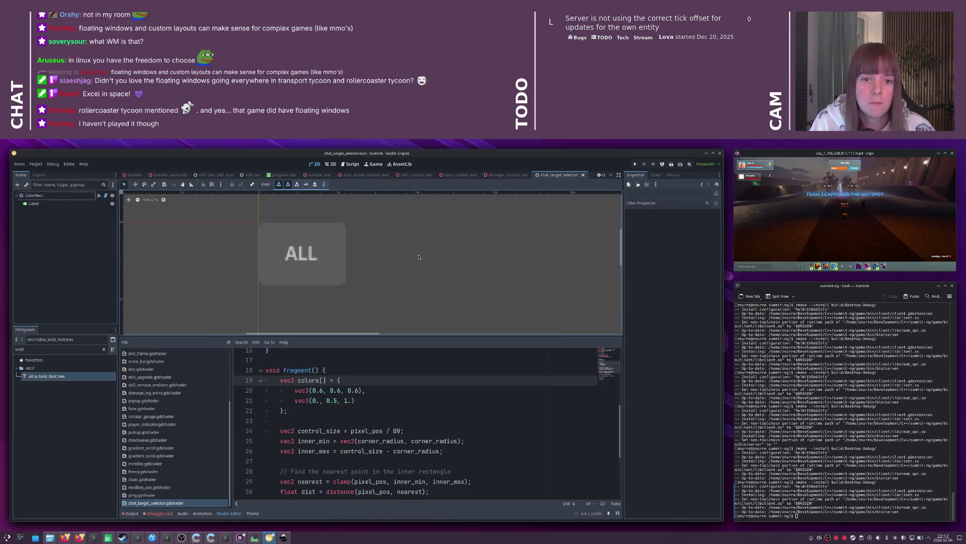
pyautogui.press('F5')
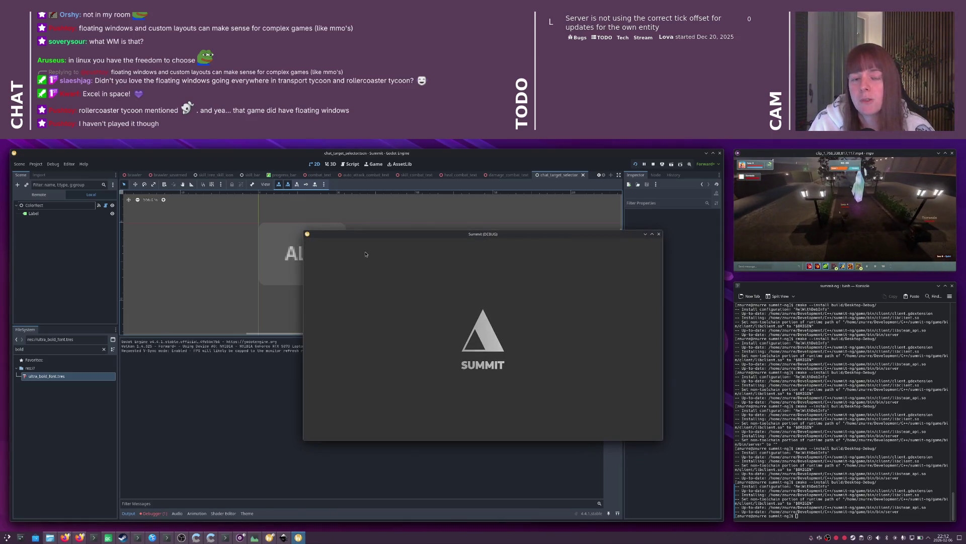
# - Connect to join a match and toggle the chat button through TEAM, ALL and TEAM
pyautogui.click(351, 164)
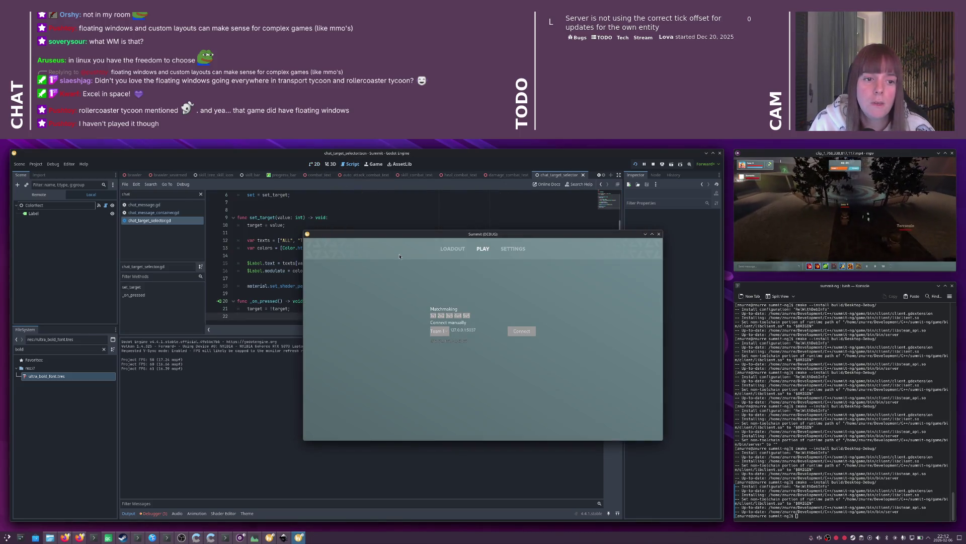
pyautogui.click(521, 331)
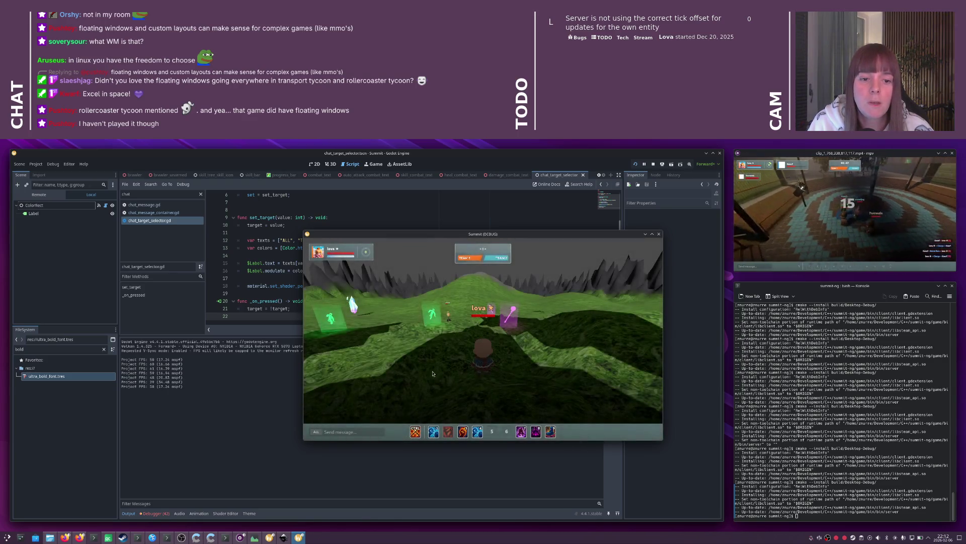
pyautogui.click(320, 434)
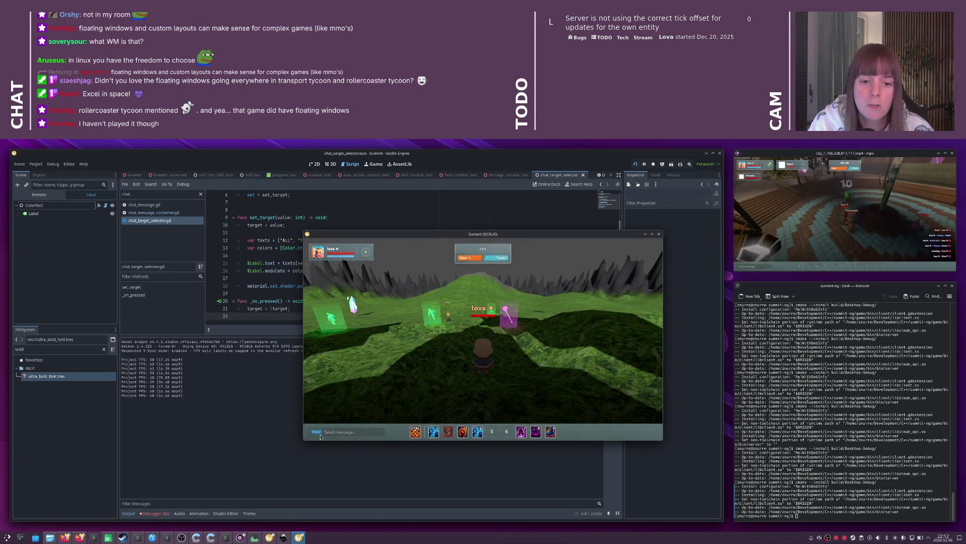
pyautogui.click(317, 434)
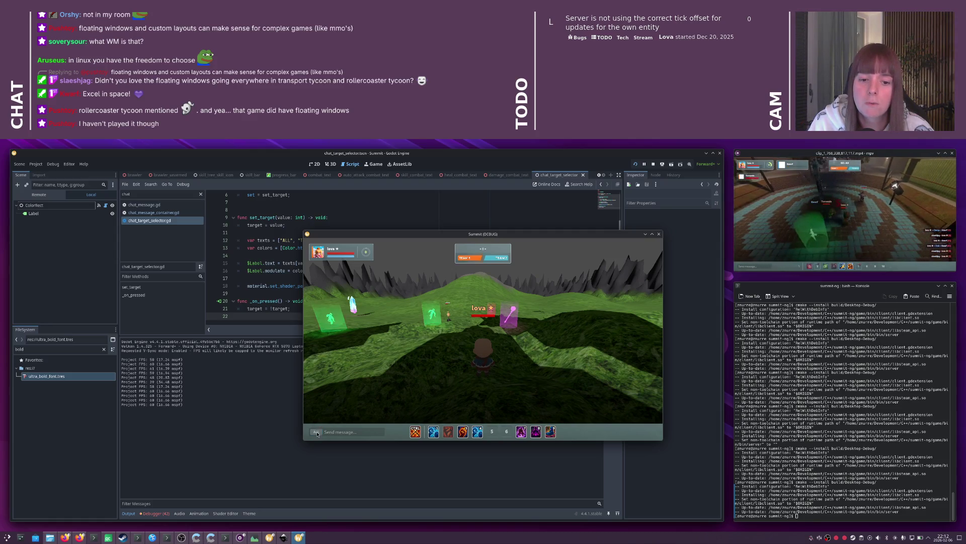
pyautogui.click(317, 434)
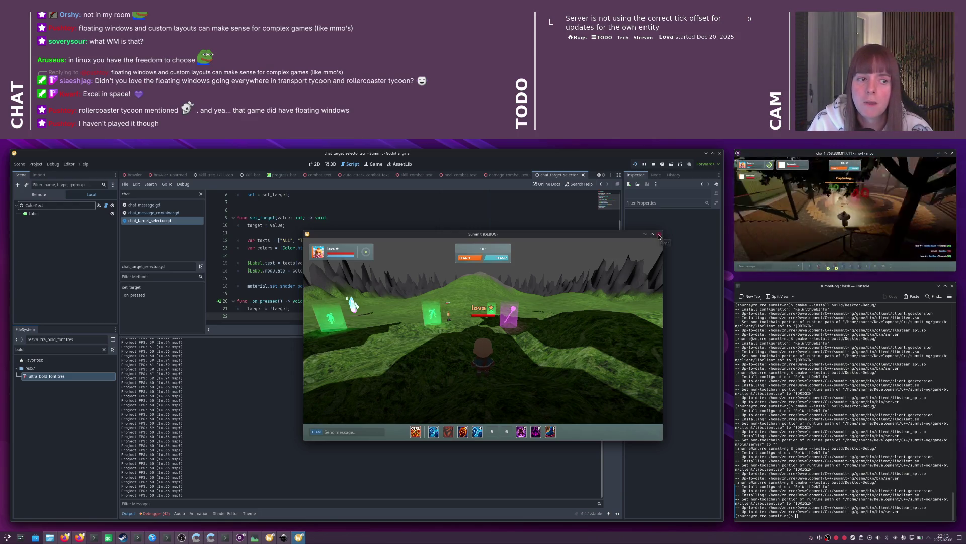
# - Switch to Qt Creator and open ui.cpp via the locator, then its ui.hpp header
pyautogui.hotkey('alt', 'Tab')
pyautogui.hotkey('alt', 'Tab')
pyautogui.press('Escape')
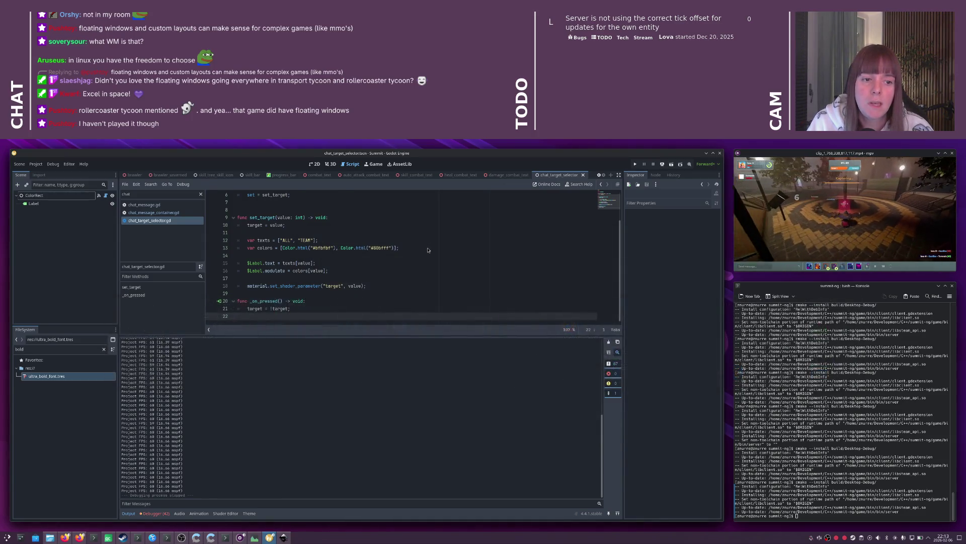
pyautogui.hotkey('alt', 'Tab')
pyautogui.hotkey('alt', 'Tab')
pyautogui.hotkey('alt', 'Tab')
pyautogui.press('Tab')
pyautogui.press('Tab')
pyautogui.hotkey('alt', 'Tab')
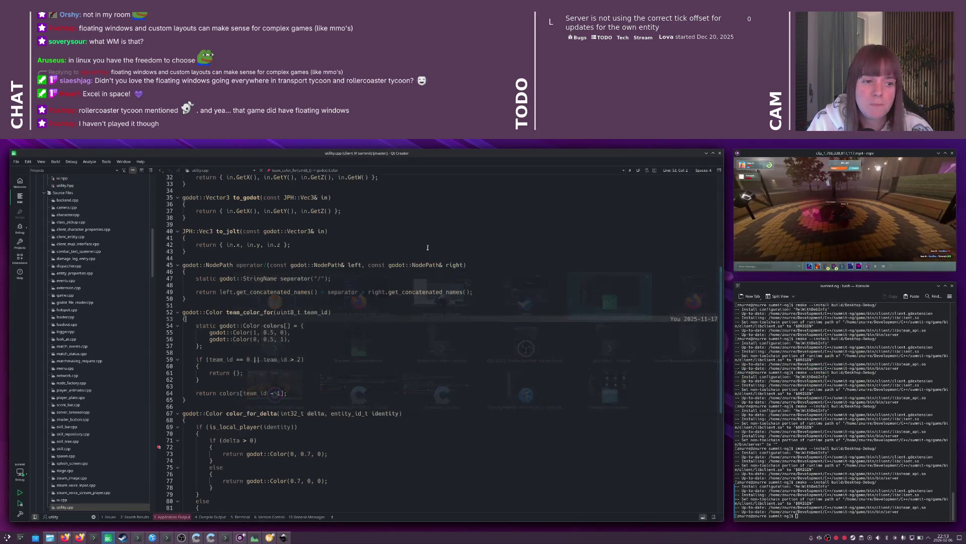
pyautogui.hotkey('ctrl', 'k')
pyautogui.write('ui.cp')
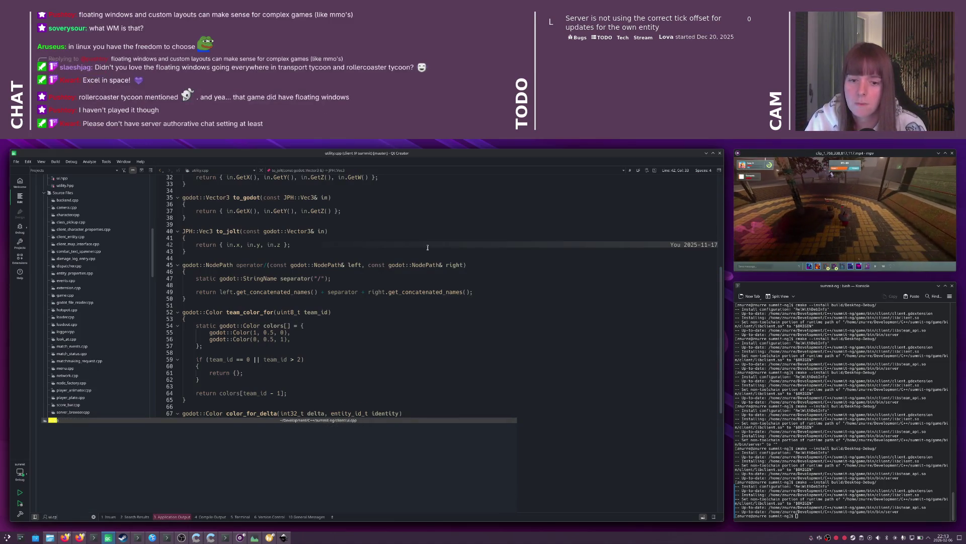
pyautogui.press('Return')
pyautogui.press('F4')
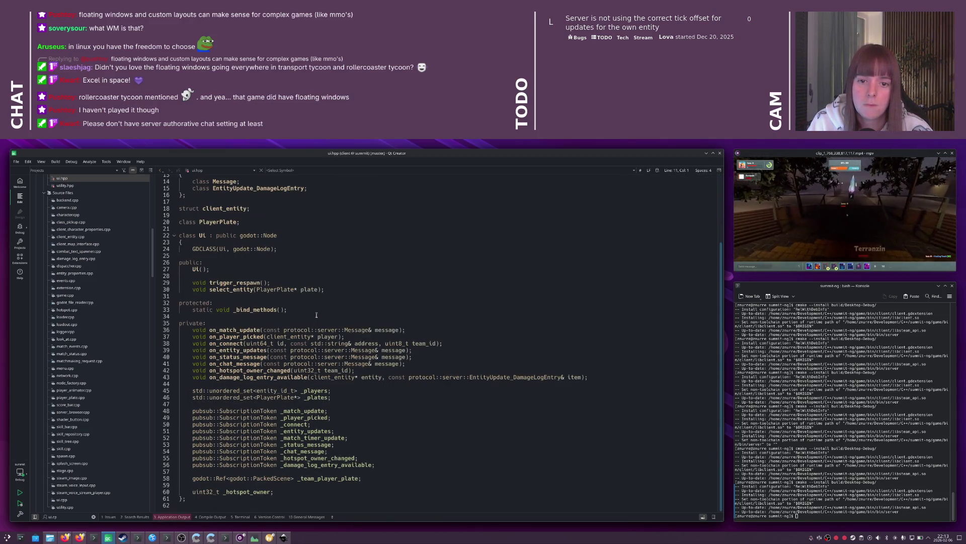
# - Declare uint32_t get_chat_target() const and void set_chat_target(uint32_t target) after select_entity
pyautogui.click(349, 309)
pyautogui.click(339, 290)
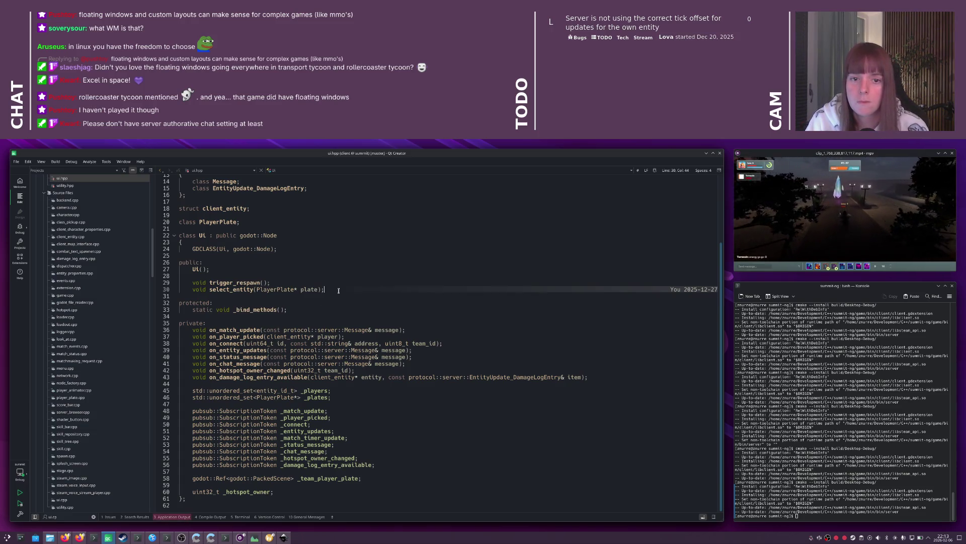
pyautogui.press('Return')
pyautogui.press('Return')
pyautogui.write('uint32_t get_')
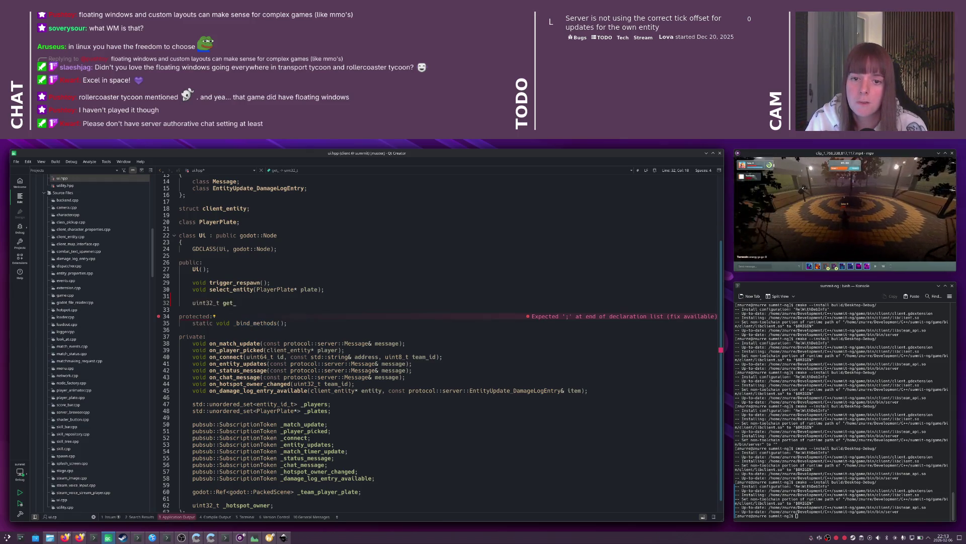
pyautogui.write('chat_target() const;')
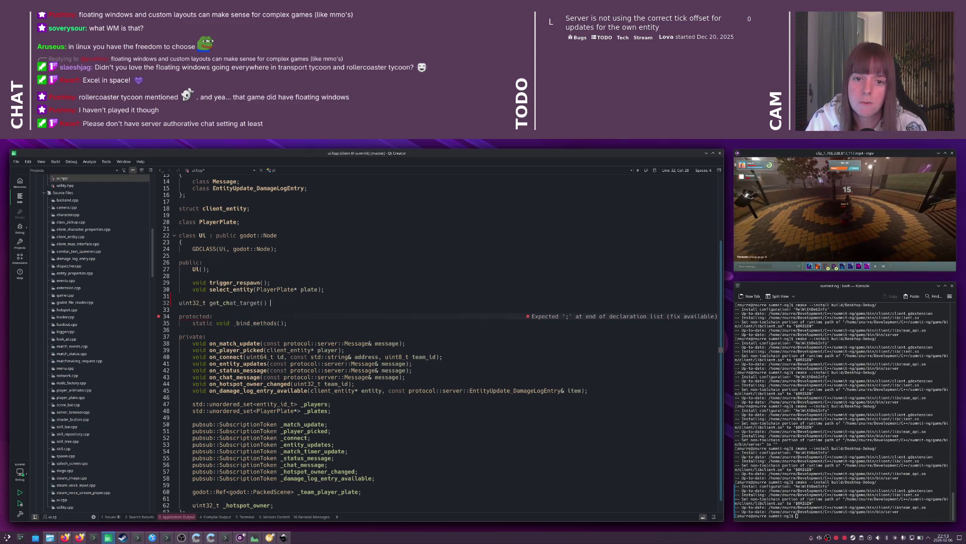
pyautogui.press('Return')
pyautogui.write('void set_set_')
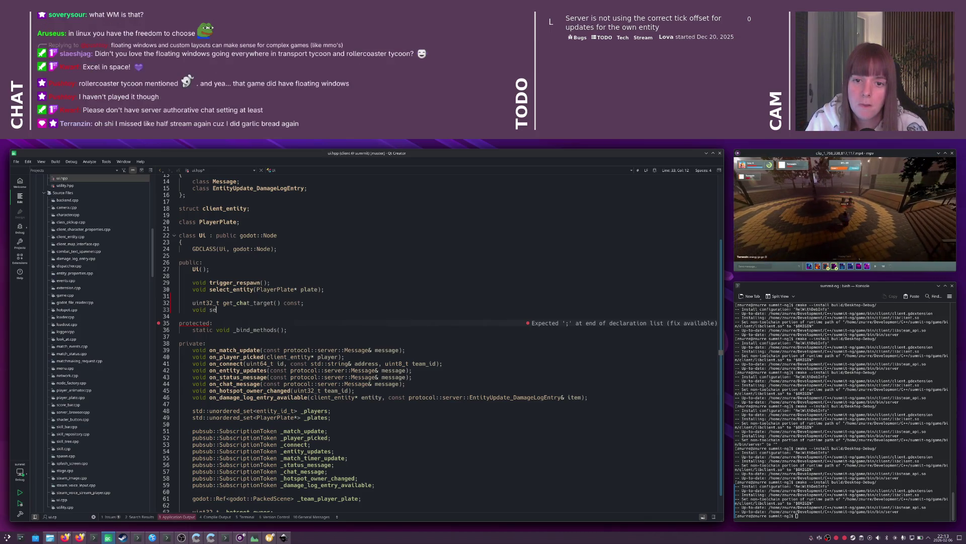
pyautogui.press('BackSpace')
pyautogui.press('BackSpace')
pyautogui.press('BackSpace')
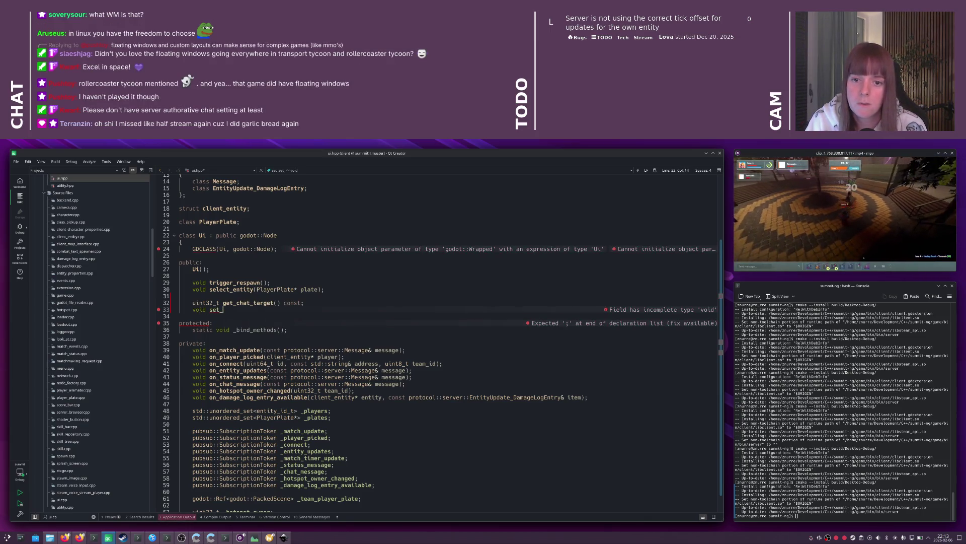
pyautogui.write('chat_target')
pyautogui.write('(uint32_t t')
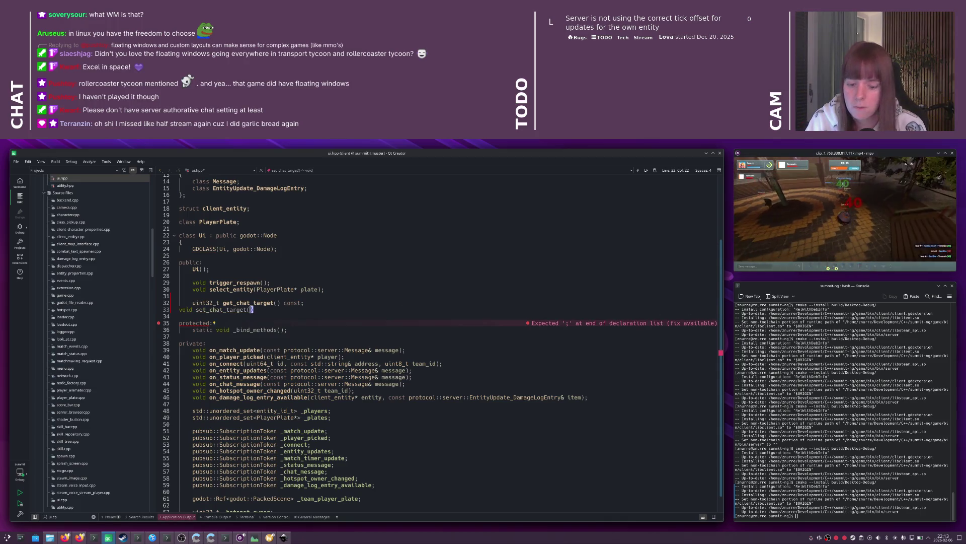
pyautogui.write('arget);')
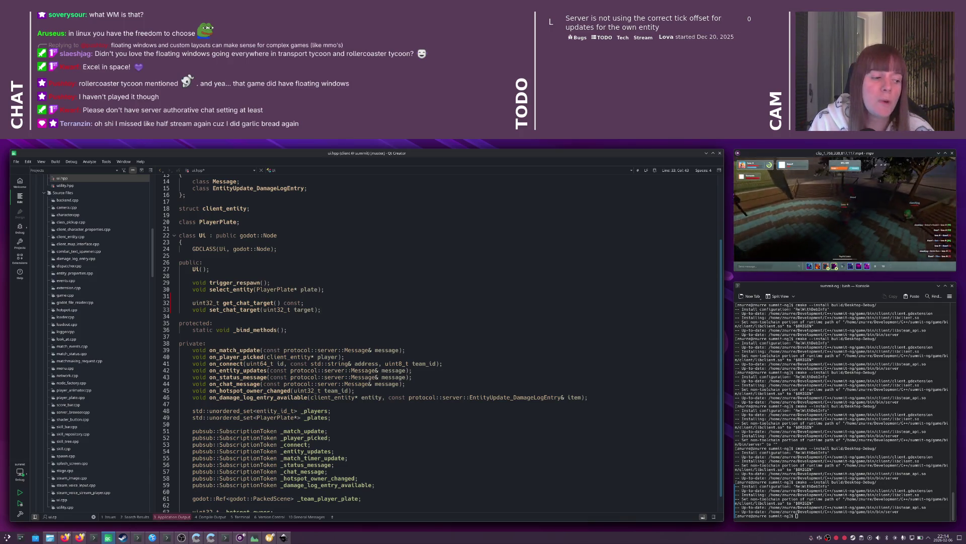
# - Generate an empty get_chat_target definition in ui.cpp with Add Definition
pyautogui.press('Up')
pyautogui.hotkey('alt', 'Return')
pyautogui.press('Return')
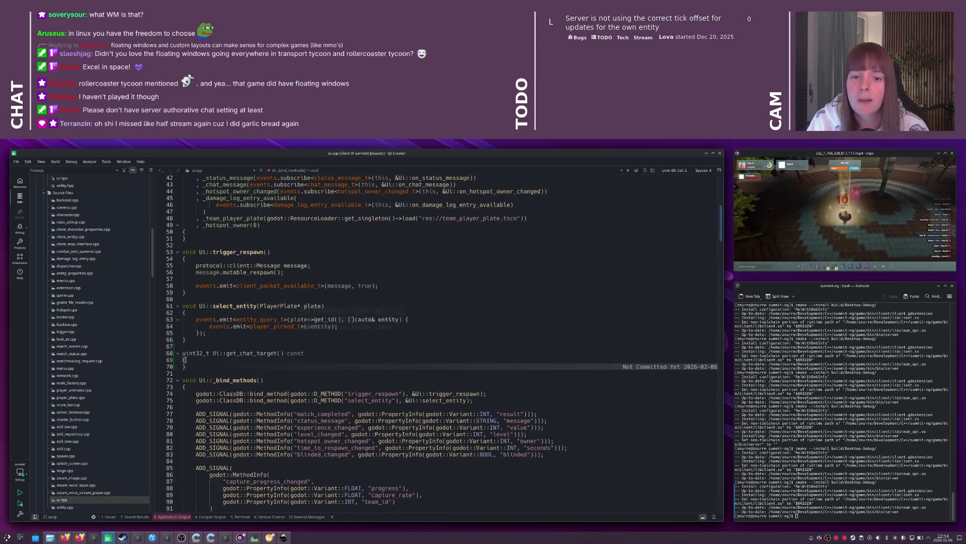
# - Make get_chat_target return _chat_target and generate set_chat_target assigning _chat_target = target
pyautogui.write('return ')
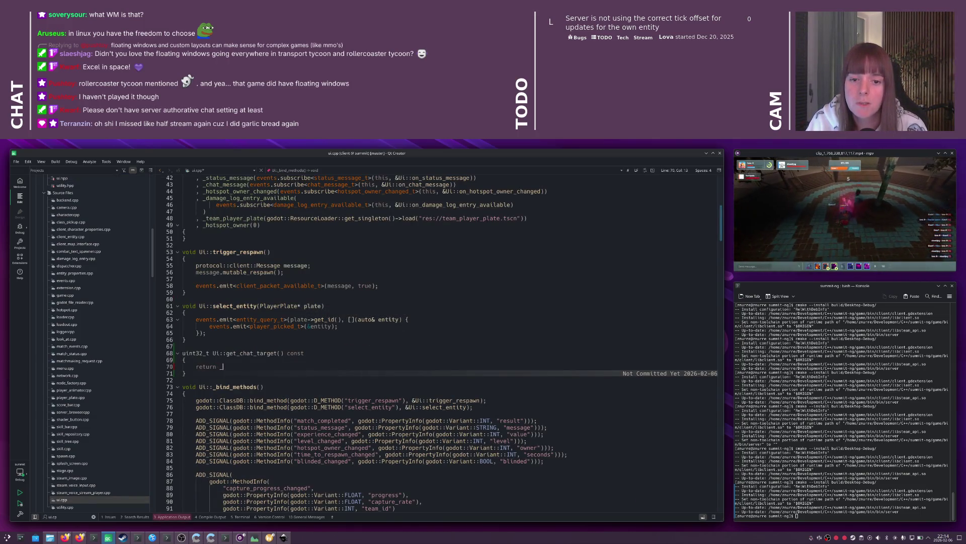
pyautogui.write('_')
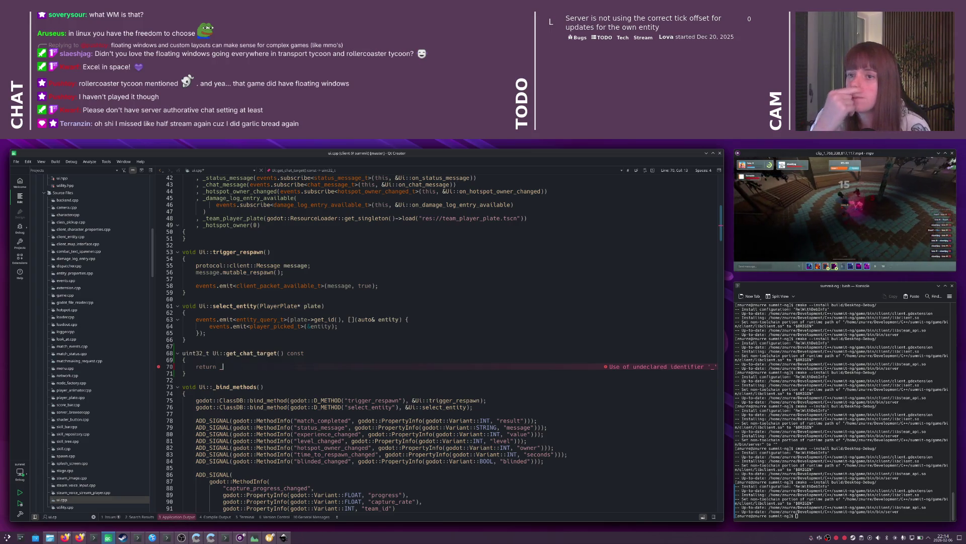
pyautogui.write('chat_')
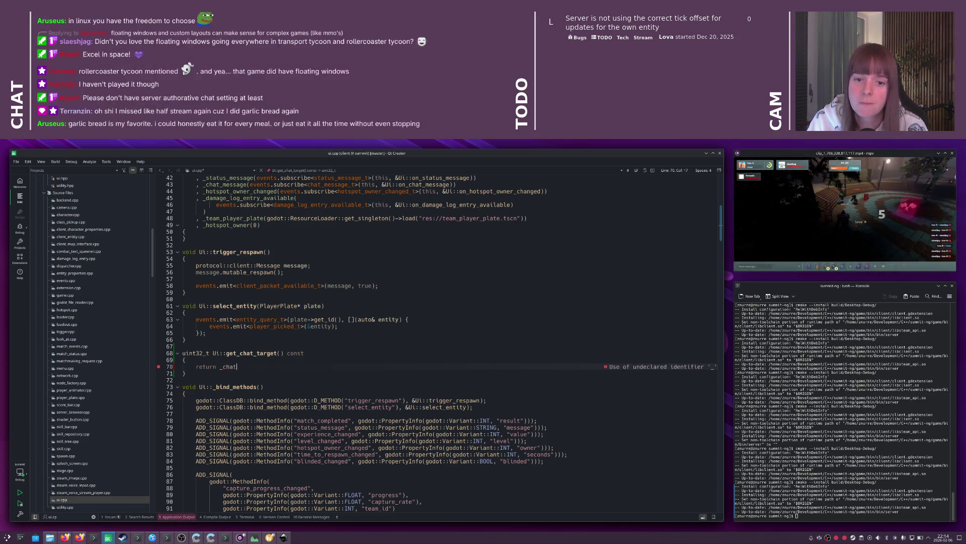
pyautogui.write('targ')
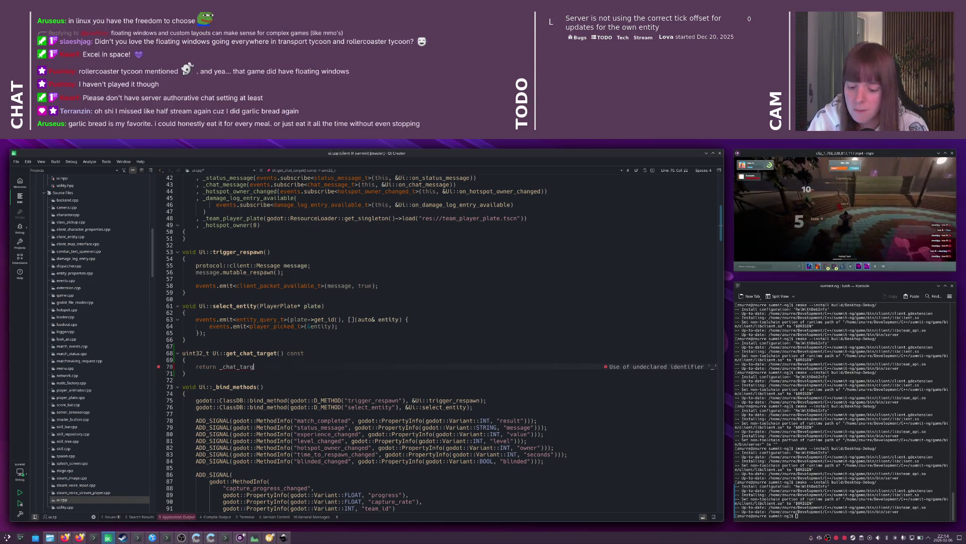
pyautogui.write('et;')
pyautogui.press('F4')
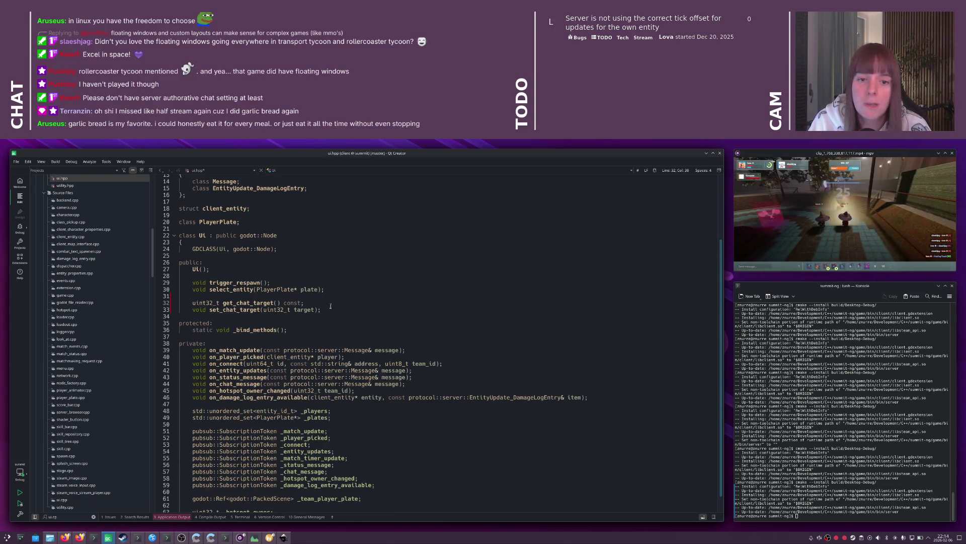
pyautogui.hotkey('alt', 'Return')
pyautogui.press('Return')
pyautogui.write('_ch')
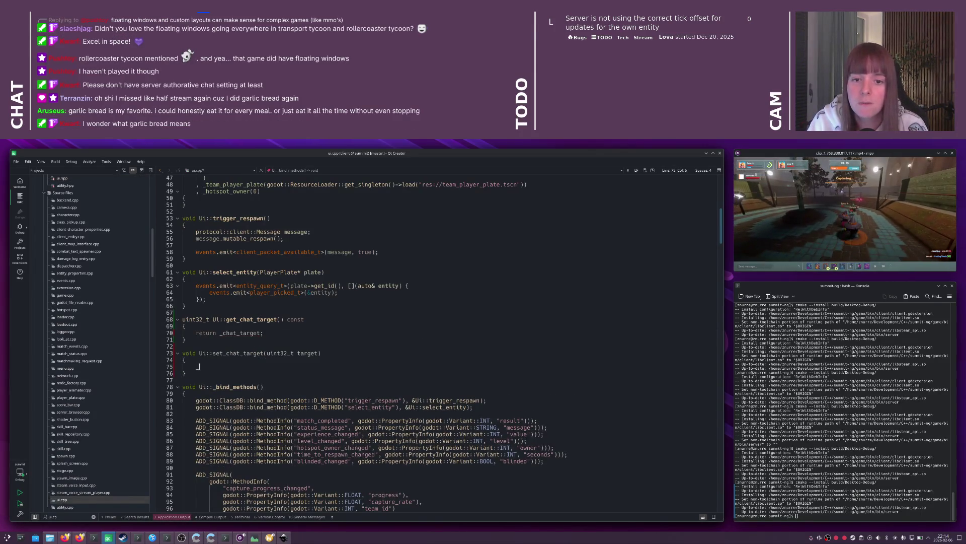
pyautogui.write('at_target')
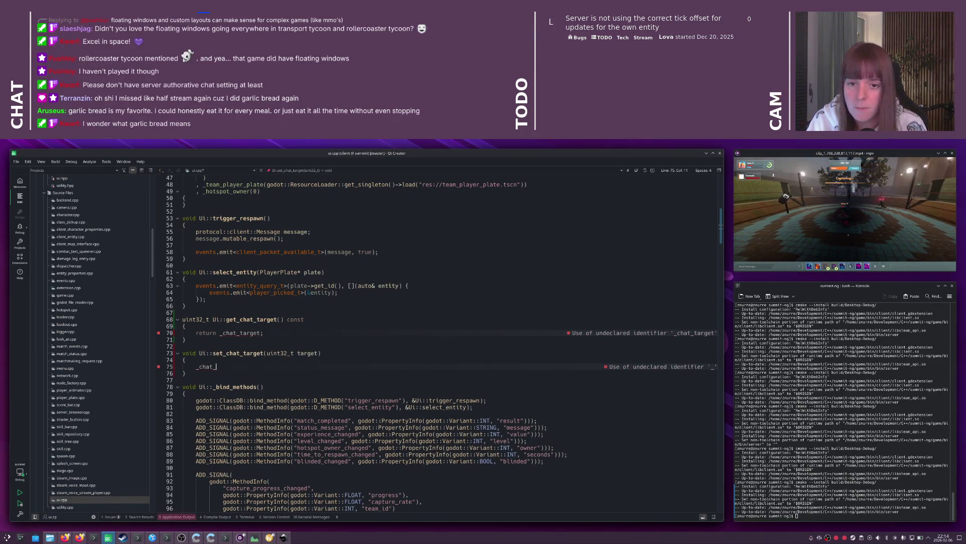
pyautogui.write(' = target;')
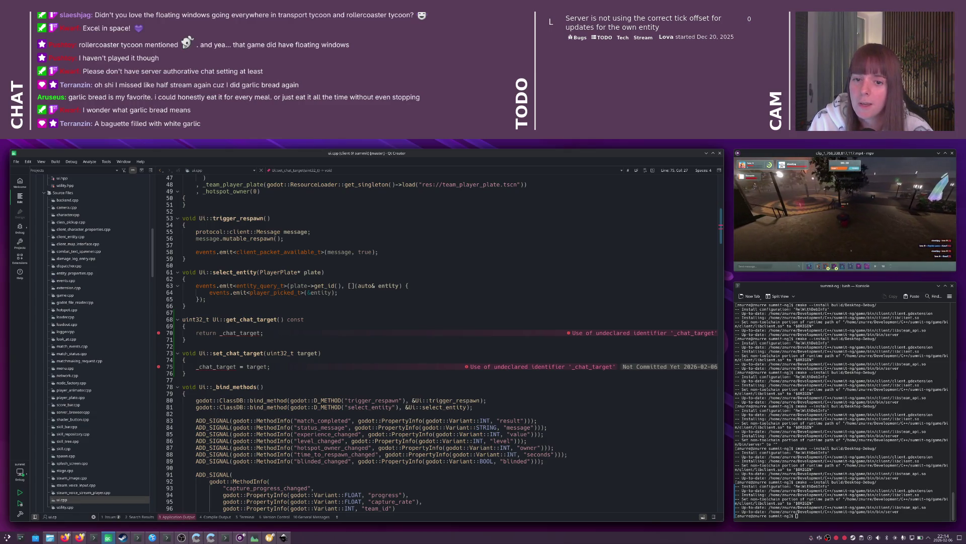
# - Add a _chat_target member in ui.hpp by duplicating the _hotspot_owner line
pyautogui.press('F4')
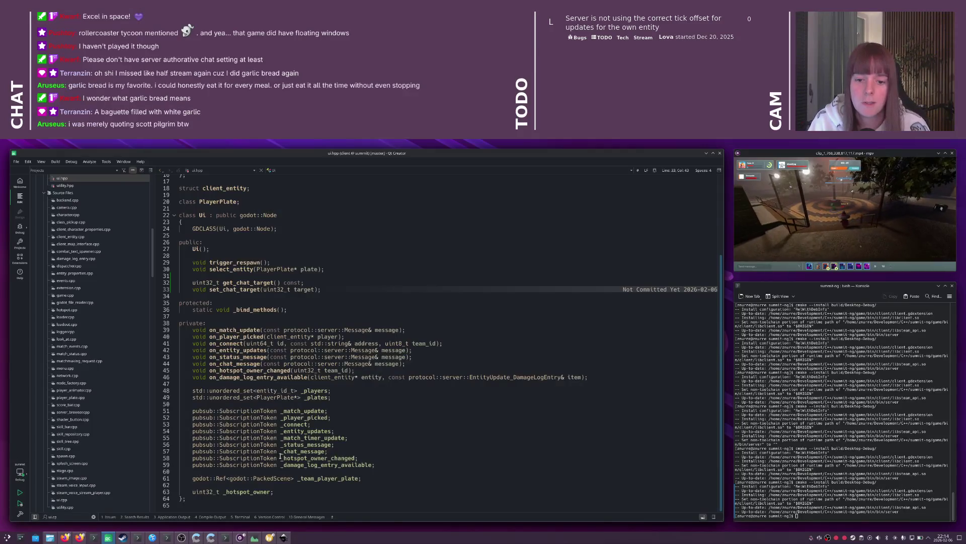
pyautogui.click(290, 491)
pyautogui.hotkey('ctrl', 'alt', 'Down')
pyautogui.hotkey('ctrl', 'BackSpace')
pyautogui.hotkey('ctrl', 'BackSpace')
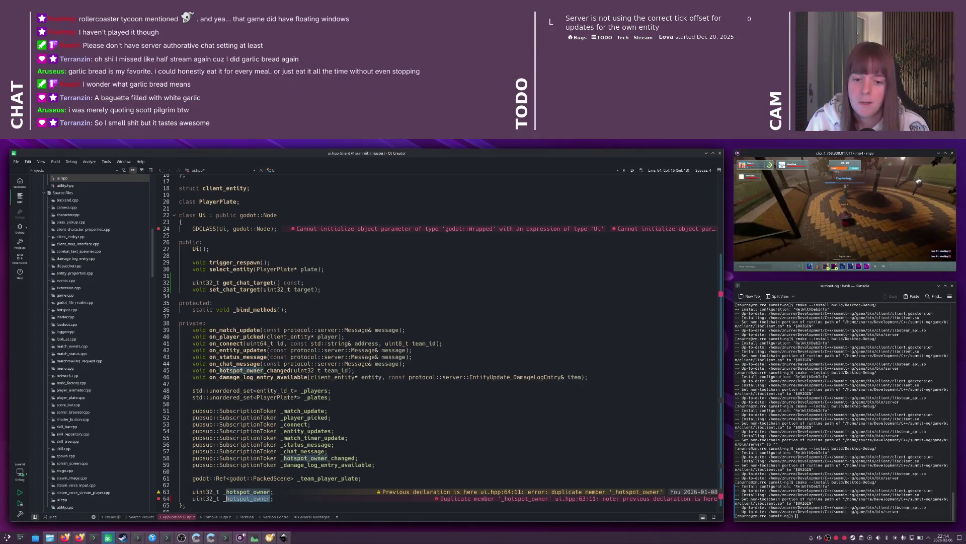
pyautogui.write('_chat_g')
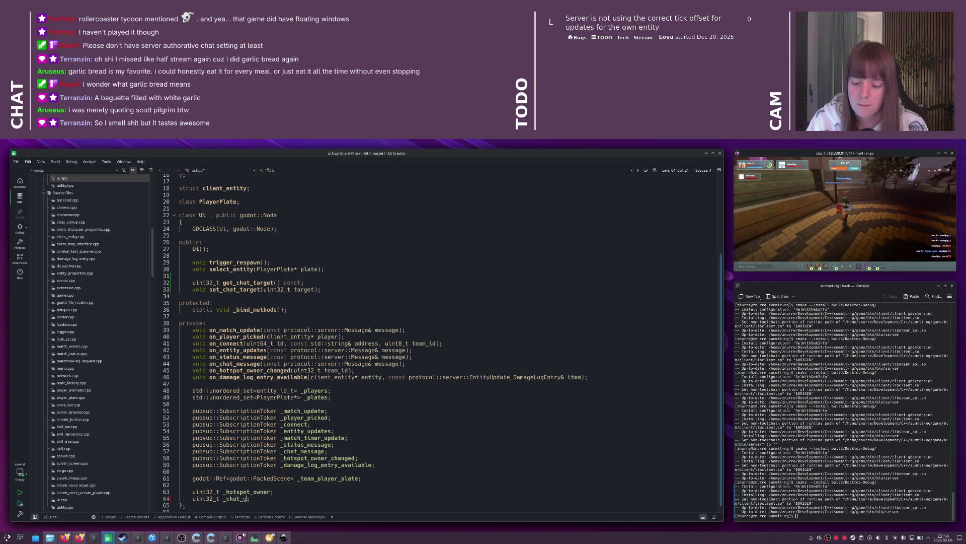
pyautogui.press('BackSpace')
pyautogui.press('BackSpace')
pyautogui.press('BackSpace')
pyautogui.write('target;')
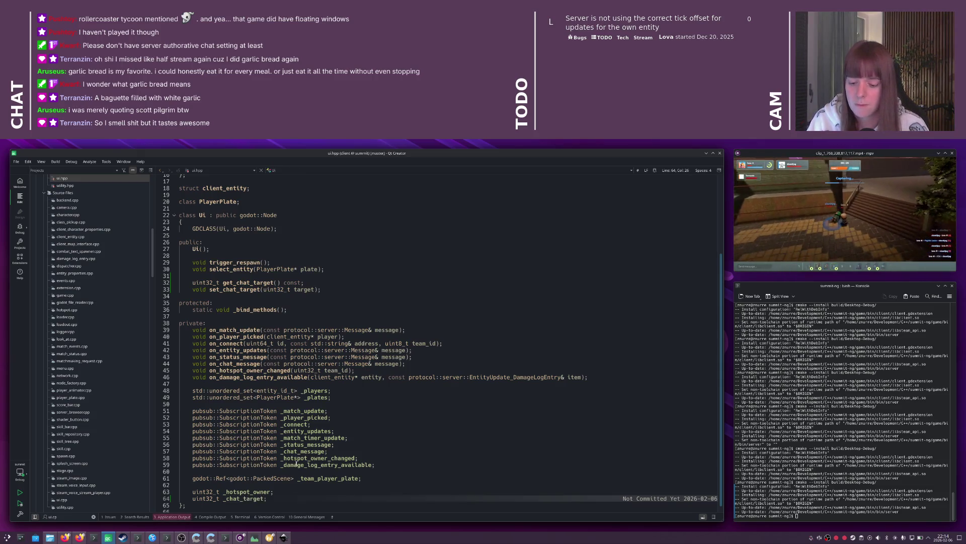
# - Add a _chat_target(0) initializer to the UI constructor in ui.cpp and save
pyautogui.press('F4')
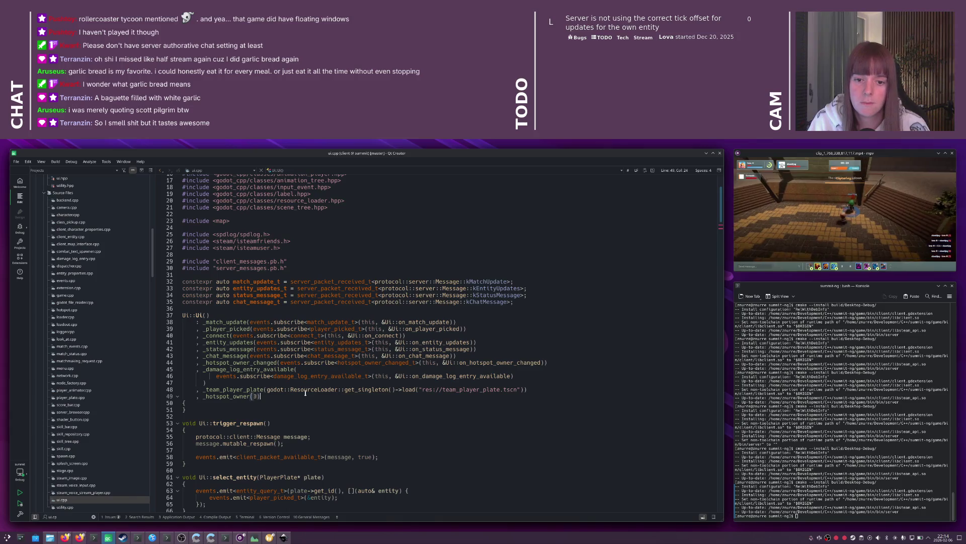
pyautogui.click(258, 396)
pyautogui.hotkey('ctrl', 'alt', 'Down')
pyautogui.press('Left')
pyautogui.press('Left')
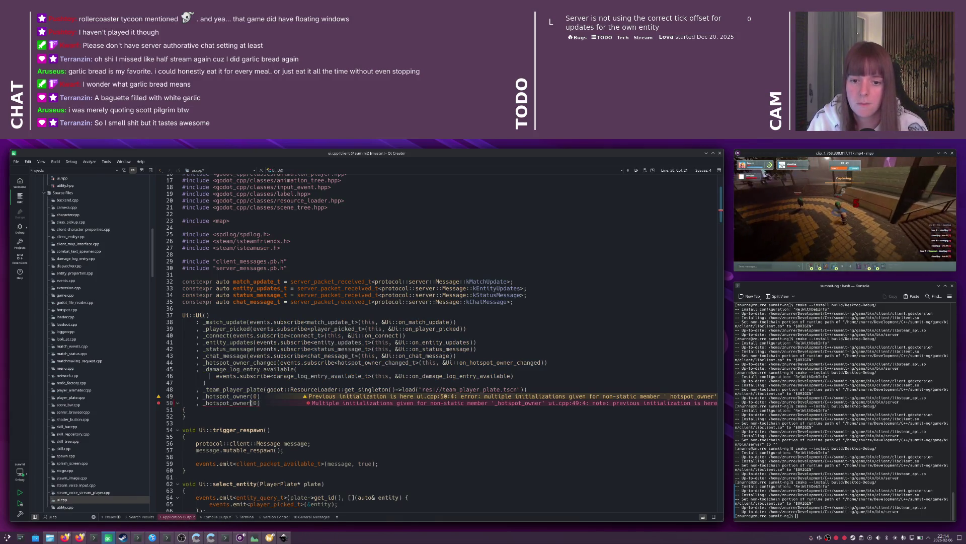
pyautogui.hotkey('ctrl', 'shift', 'Left')
pyautogui.hotkey('ctrl', 'shift', 'Left')
pyautogui.write('_chat')
pyautogui.write('_target')
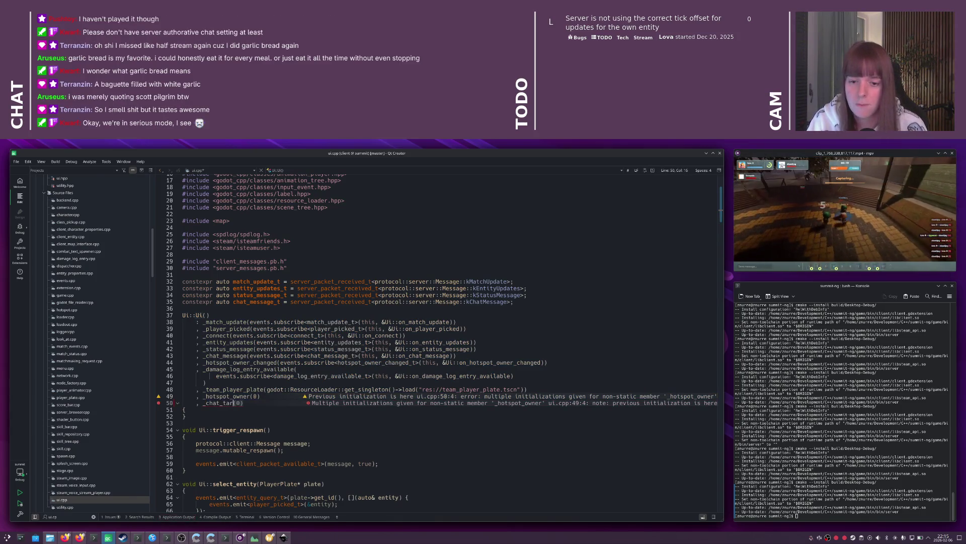
pyautogui.hotkey('ctrl', 's')
pyautogui.scroll(-15, 322, 384)
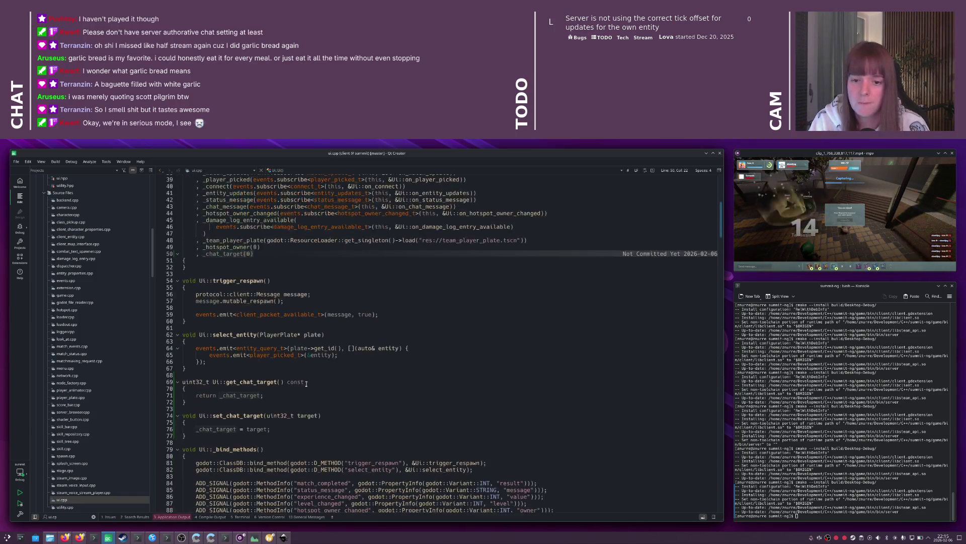
# - Open damage_log_entry.cpp and copy its get_type and set_type binding lines
pyautogui.click(295, 318)
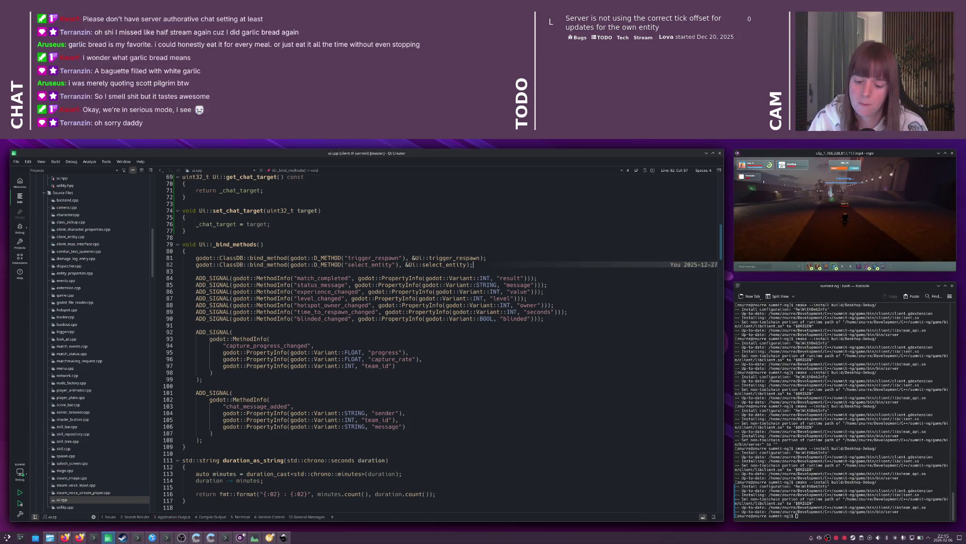
pyautogui.hotkey('ctrl', 'k')
pyautogui.write('damage_log')
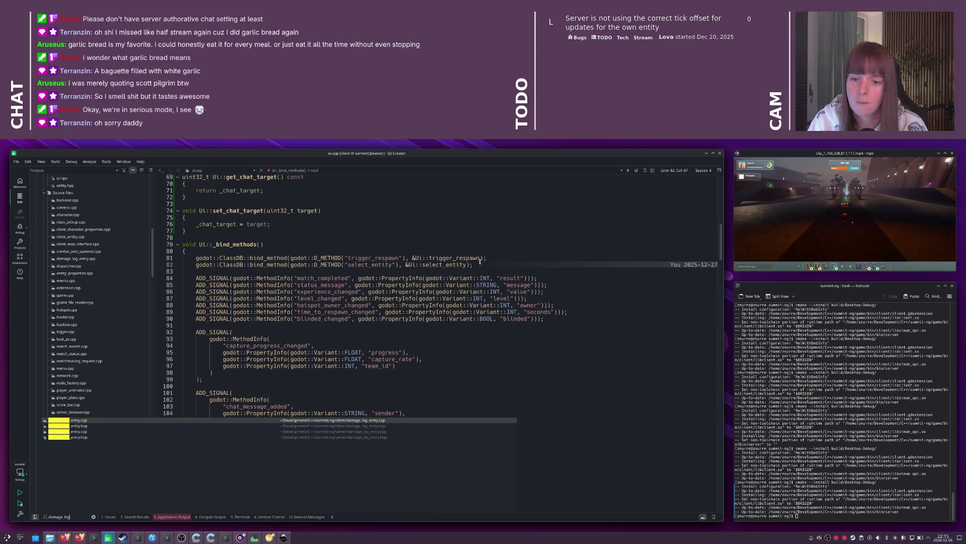
pyautogui.press('Return')
pyautogui.press('Down')
pyautogui.press('Down')
pyautogui.press('Down')
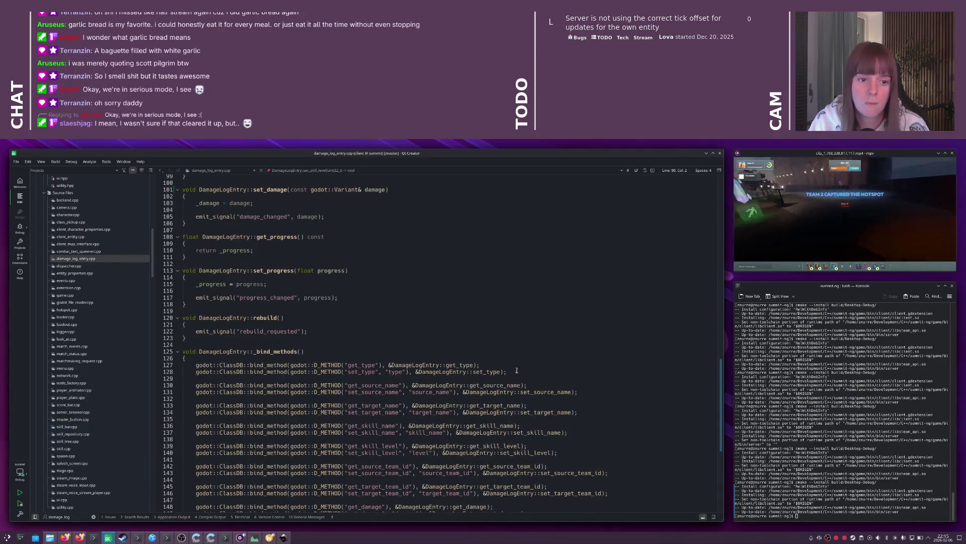
pyautogui.press('End')
pyautogui.hotkey('shift', 'Up')
pyautogui.hotkey('shift', 'Home')
pyautogui.hotkey('ctrl', 'c')
# - Paste the bindings into Ui::_bind_methods and rename type to chat_target throughout
pyautogui.hotkey('ctrl', 'Tab')
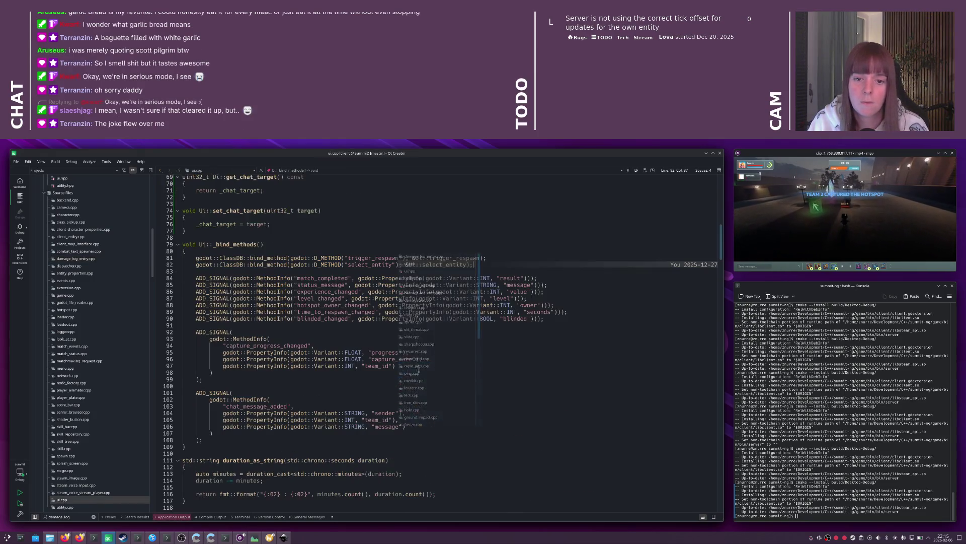
pyautogui.click(490, 265)
pyautogui.press('Return')
pyautogui.press('Return')
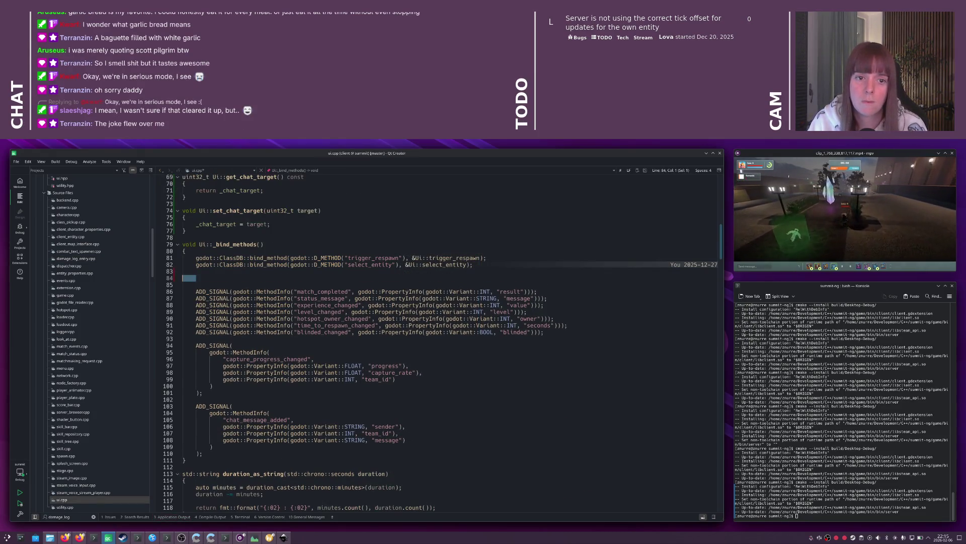
pyautogui.hotkey('ctrl', 'v')
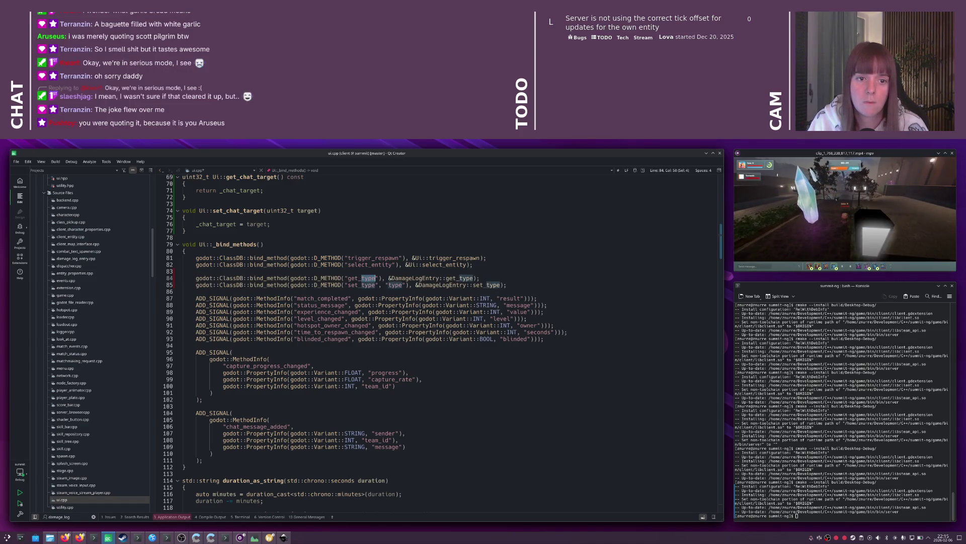
pyautogui.moveTo(361, 277); pyautogui.dragTo(376, 285)
pyautogui.write('chat_target')
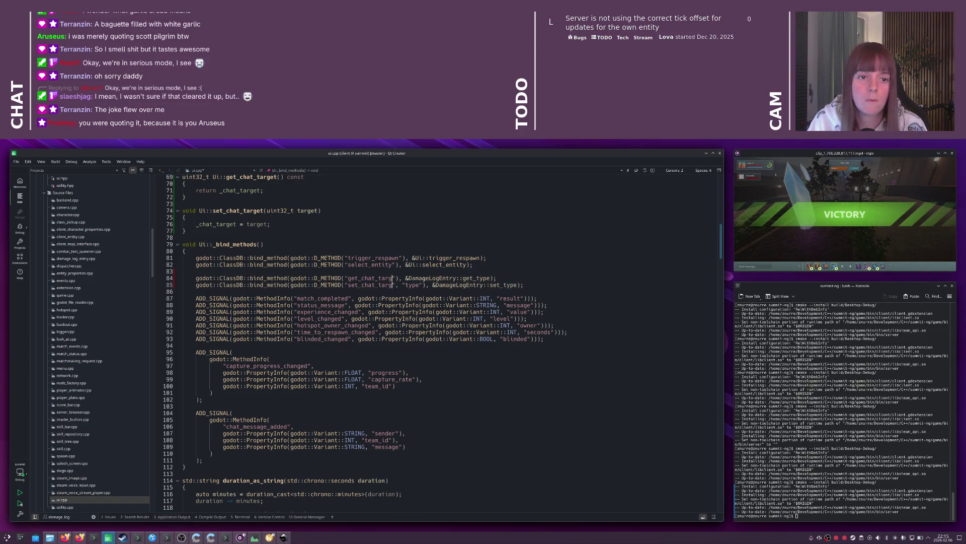
pyautogui.doubleClick(419, 285)
pyautogui.write('chat_targe')
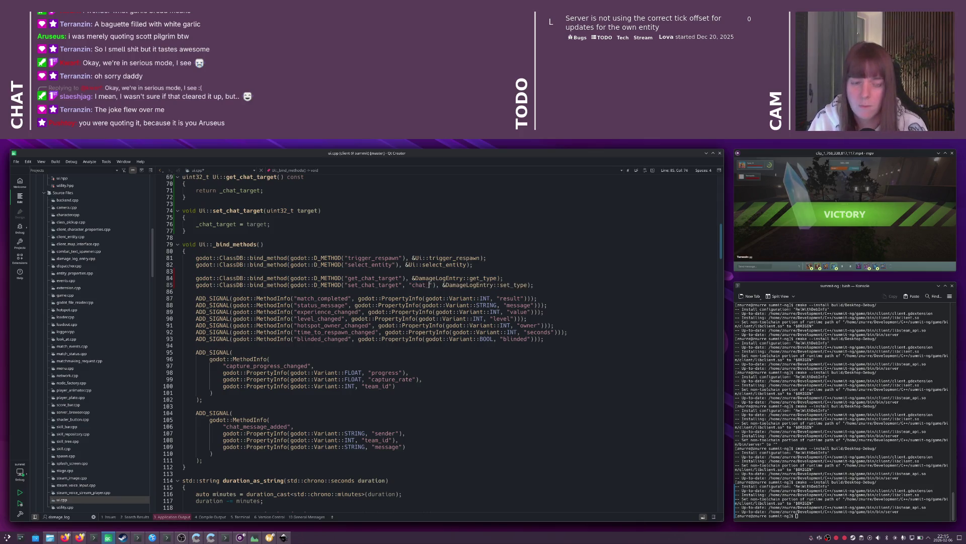
pyautogui.write('targe')
pyautogui.doubleClick(486, 278)
pyautogui.write('chat')
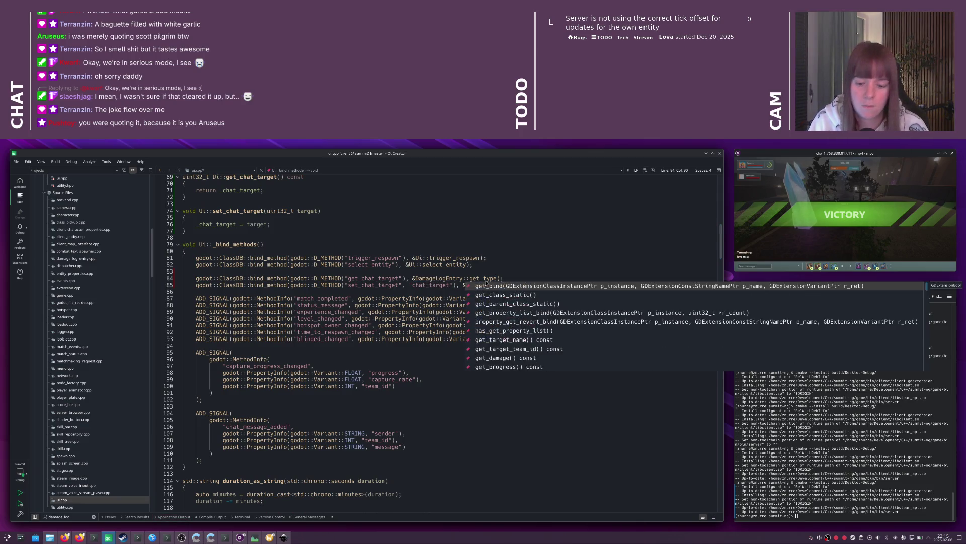
pyautogui.write('_target')
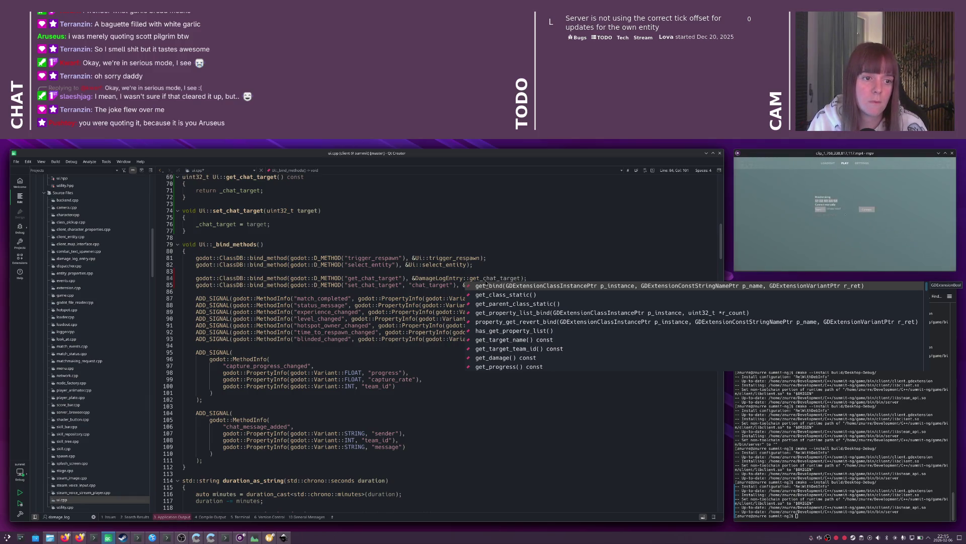
pyautogui.click(520, 285)
pyautogui.write('chat_ta')
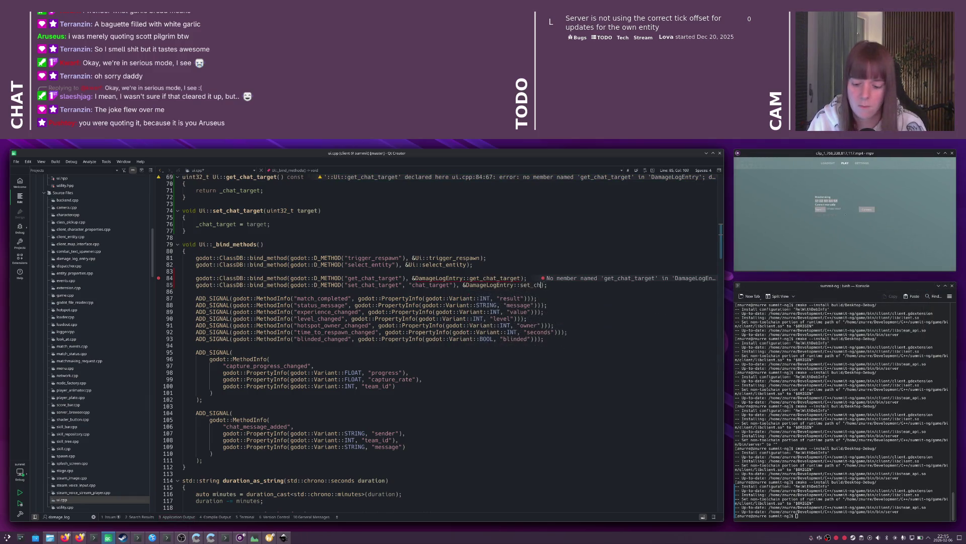
pyautogui.write('rget')
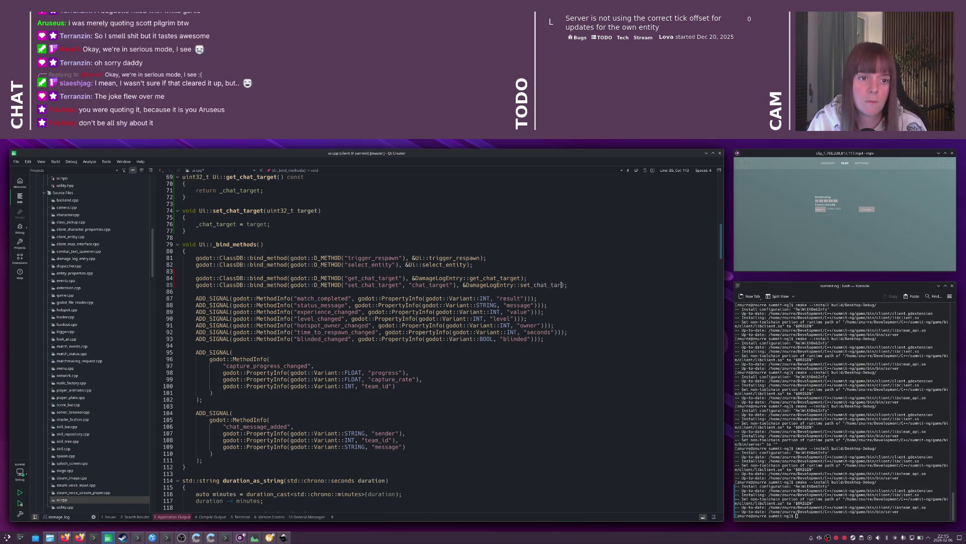
# - Replace DamageLogEntry with Ui on both pasted binding lines
pyautogui.doubleClick(437, 278)
pyautogui.write('Ui')
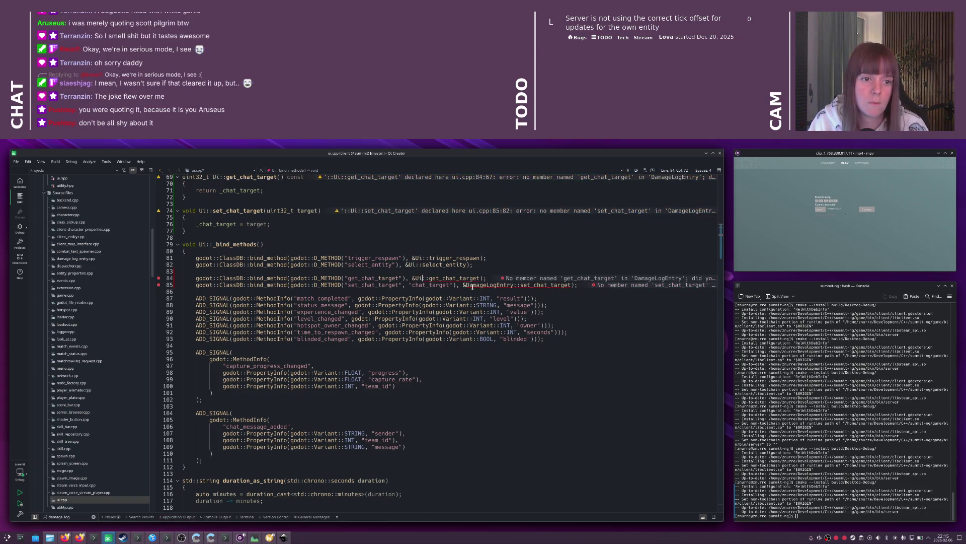
pyautogui.doubleClick(489, 285)
pyautogui.write('Ui')
pyautogui.click(454, 278)
pyautogui.hotkey('alt', 'Left')
pyautogui.scroll(-10, 397, 383)
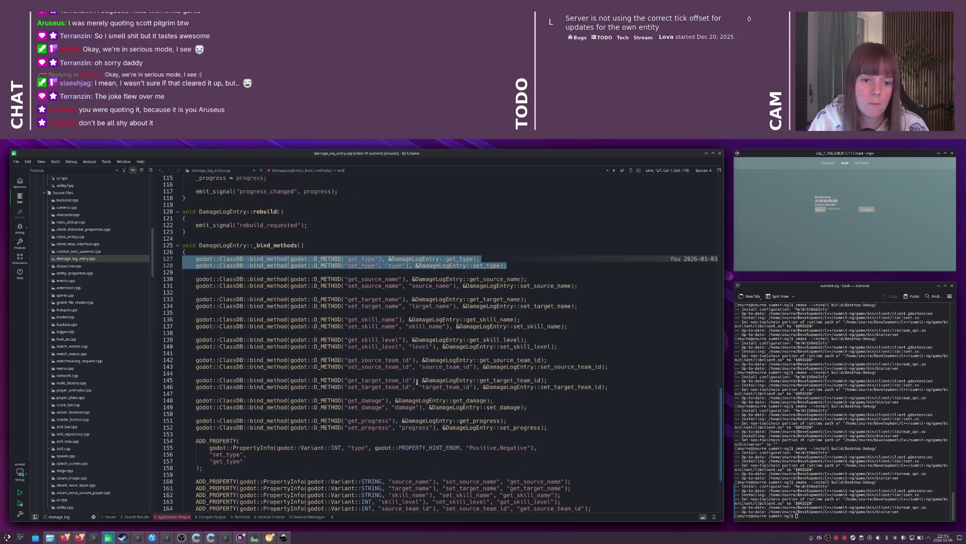
# - Copy the source_name ADD_PROPERTY line from damage_log_entry.cpp into Ui::_bind_methods in ui.cpp
pyautogui.click(390, 371)
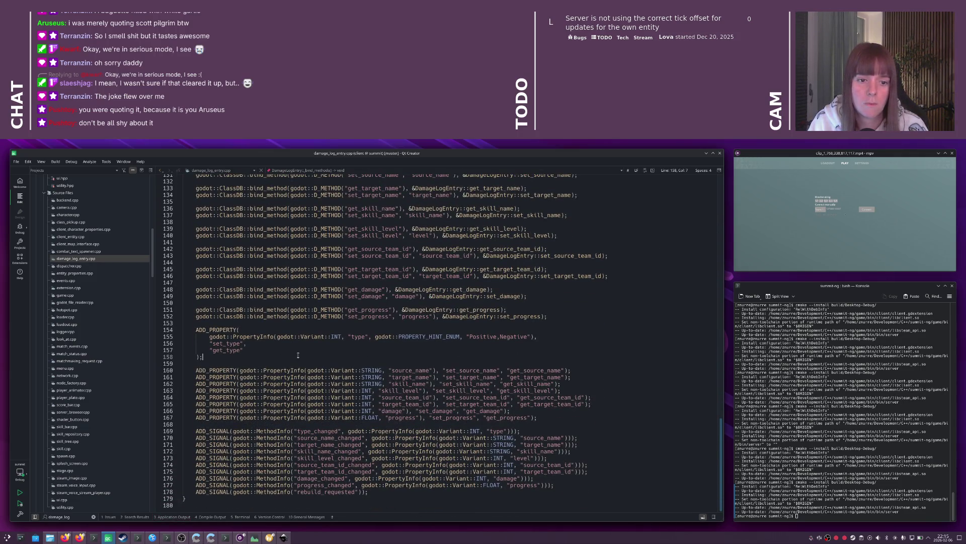
pyautogui.tripleClick(389, 370)
pyautogui.hotkey('ctrl', 'c')
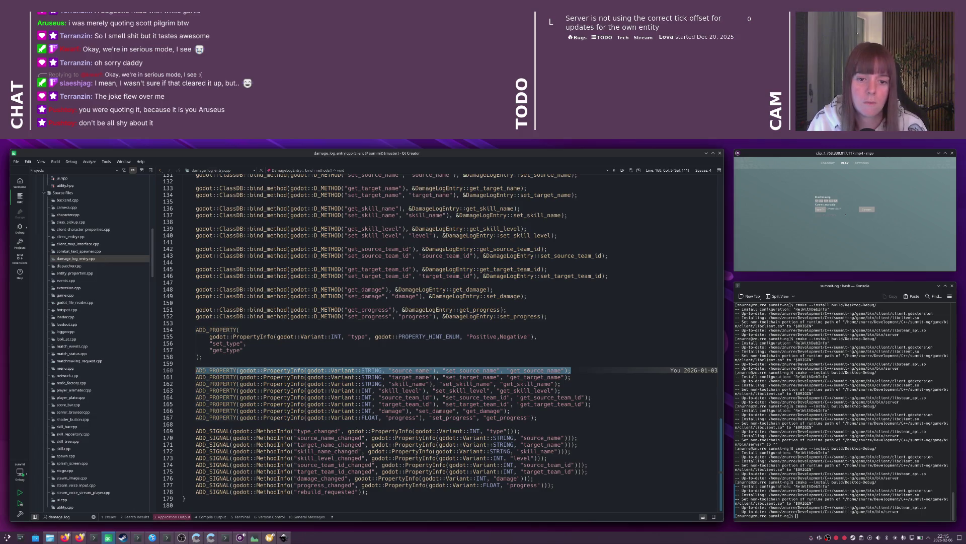
pyautogui.hotkey('alt', 'Right')
pyautogui.click(541, 292)
pyautogui.press('Return')
pyautogui.hotkey('ctrl', 'v')
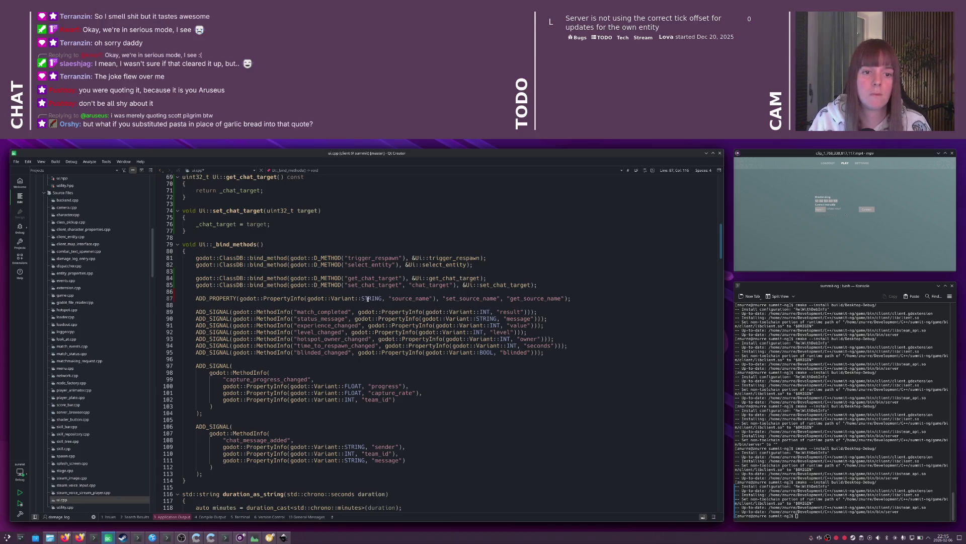
# - Change the pasted property to type INT, named chat_target, with set_chat_target as its setter
pyautogui.doubleClick(372, 298)
pyautogui.write('INT')
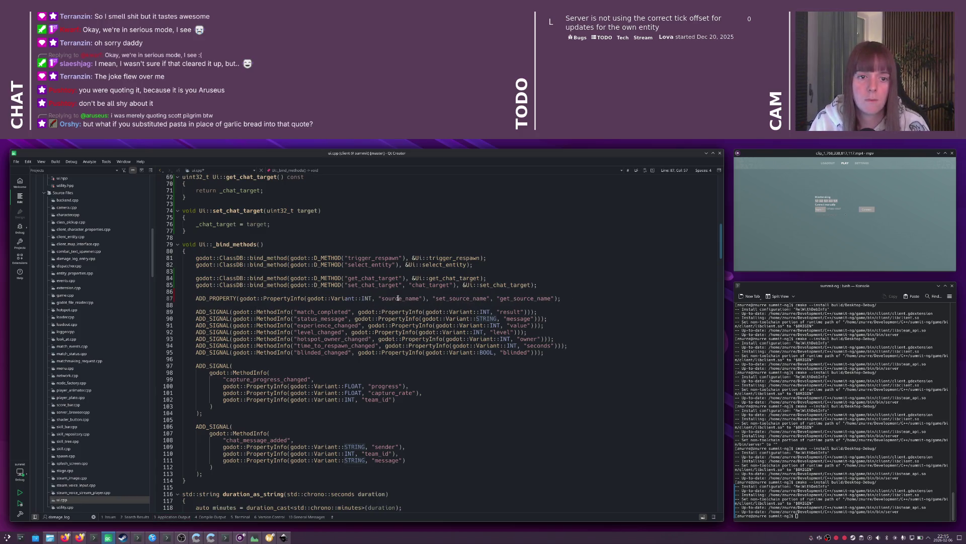
pyautogui.doubleClick(423, 285)
pyautogui.hotkey('ctrl', 'c')
pyautogui.doubleClick(402, 298)
pyautogui.hotkey('ctrl', 'v')
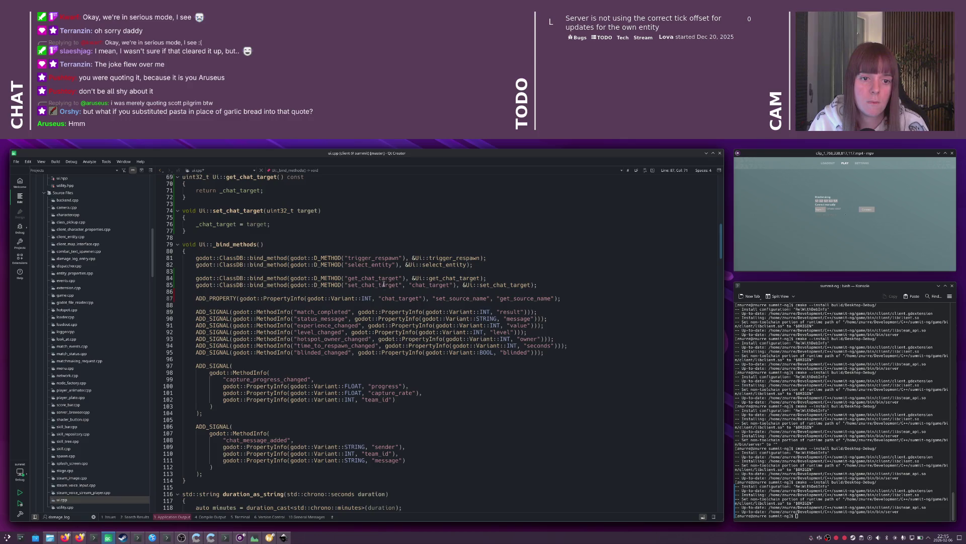
pyautogui.doubleClick(373, 285)
pyautogui.hotkey('ctrl', 'c')
pyautogui.doubleClick(461, 298)
pyautogui.hotkey('ctrl', 'v')
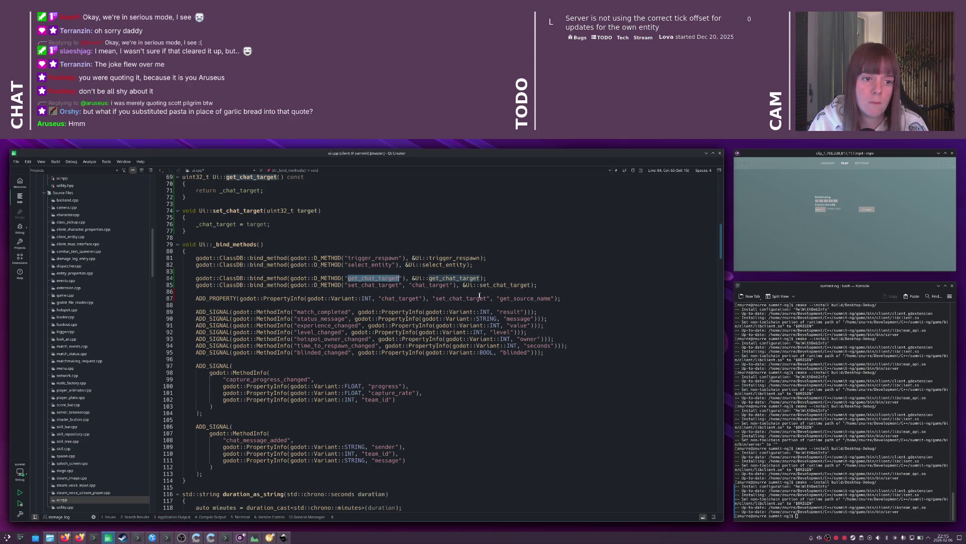
pyautogui.doubleClick(514, 299)
pyautogui.hotkey('alt', 'Left')
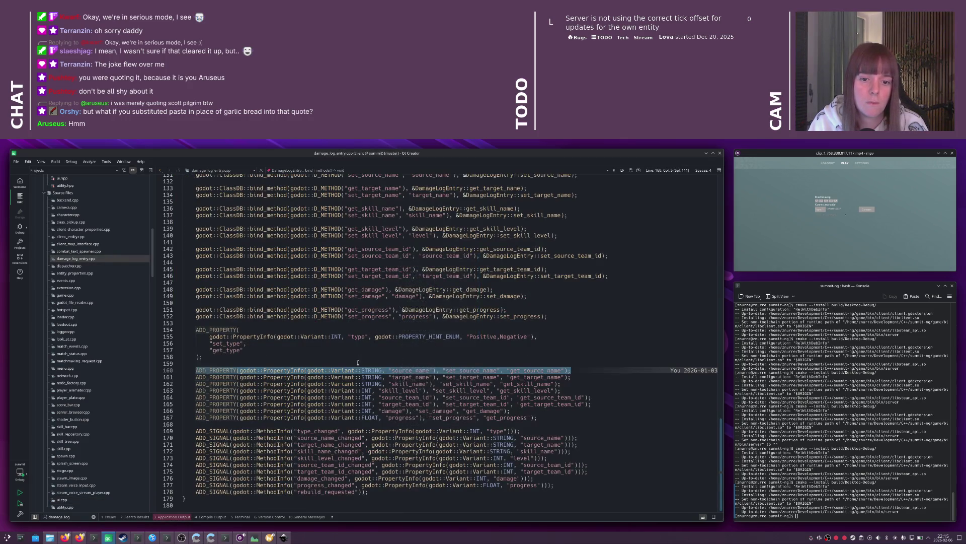